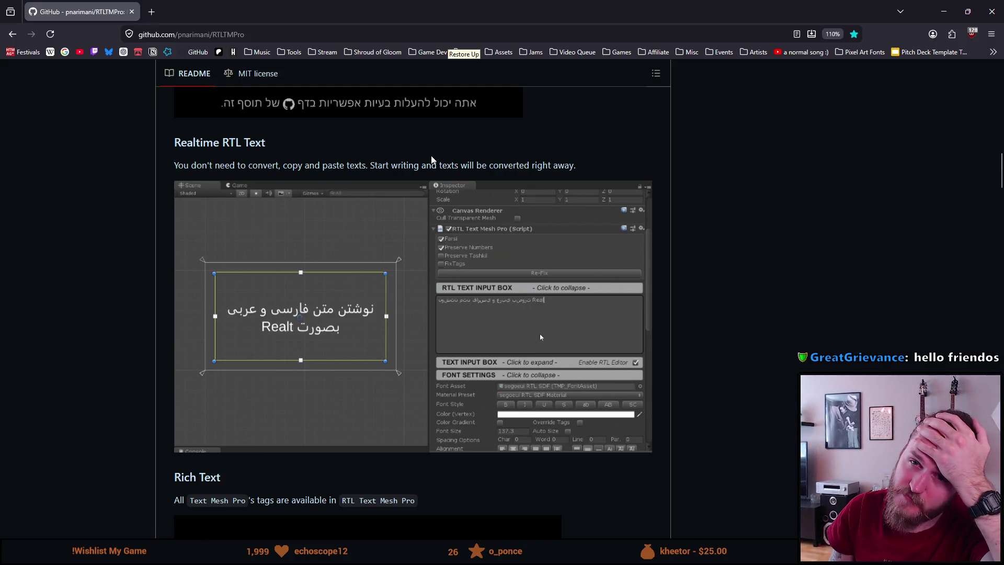
Step: Minimise the browser showing the RTLTMPro README and select the pause menu's ResumeButton in Unity
click(944, 12)
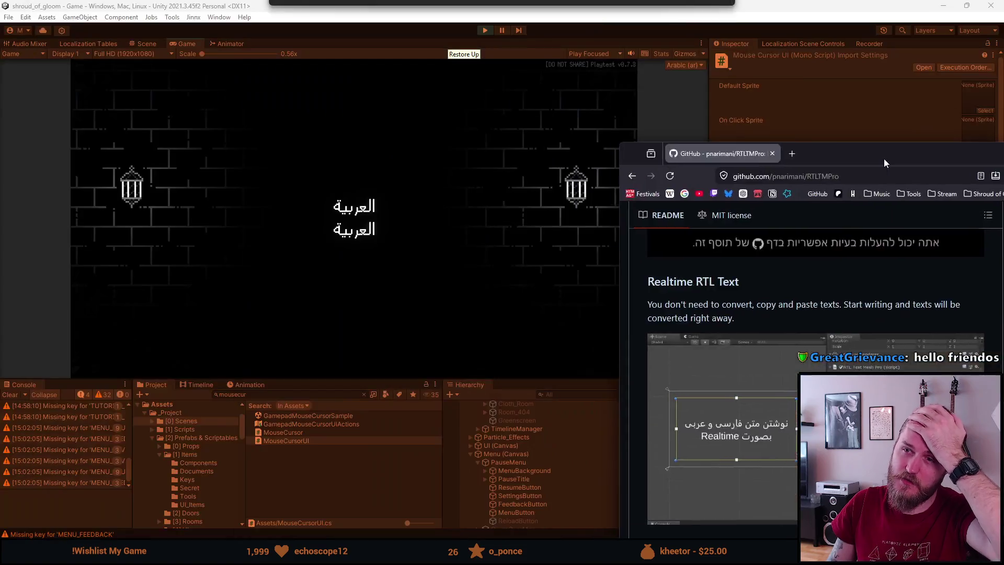
click(534, 489)
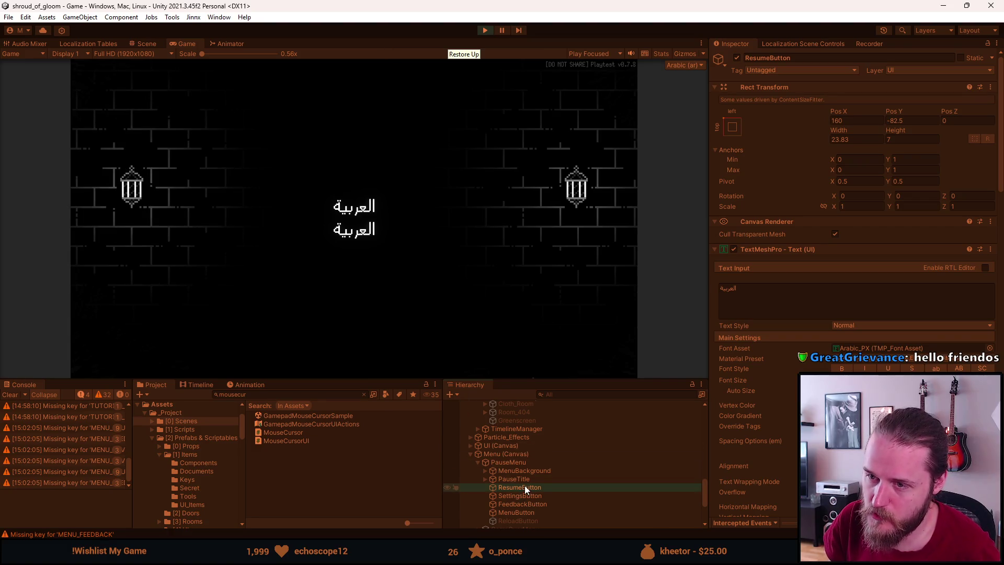
Step: Scroll ResumeButton's Inspector down past TextMeshPro to the Localize String Event and Font Localization components
scroll(525, 485, down, 3)
scroll(789, 423, down, 5)
scroll(789, 421, down, 6)
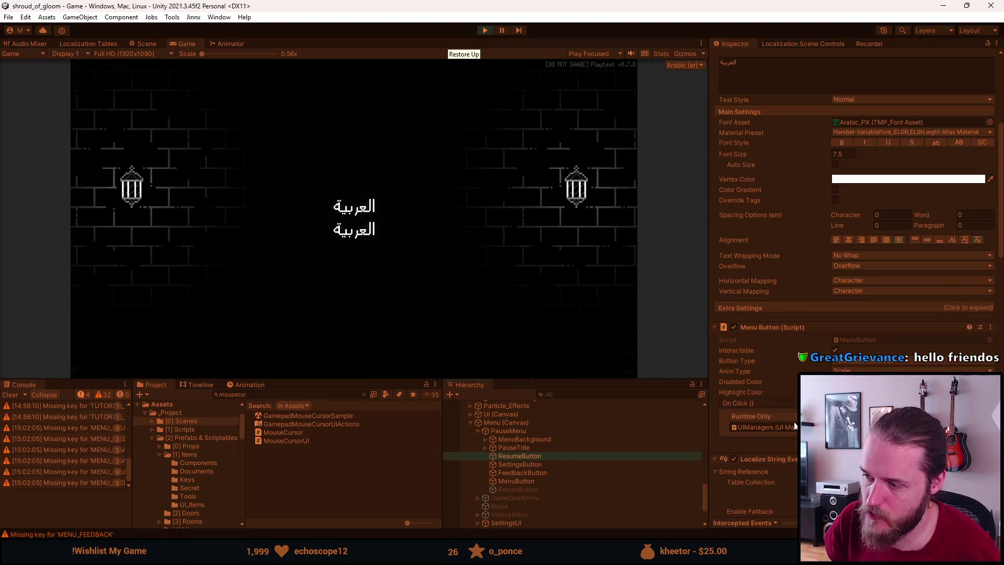
scroll(789, 422, down, 6)
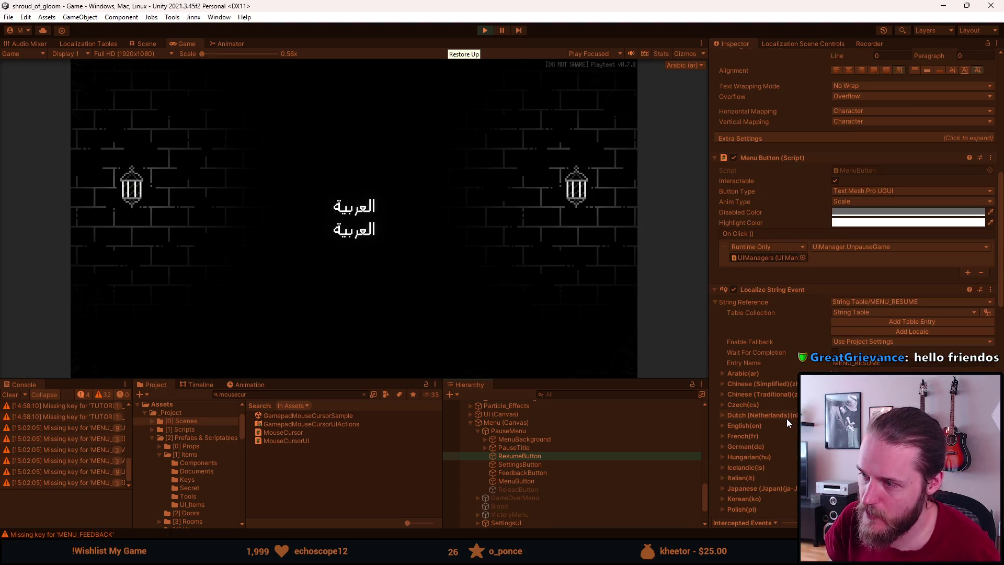
scroll(787, 418, down, 10)
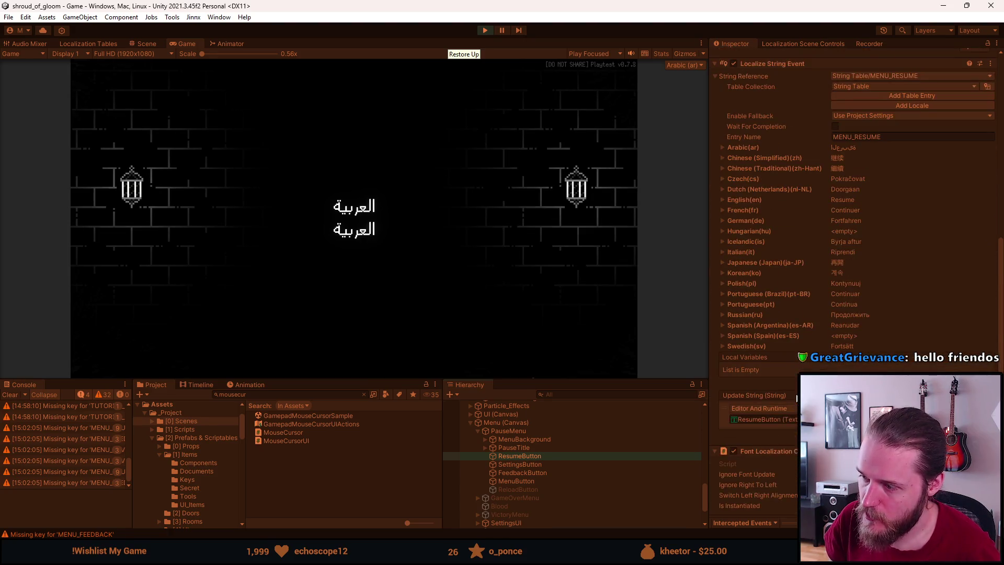
scroll(792, 389, down, 16)
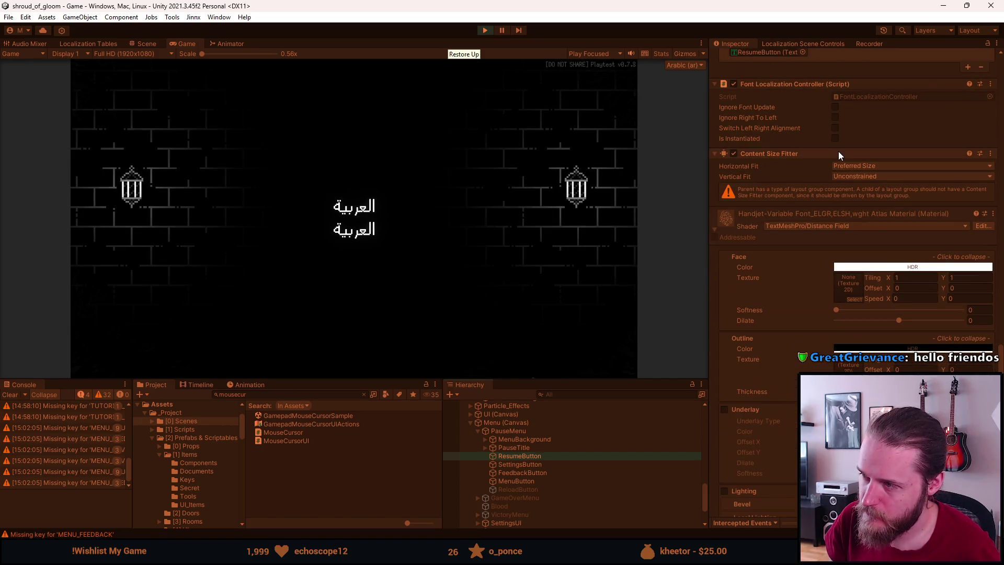
Step: Reselect ResumeButton and scroll its Inspector back up to the TextMeshPro text settings
click(515, 457)
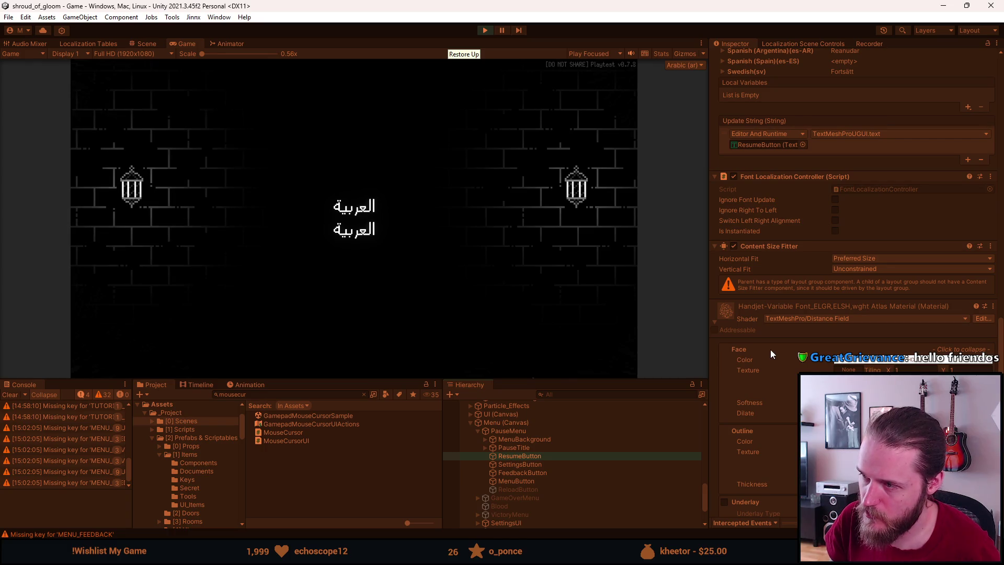
scroll(770, 349, up, 1)
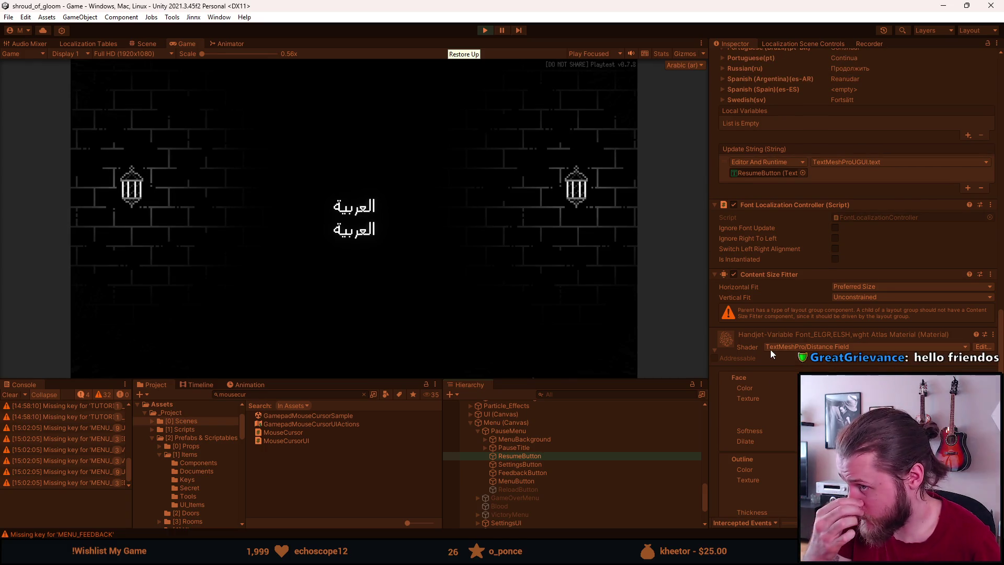
scroll(779, 277, up, 1)
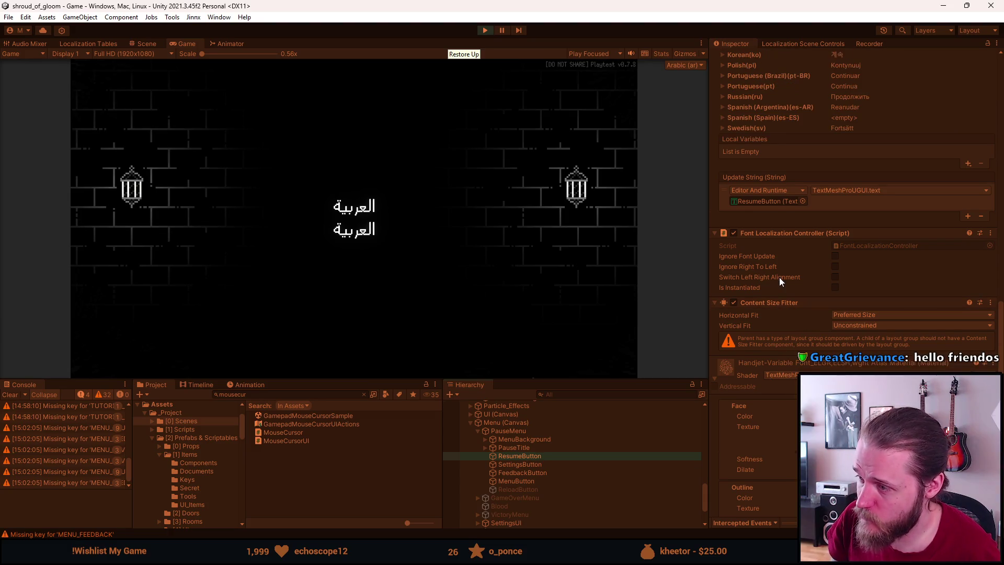
scroll(779, 277, up, 10)
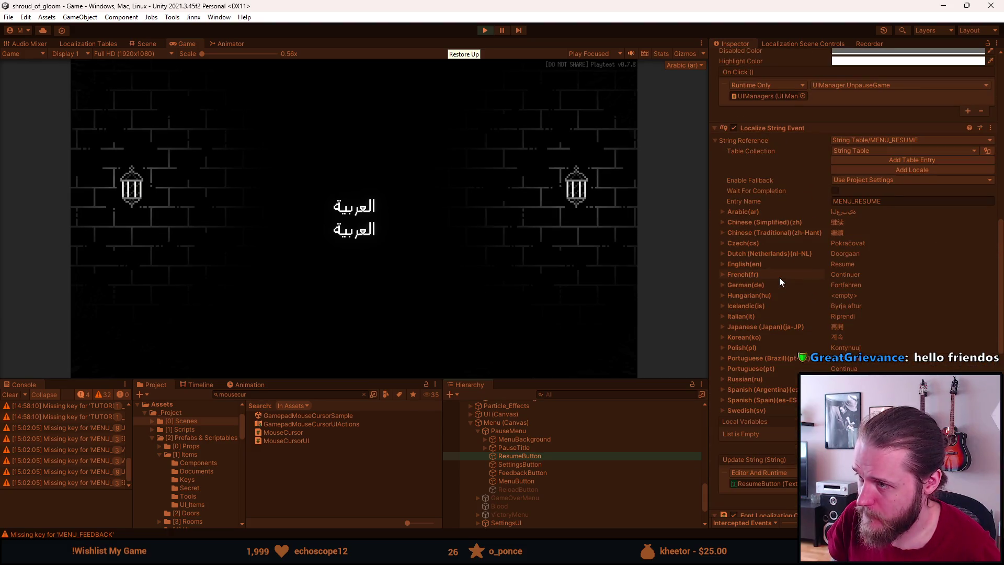
scroll(779, 278, up, 3)
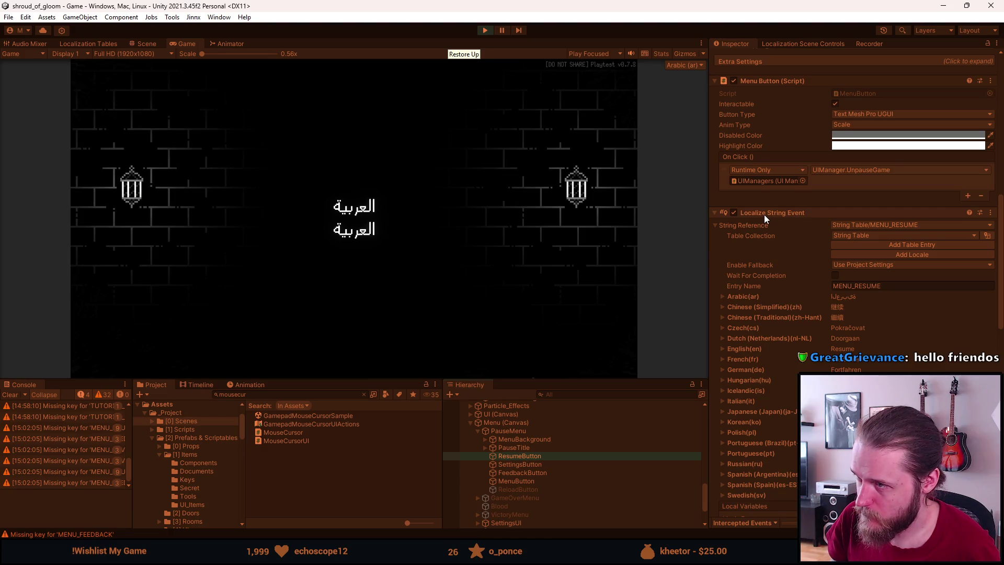
scroll(764, 213, up, 4)
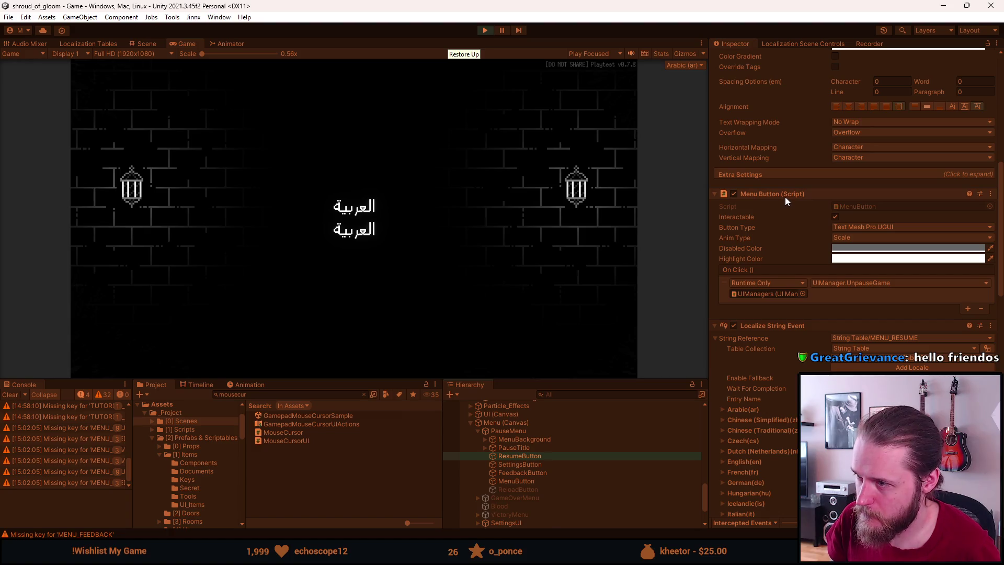
scroll(783, 198, up, 12)
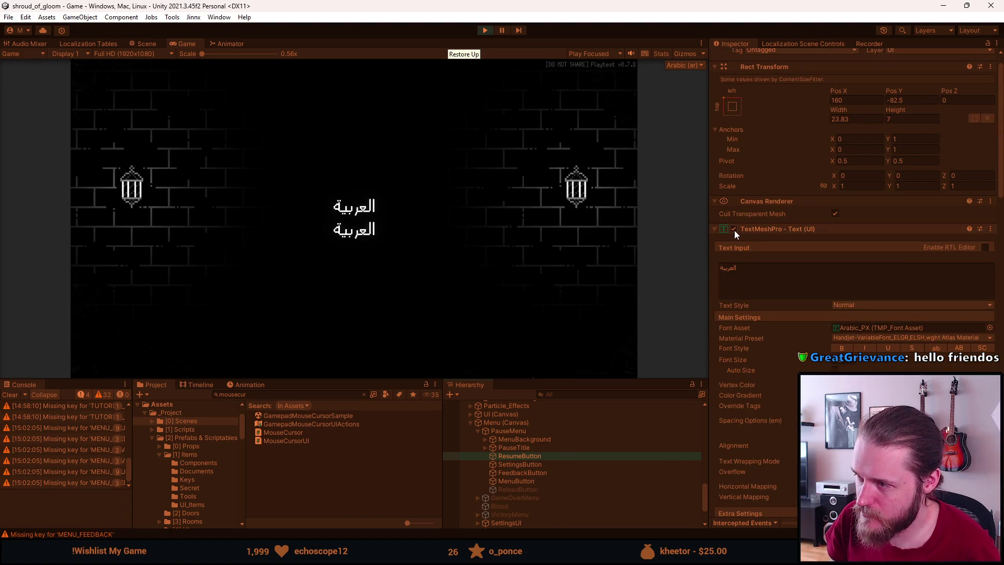
click(734, 229)
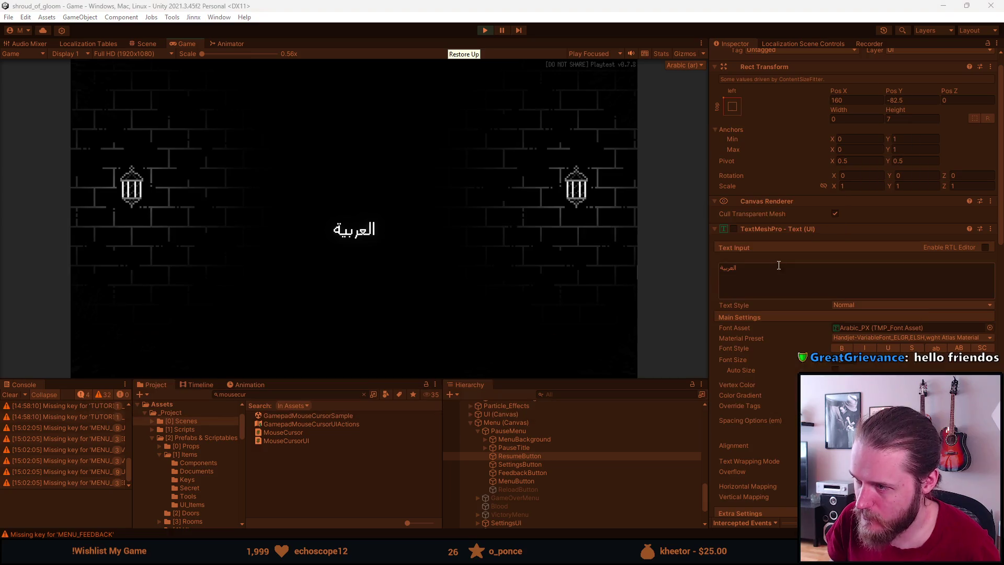
scroll(774, 267, down, 5)
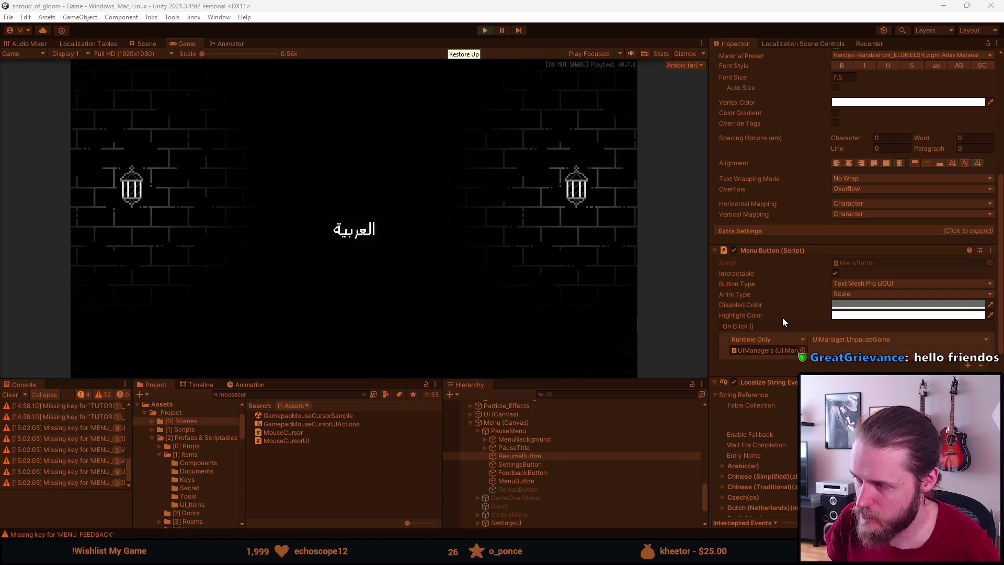
scroll(783, 318, up, 3)
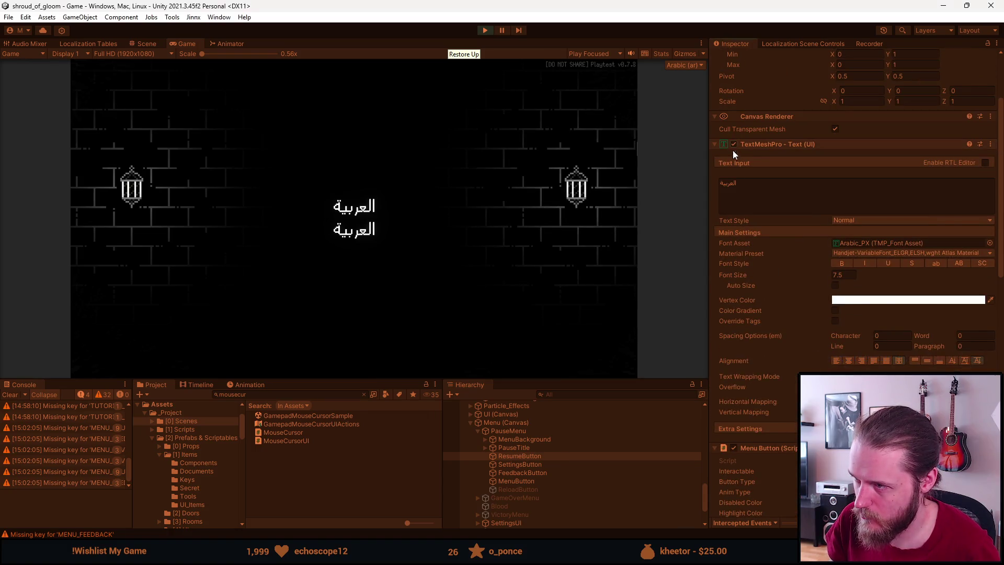
scroll(733, 383, down, 6)
scroll(739, 384, down, 3)
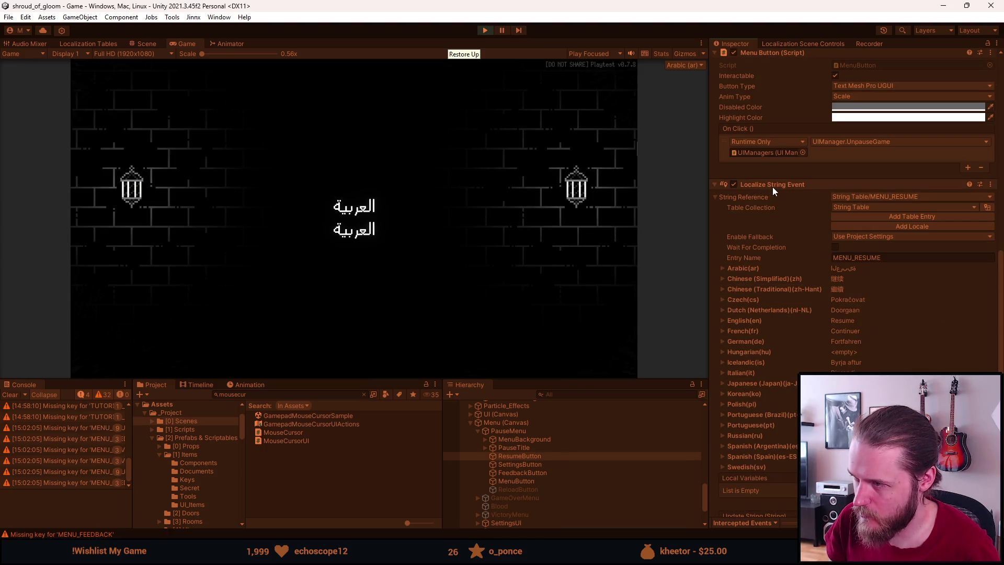
scroll(733, 312, down, 6)
scroll(732, 312, down, 1)
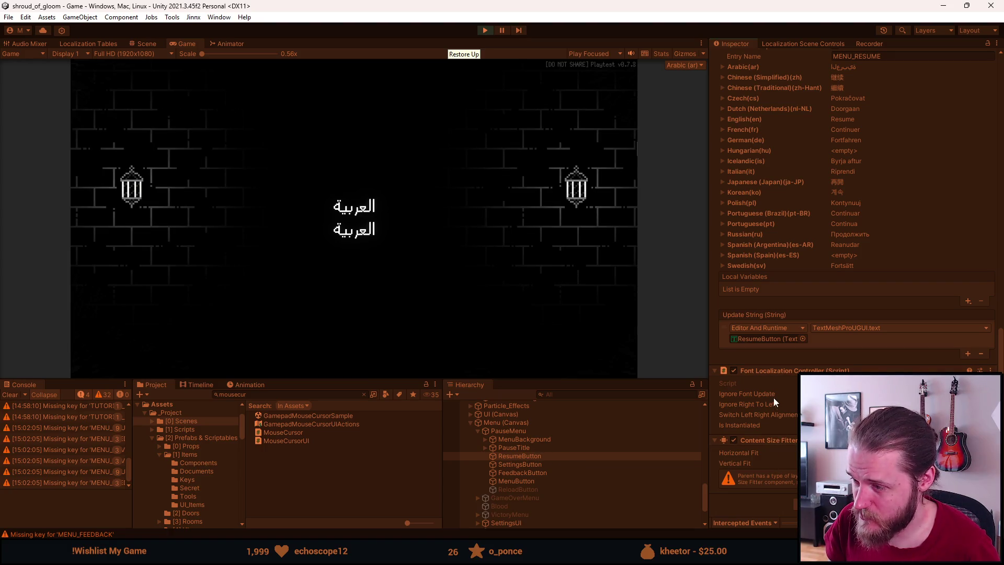
scroll(771, 391, up, 10)
scroll(771, 391, down, 5)
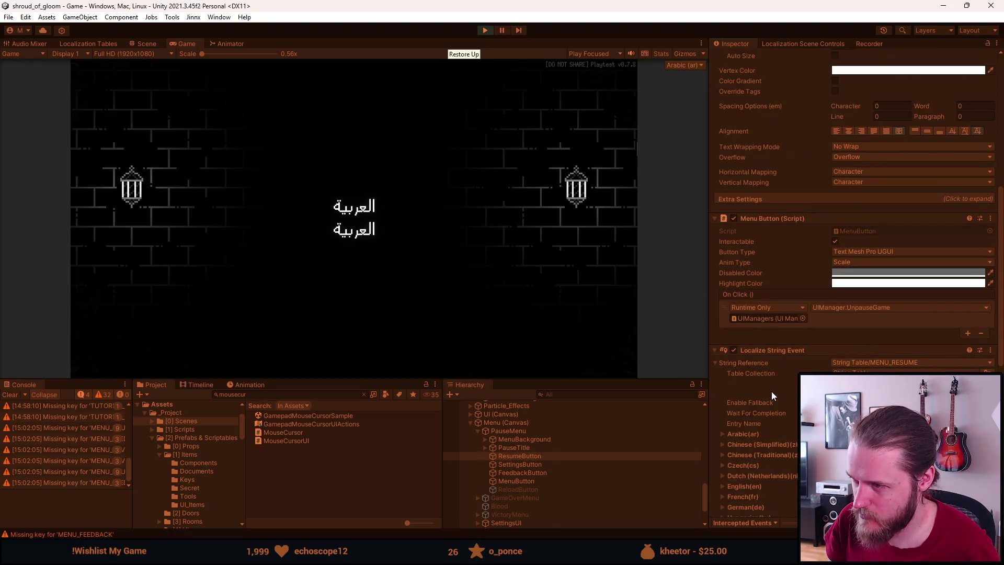
scroll(771, 391, up, 10)
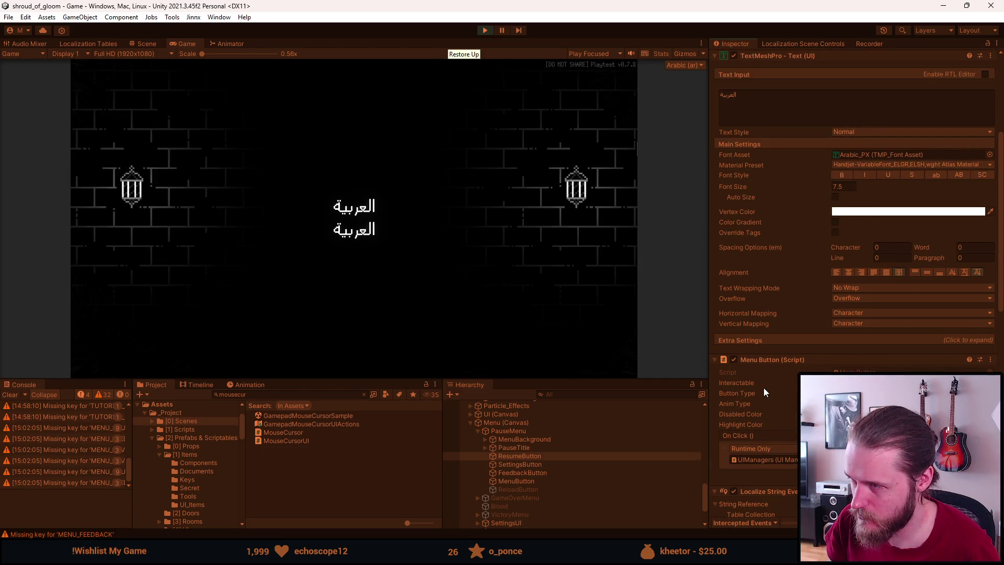
scroll(764, 389, up, 4)
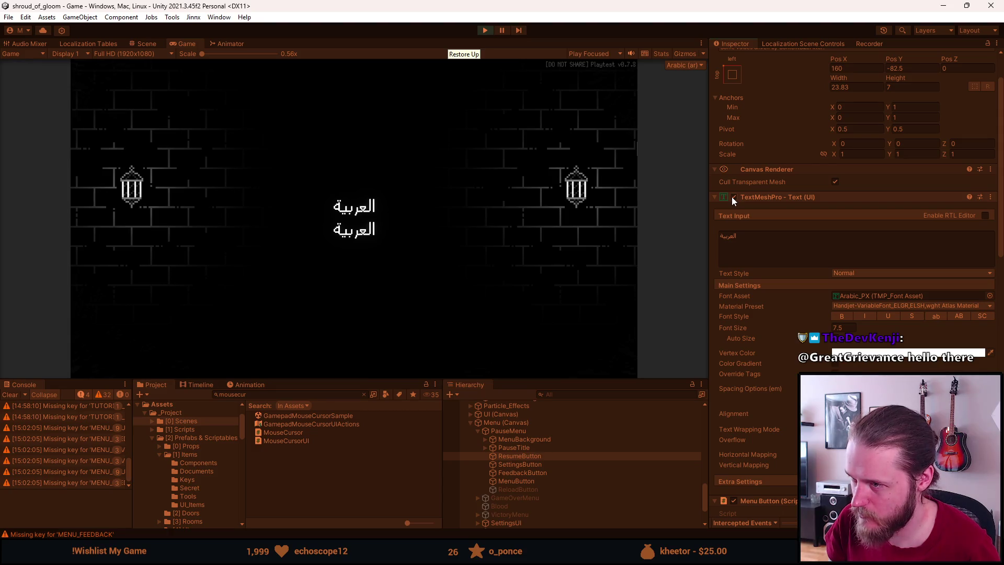
click(734, 198)
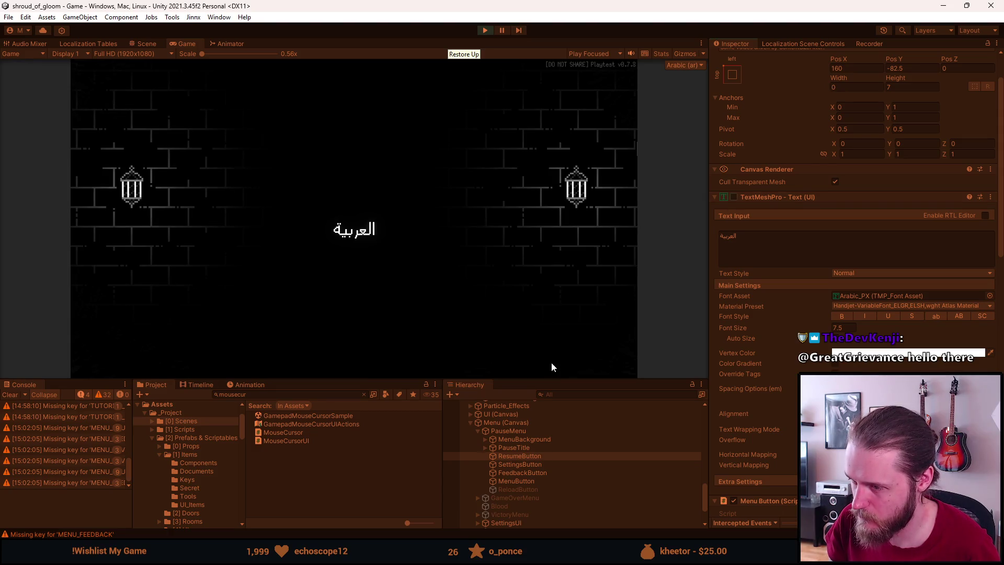
Step: Duplicate ResumeButton, nest the copy under it, enable its TextMeshPro text and set Pos Y to 0
key(ctrl+d)
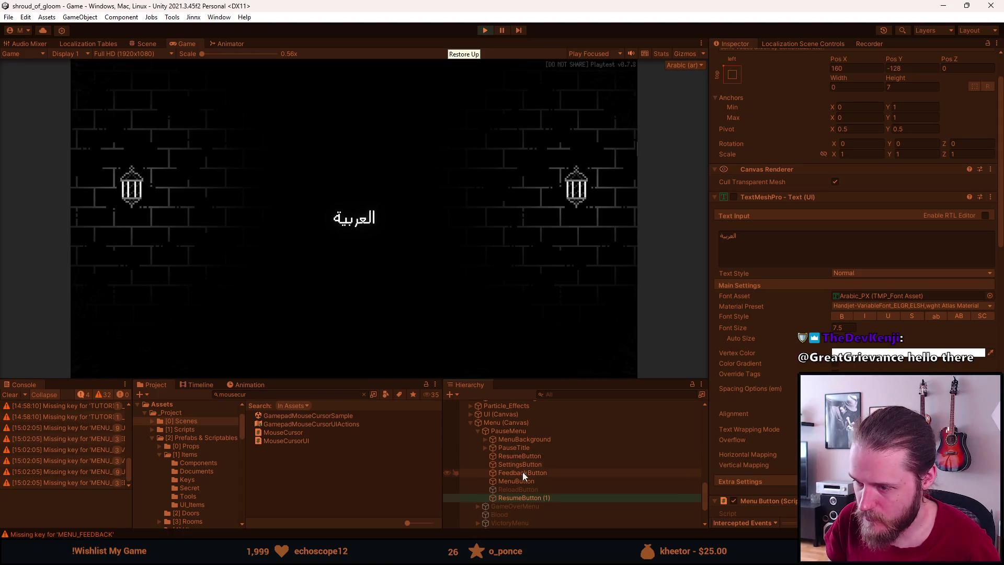
drag(532, 498, 521, 456)
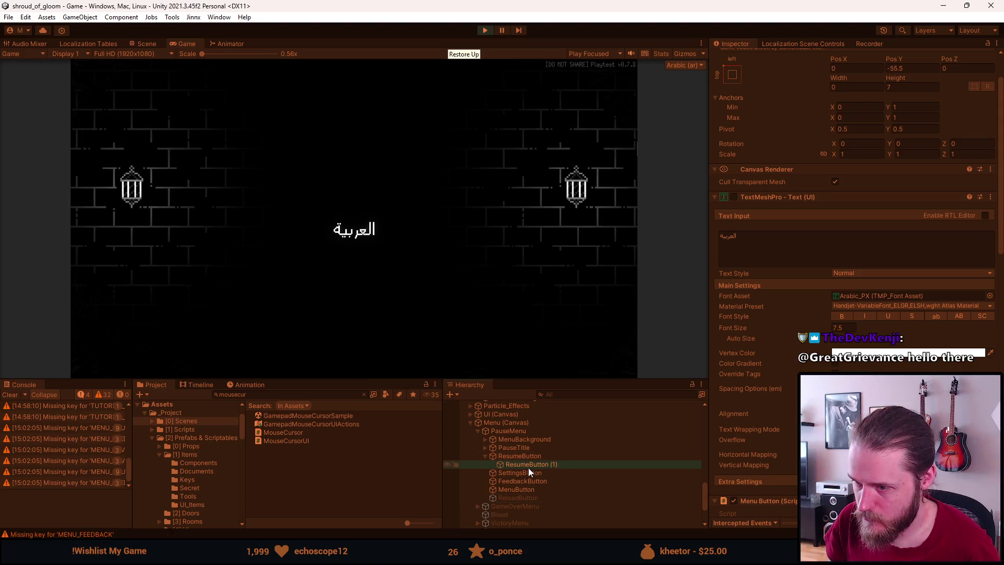
click(734, 197)
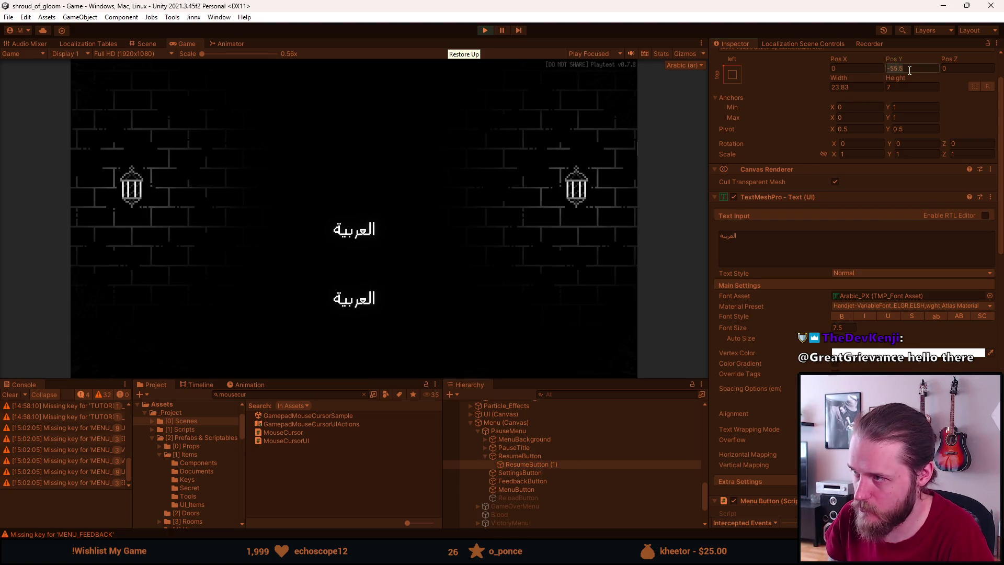
text(0)
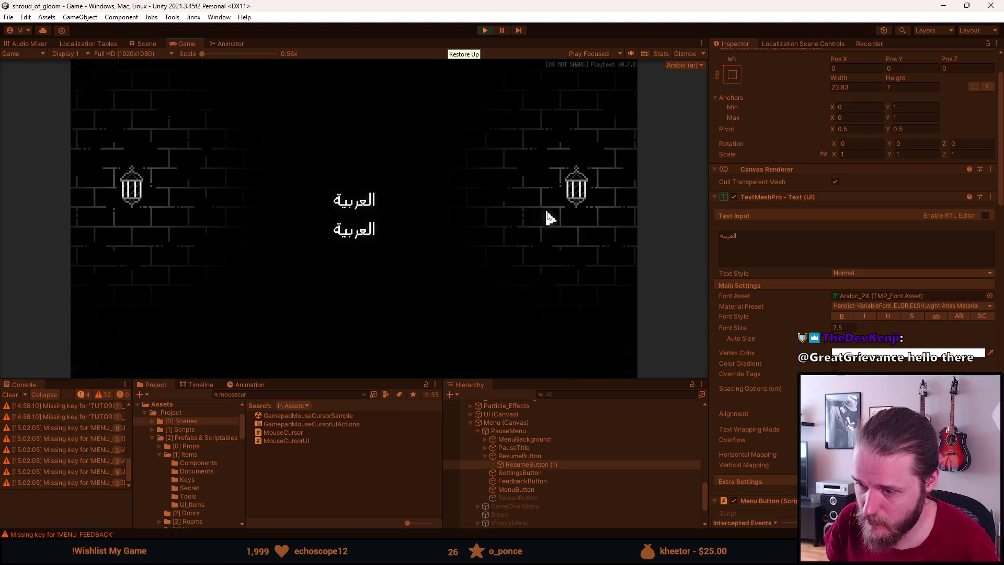
Step: Test the upper Arabic menu entry in the Game view, then exit play mode
click(361, 203)
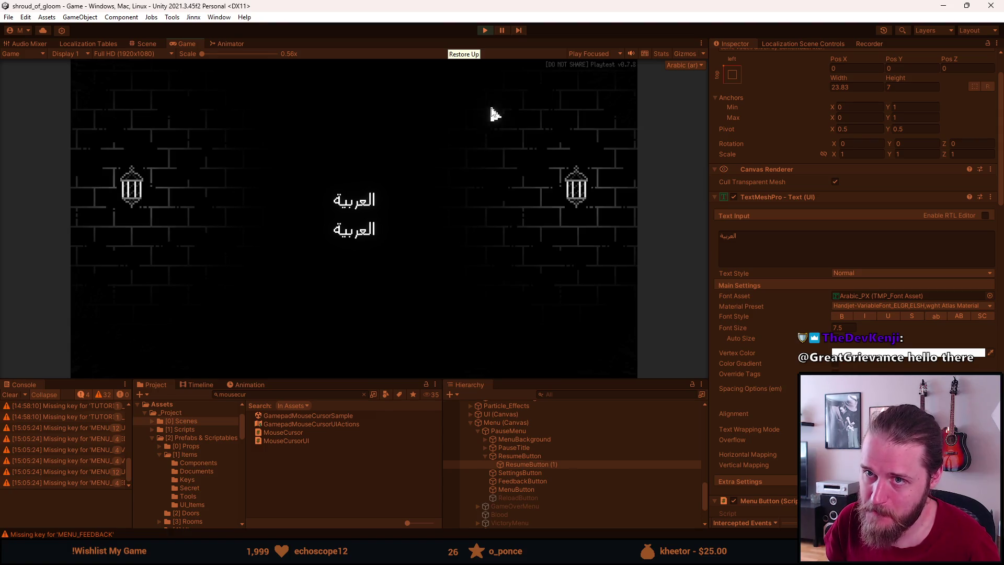
key(Escape)
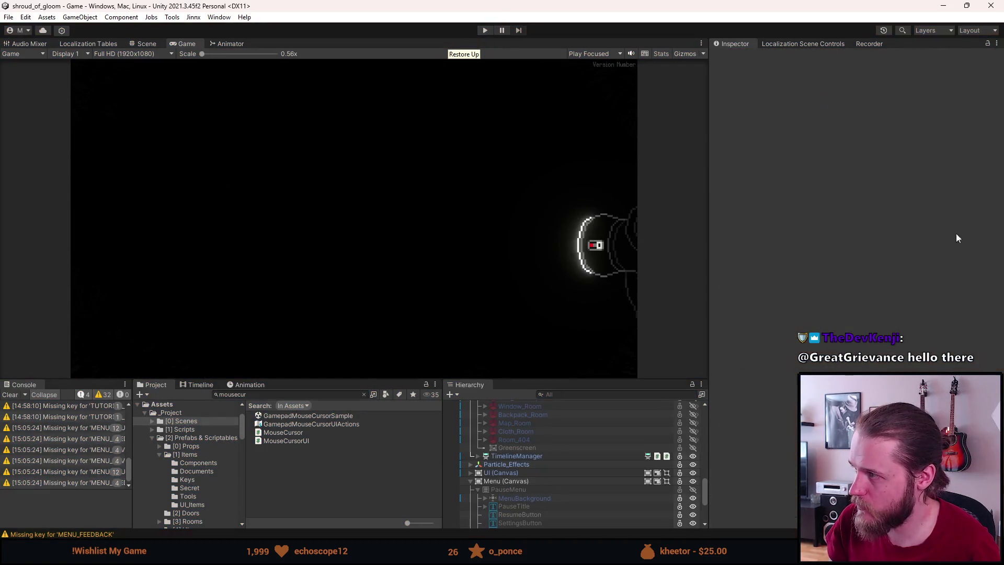
key(alt+Tab)
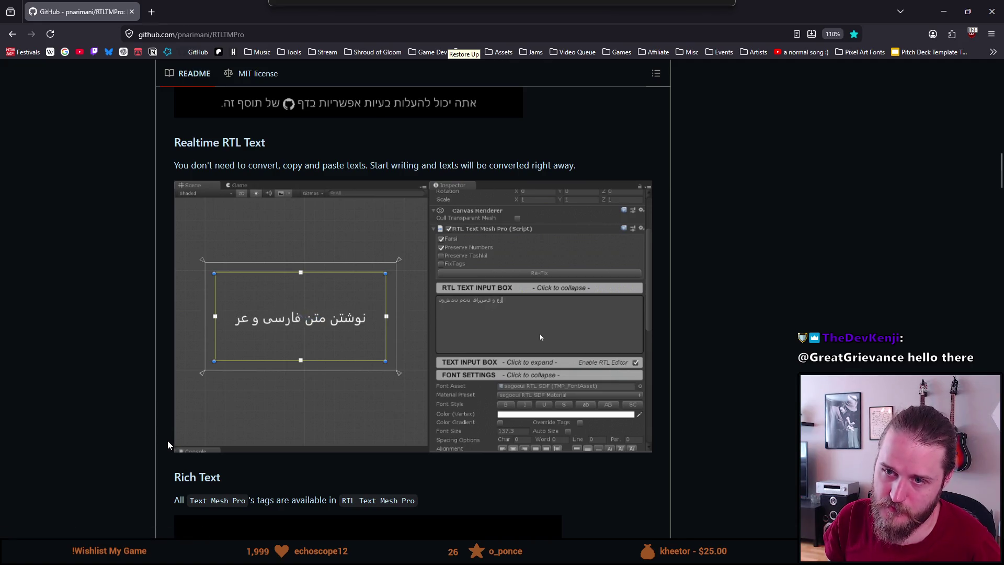
Step: Scroll the RTLTMPro README down to its Installation section
scroll(168, 447, down, 3)
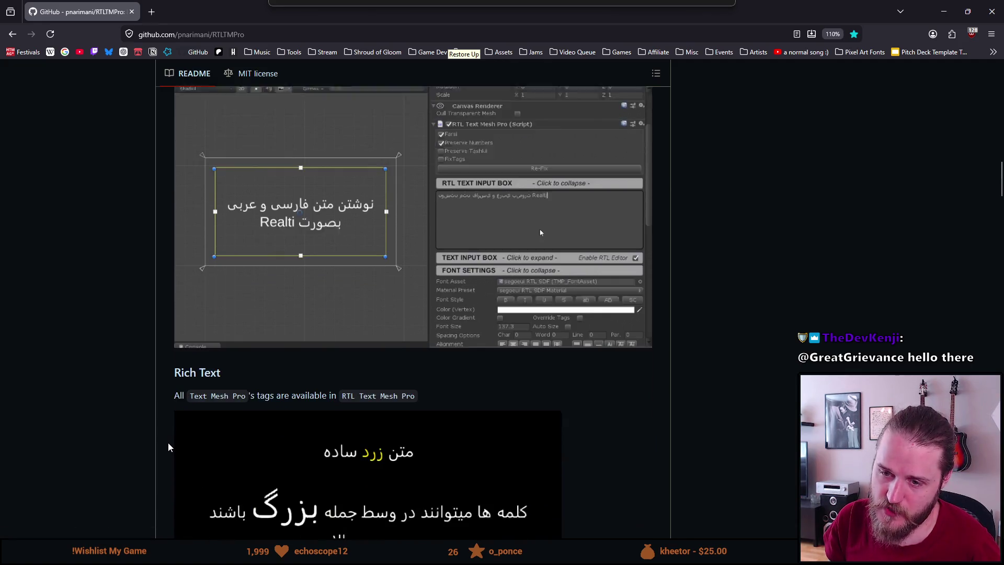
scroll(168, 444, down, 8)
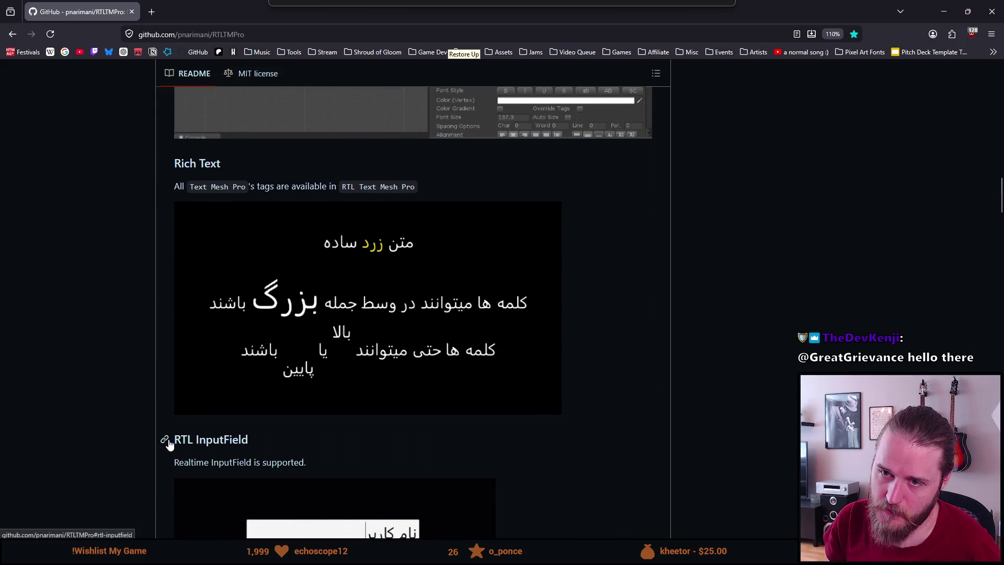
scroll(168, 442, down, 3)
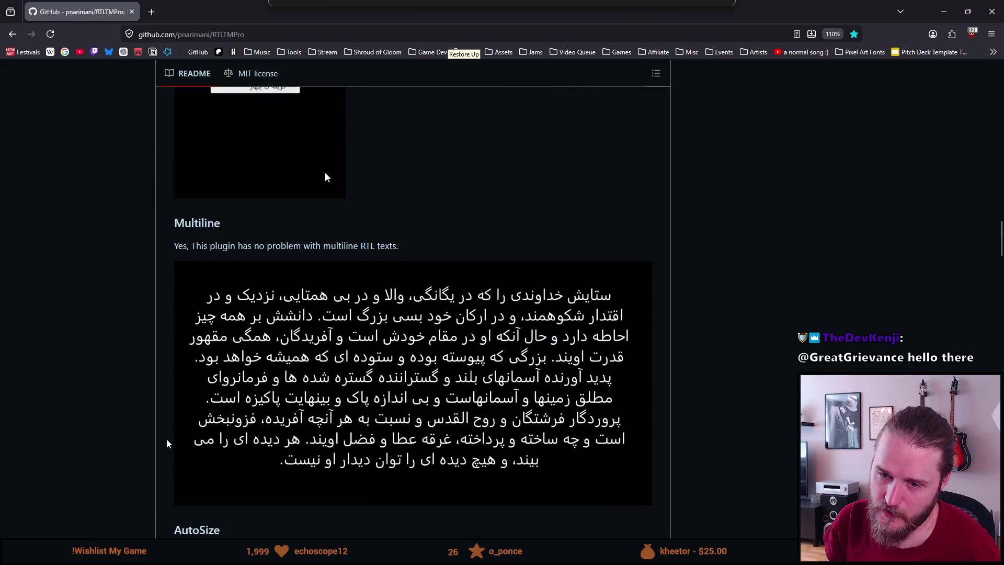
scroll(166, 444, down, 6)
scroll(166, 443, down, 4)
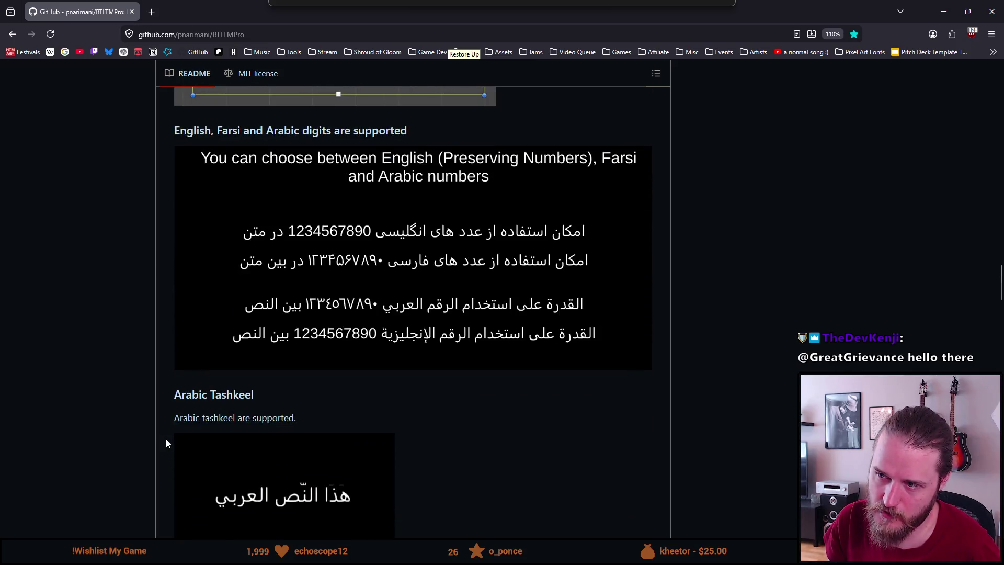
scroll(166, 443, down, 4)
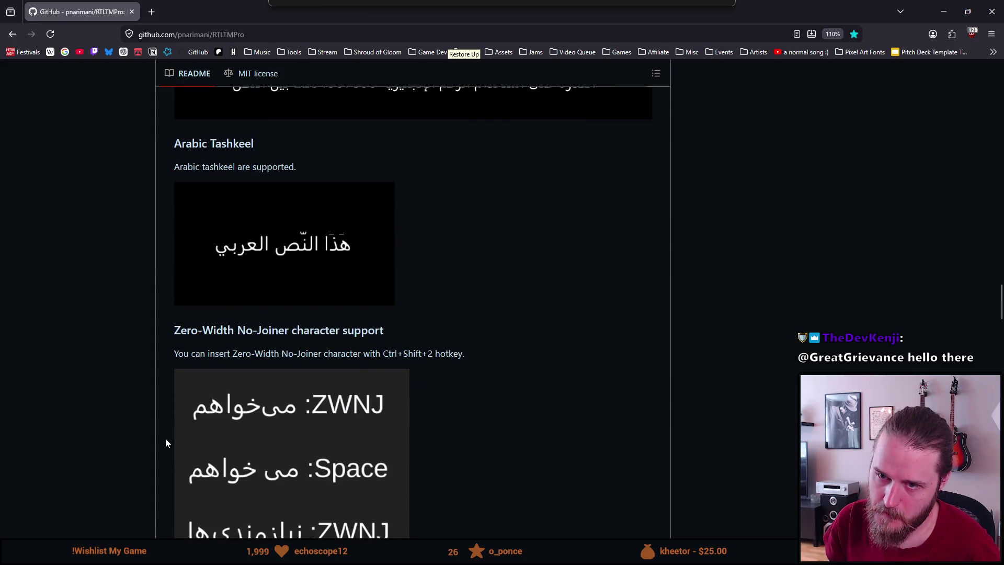
scroll(166, 444, down, 6)
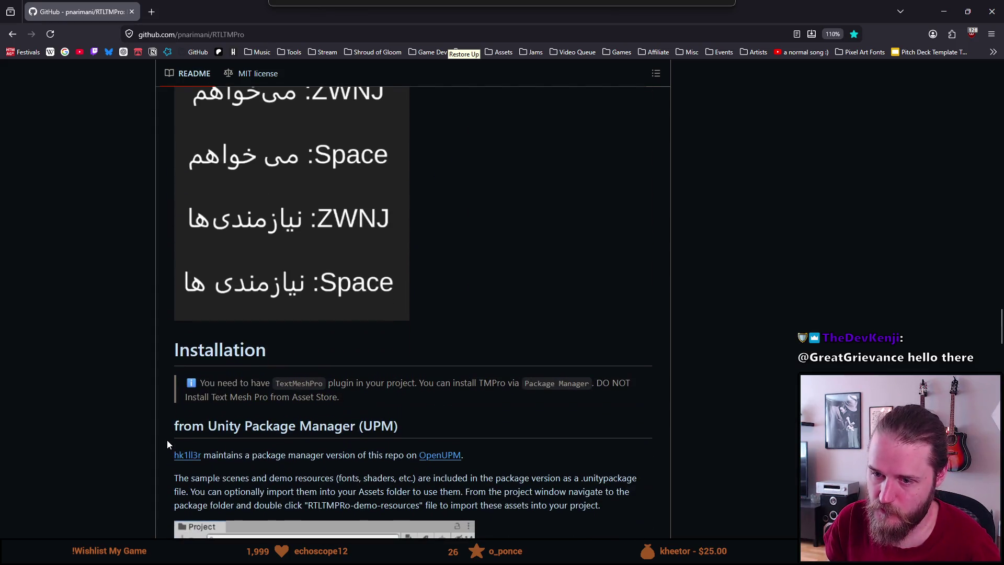
scroll(167, 444, down, 1)
scroll(167, 443, down, 3)
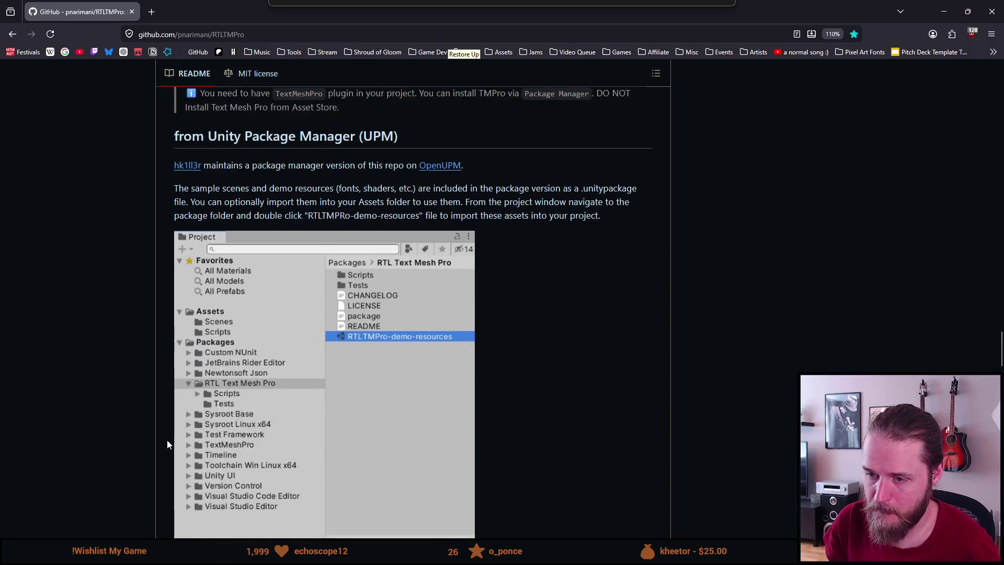
scroll(167, 445, down, 5)
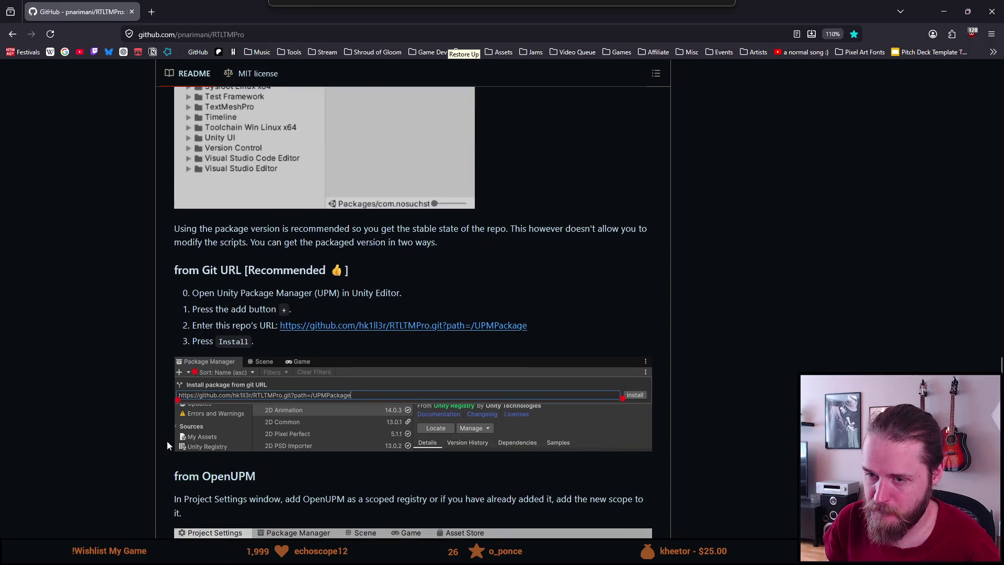
scroll(168, 445, down, 2)
scroll(168, 445, down, 1)
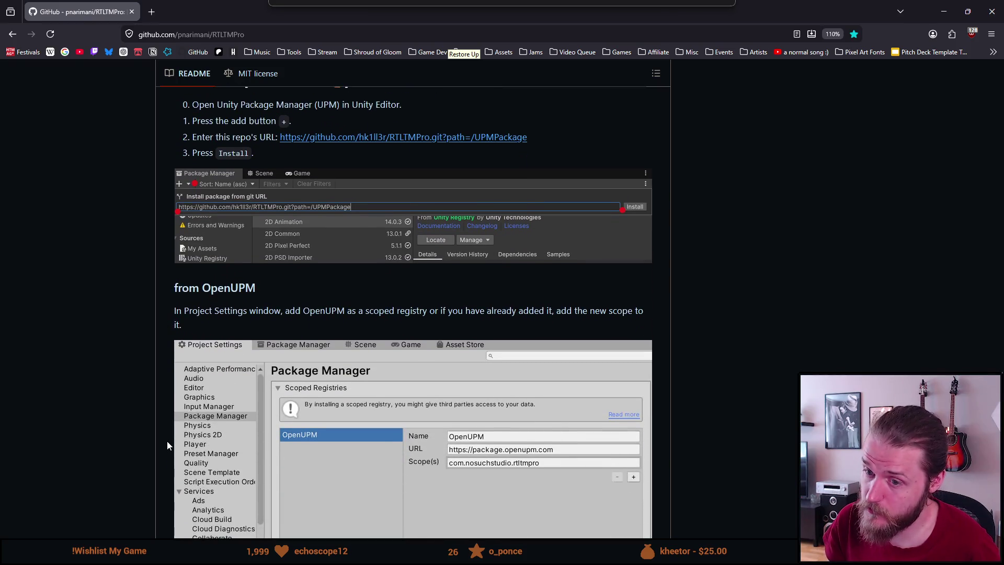
scroll(167, 441, down, 2)
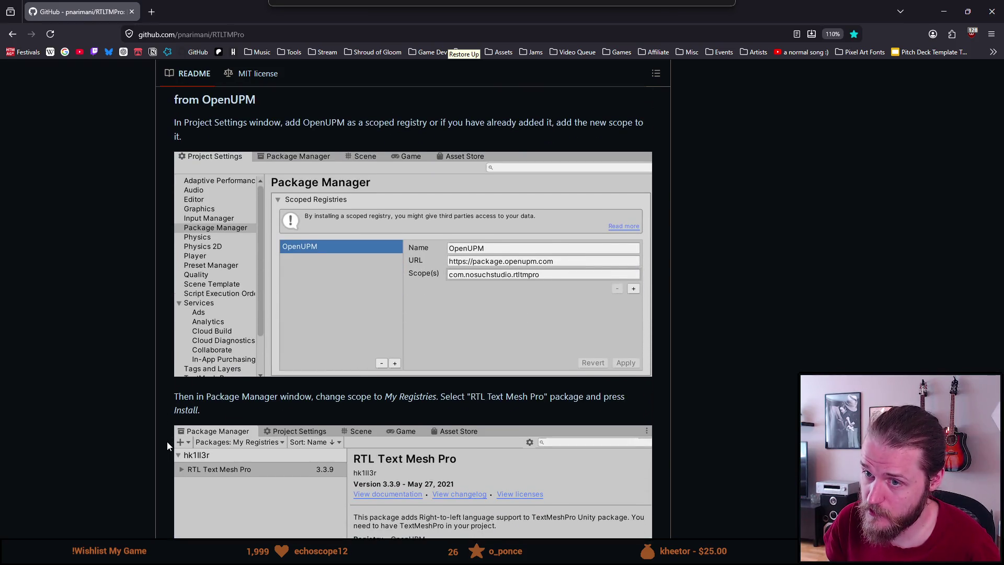
scroll(167, 441, down, 4)
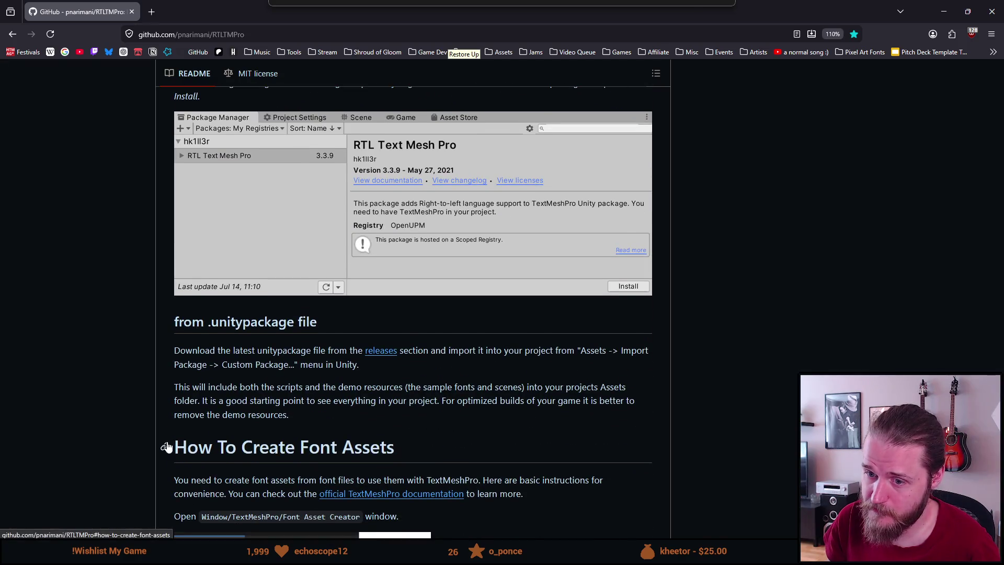
scroll(168, 445, down, 3)
scroll(167, 445, up, 15)
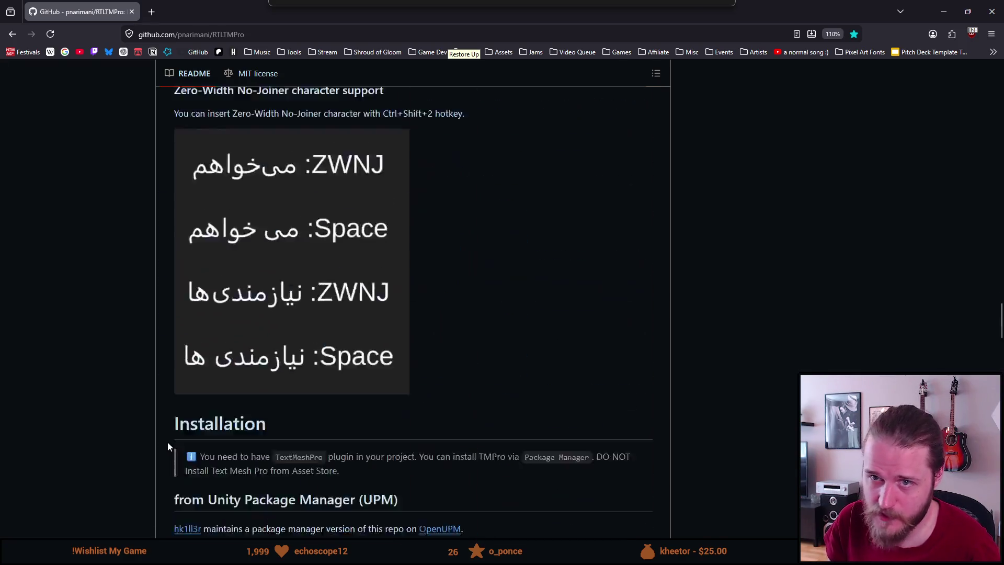
scroll(170, 432, up, 20)
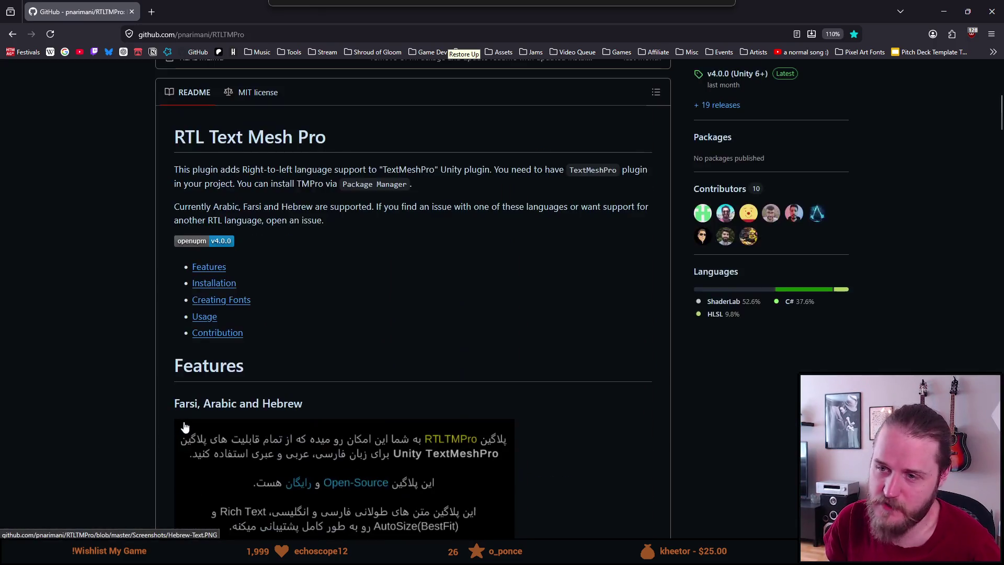
scroll(185, 427, up, 5)
scroll(184, 424, down, 10)
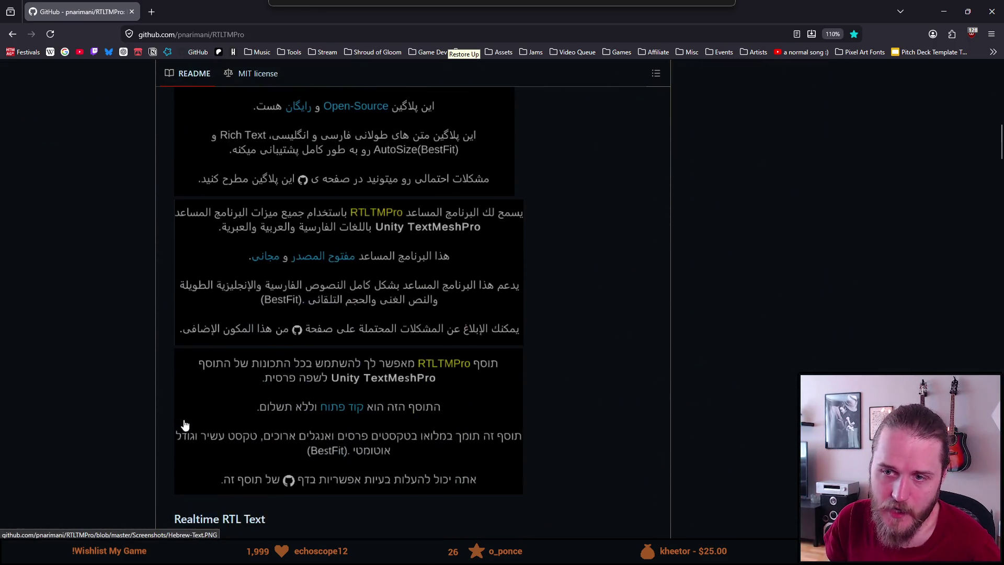
scroll(185, 424, down, 20)
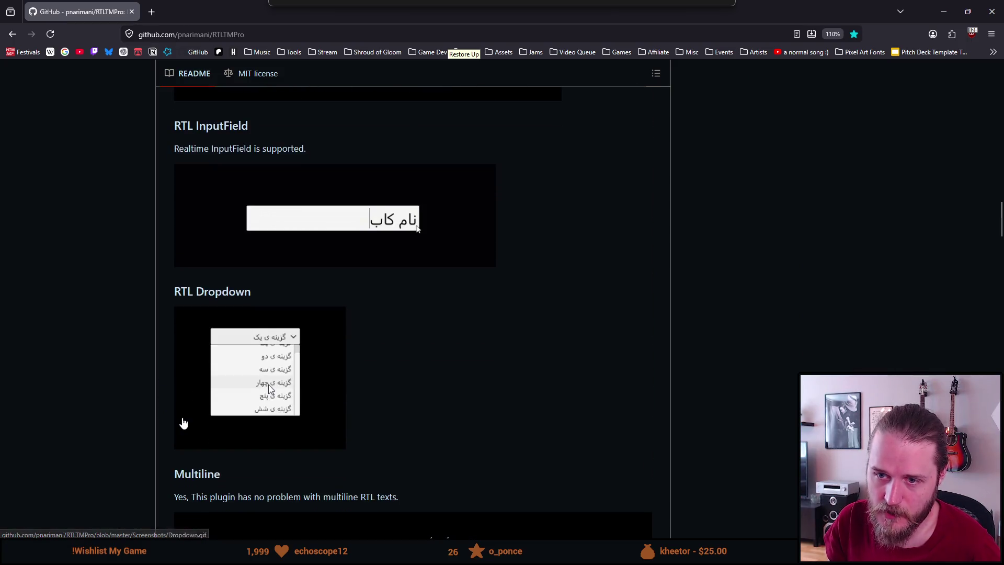
scroll(184, 423, down, 10)
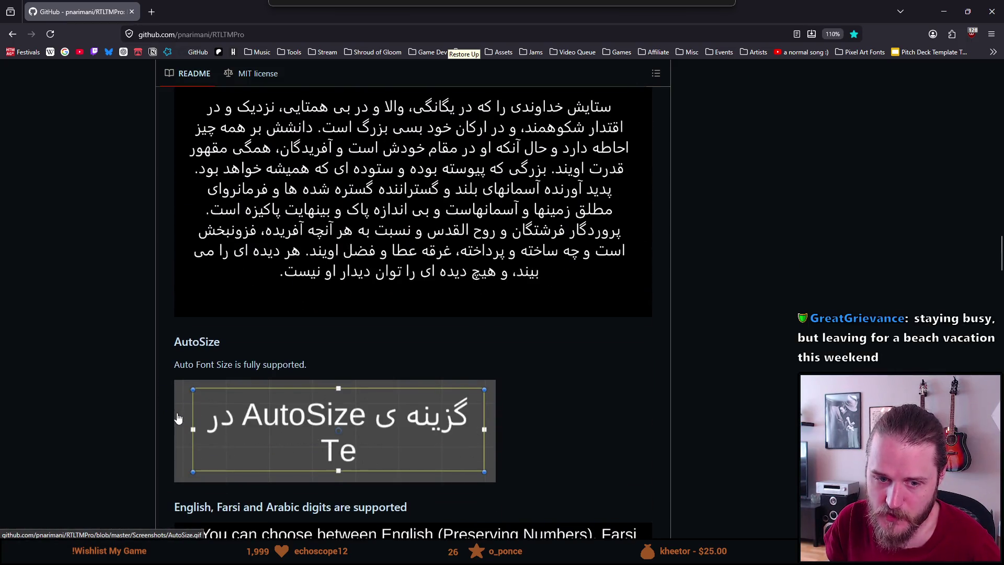
scroll(178, 418, down, 2)
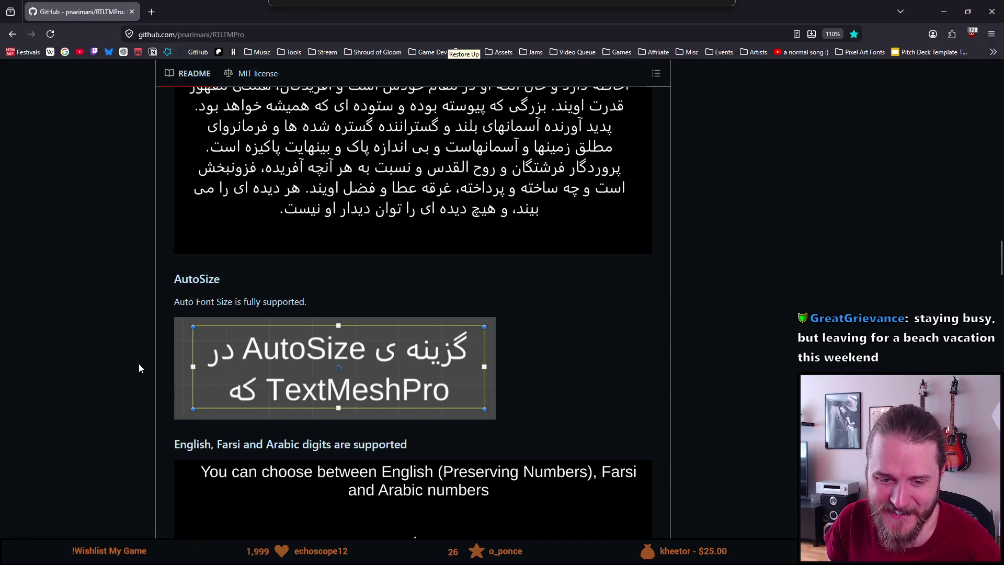
scroll(150, 382, down, 5)
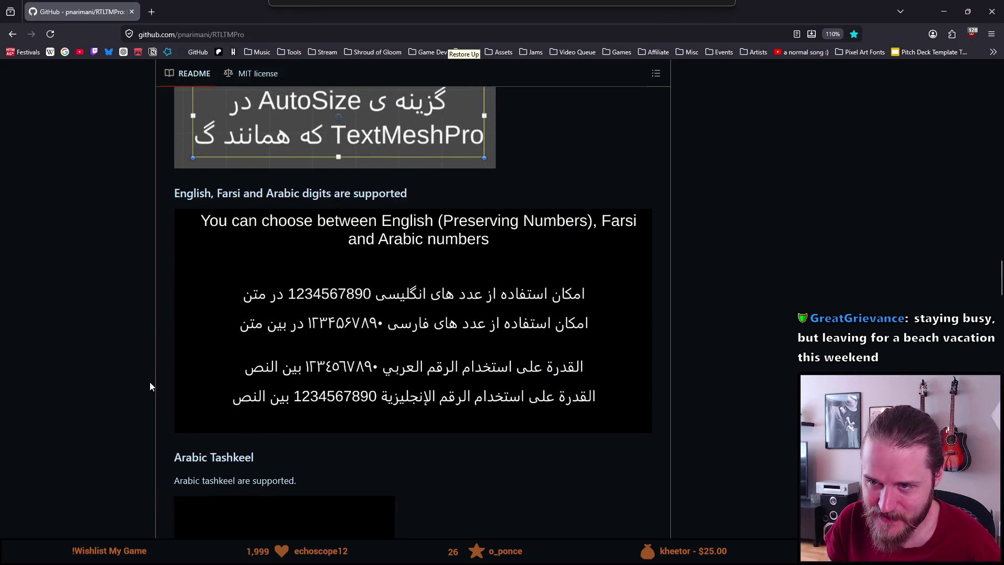
scroll(150, 386, down, 5)
scroll(149, 386, down, 9)
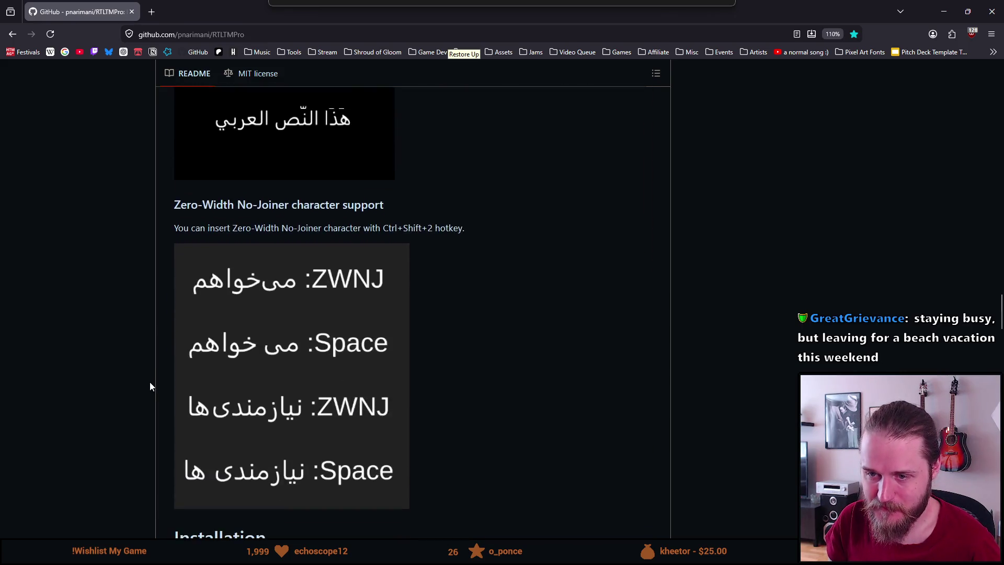
scroll(140, 386, down, 1)
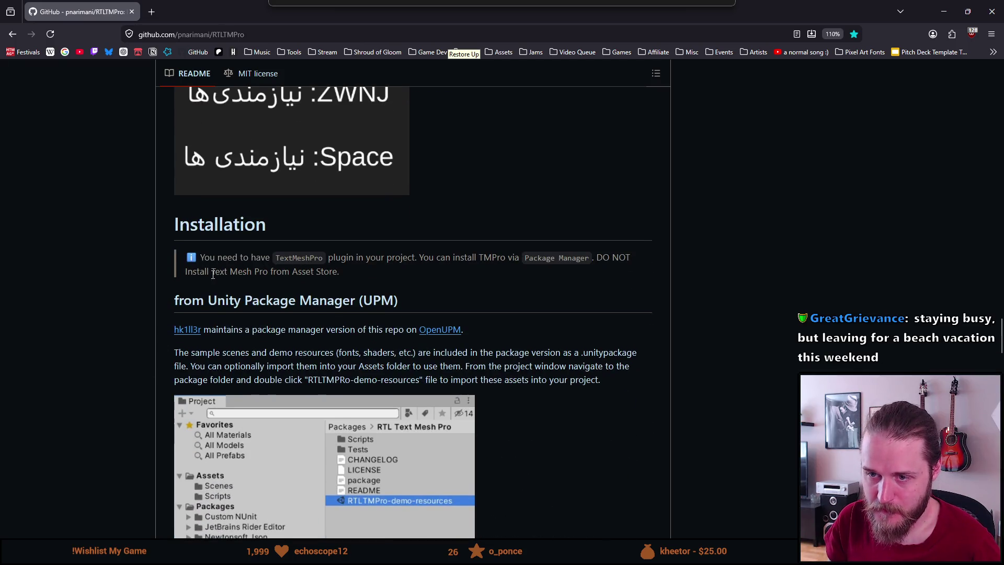
scroll(194, 353, down, 2)
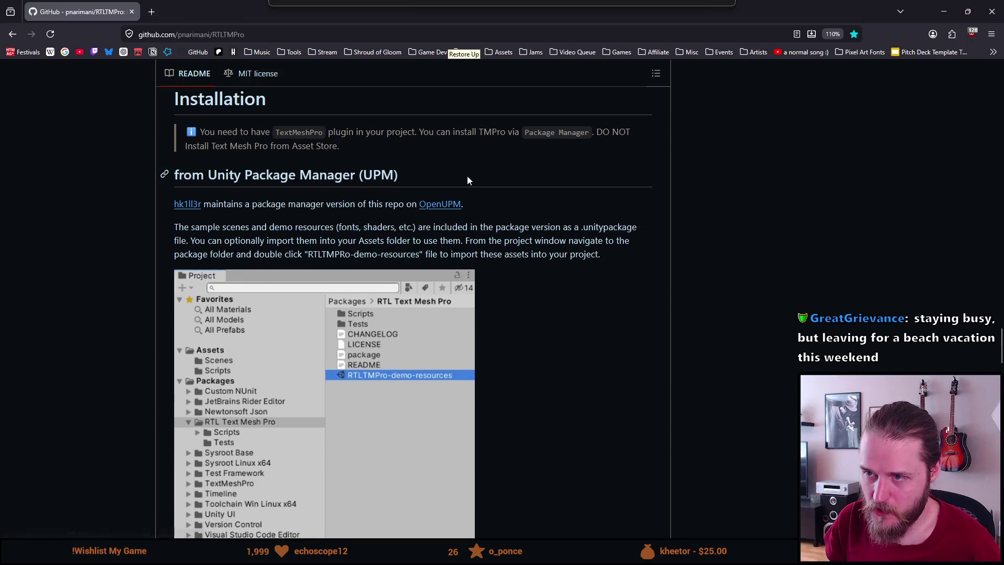
Step: Highlight the note about installing TMPro via Package Manager and the UPM heading
drag(450, 137, 536, 132)
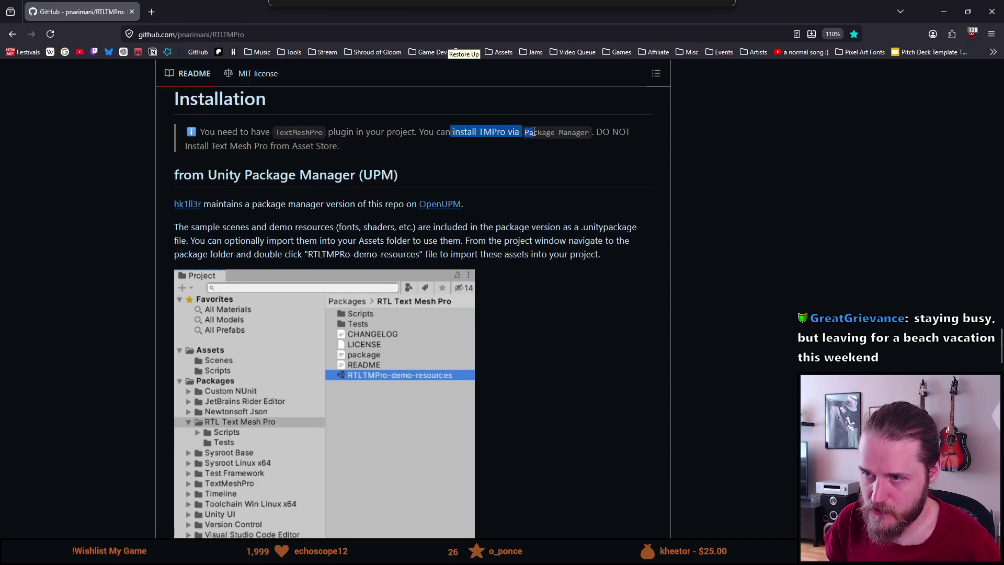
click(549, 127)
click(573, 129)
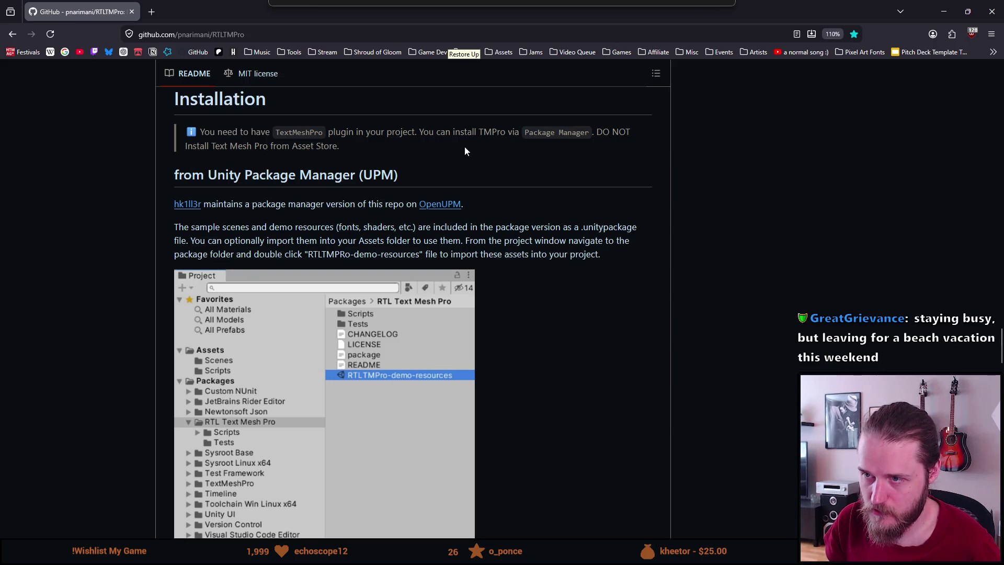
scroll(346, 178, up, 3)
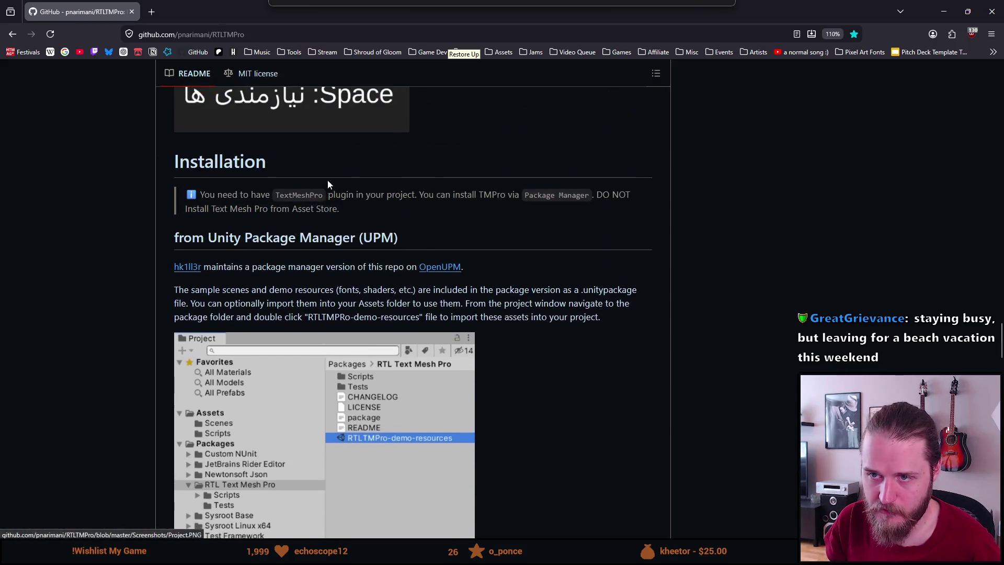
drag(234, 237, 338, 238)
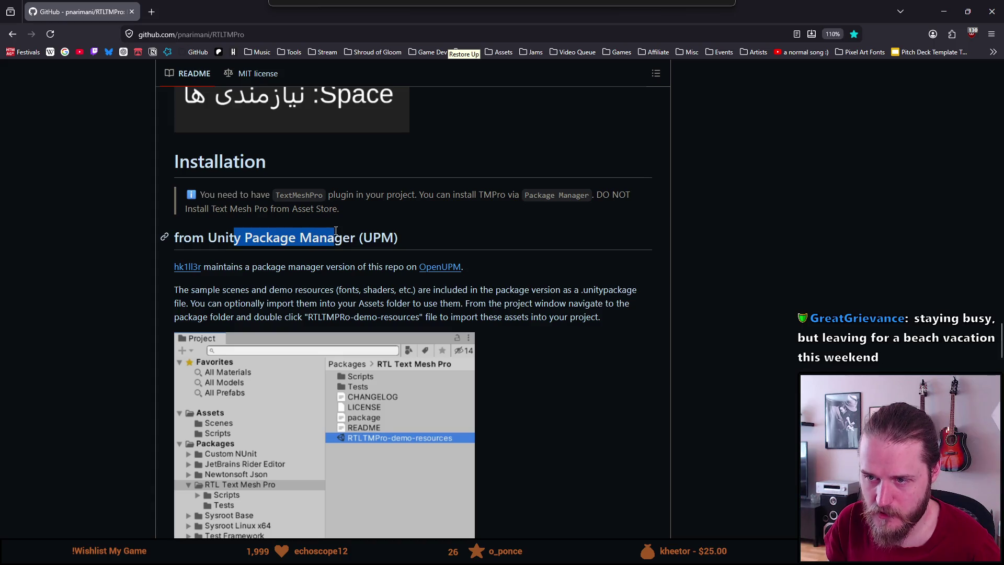
click(292, 255)
Step: Highlight the 'from Git URL' steps for opening Package Manager and adding a package, then minimise the browser
scroll(292, 256, down, 1)
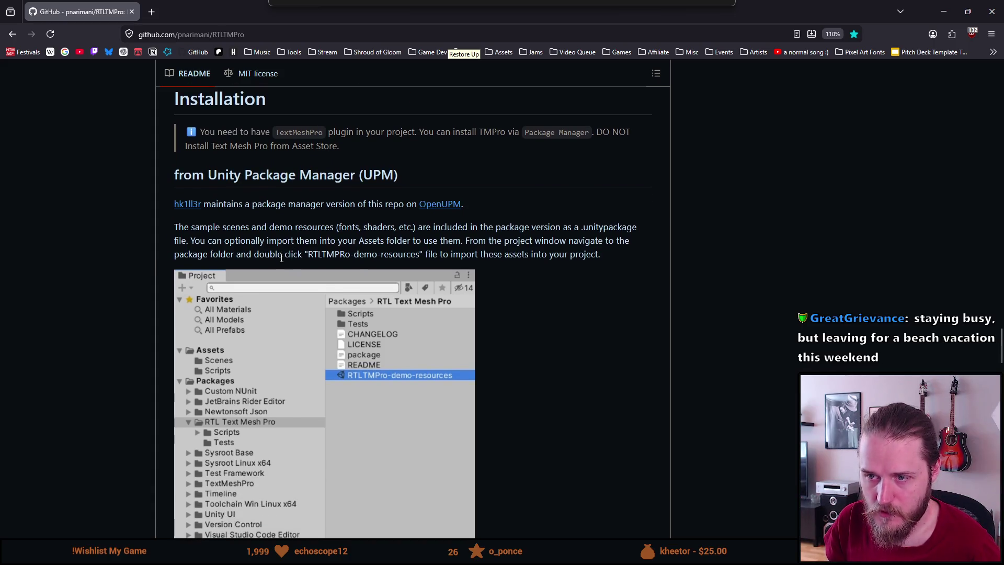
scroll(282, 261, down, 2)
scroll(282, 261, down, 3)
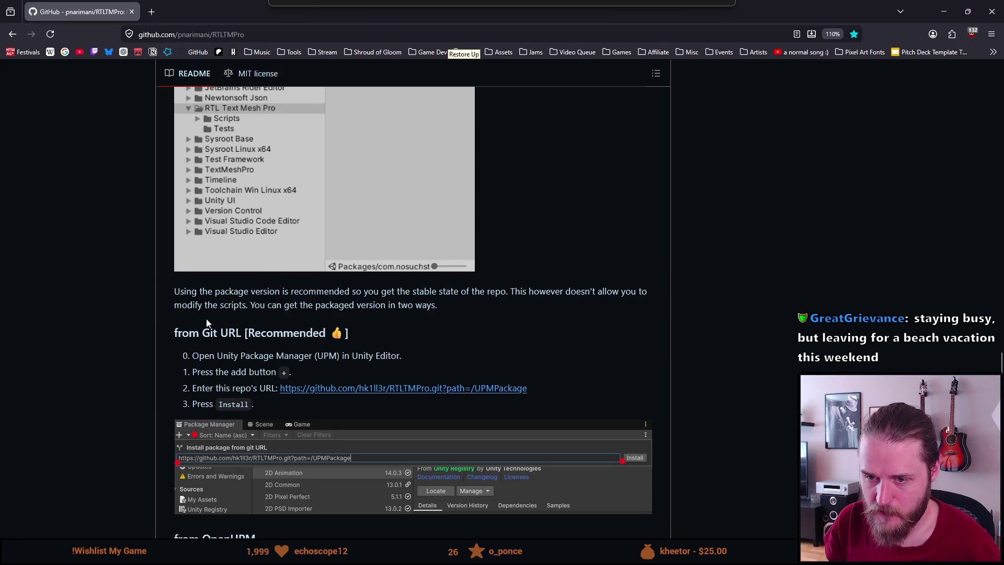
scroll(267, 327, down, 3)
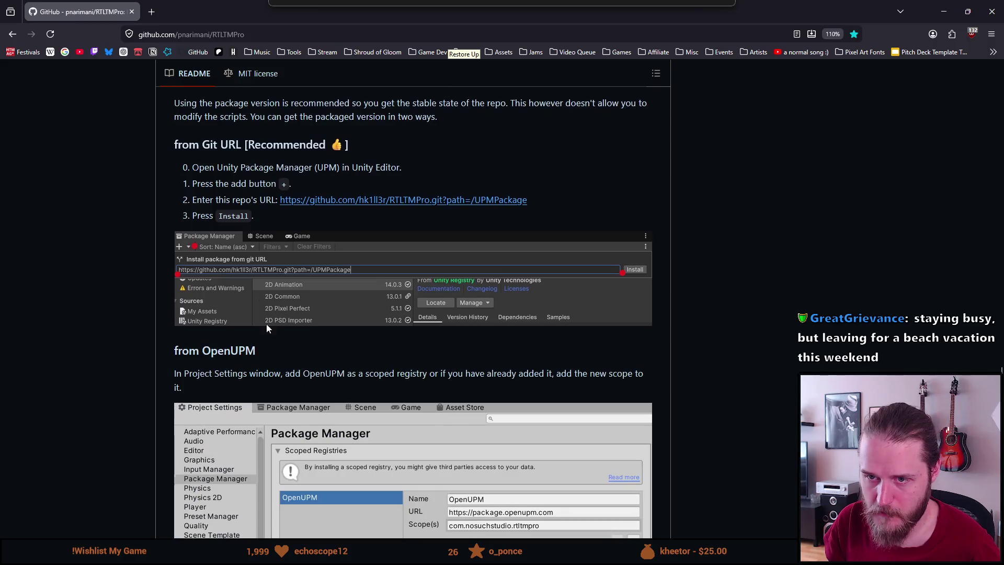
drag(205, 167, 347, 164)
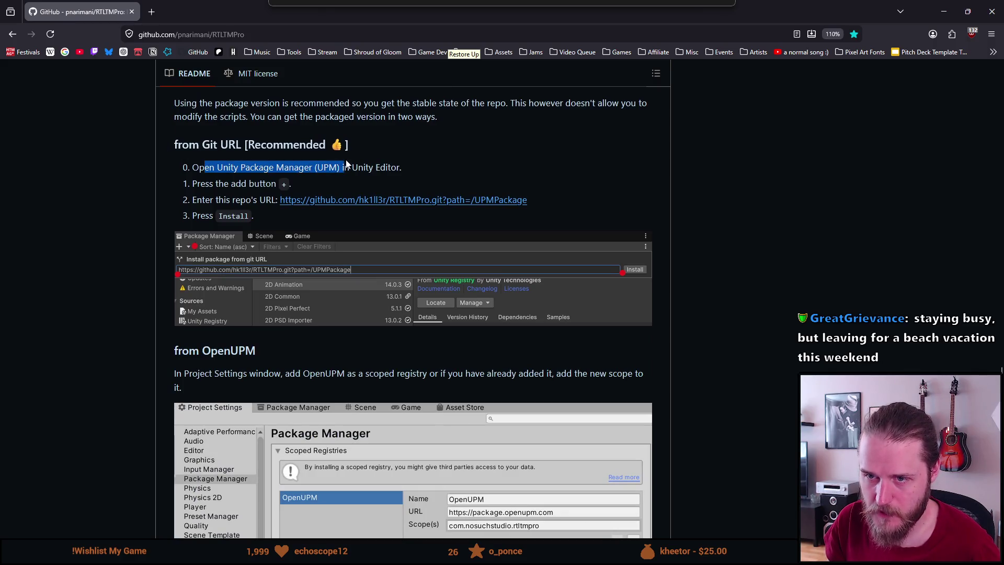
drag(205, 184, 289, 184)
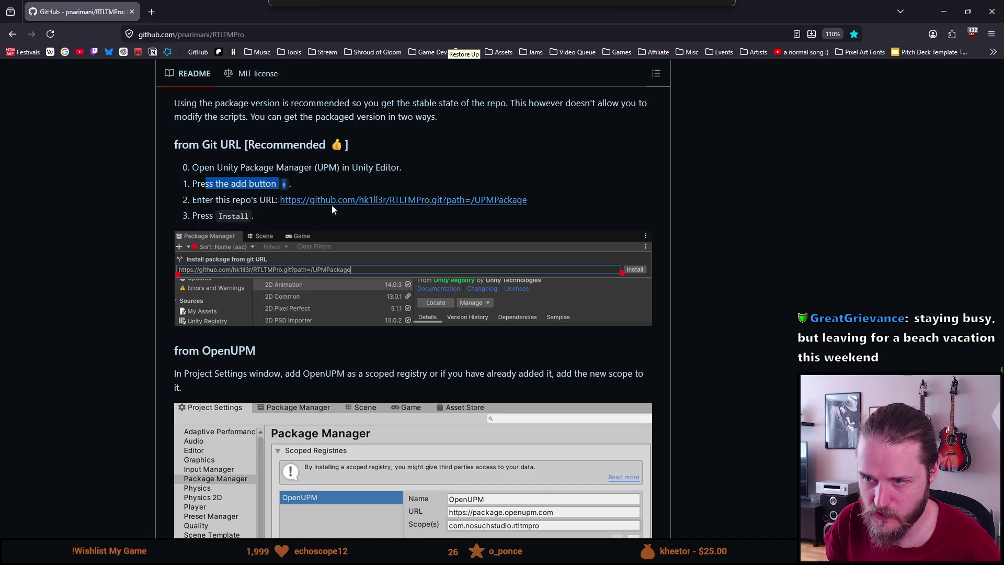
key(super+Down)
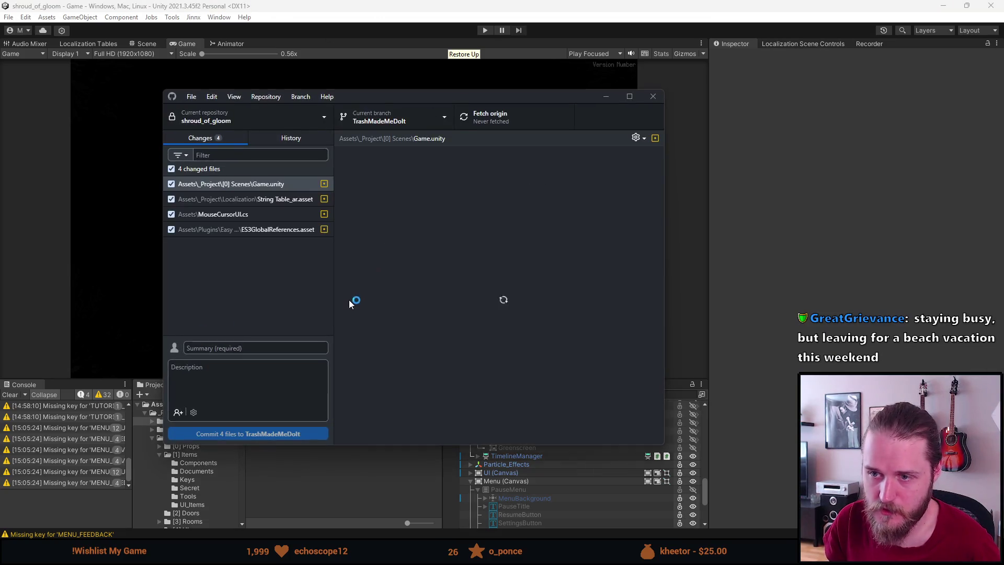
click(237, 216)
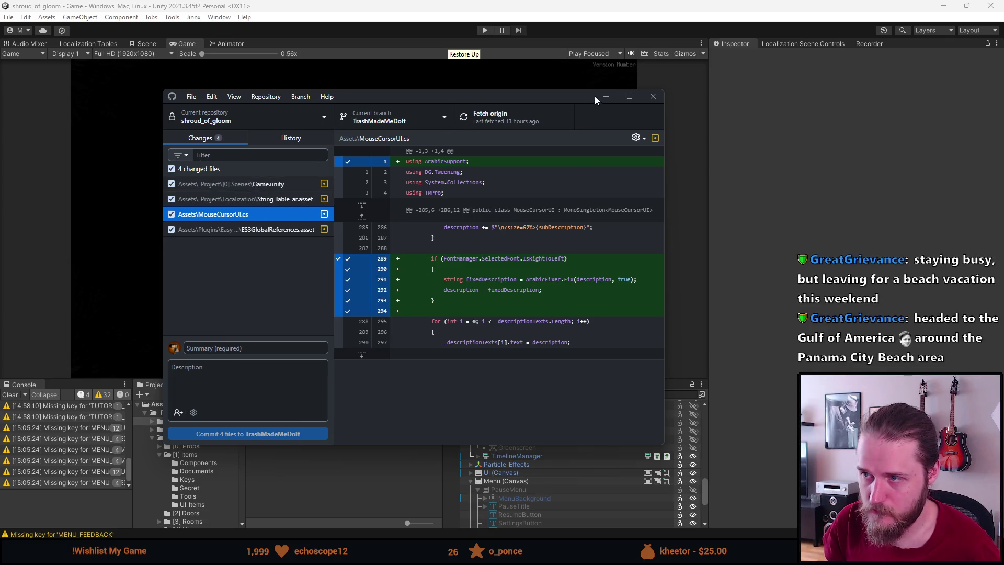
click(653, 97)
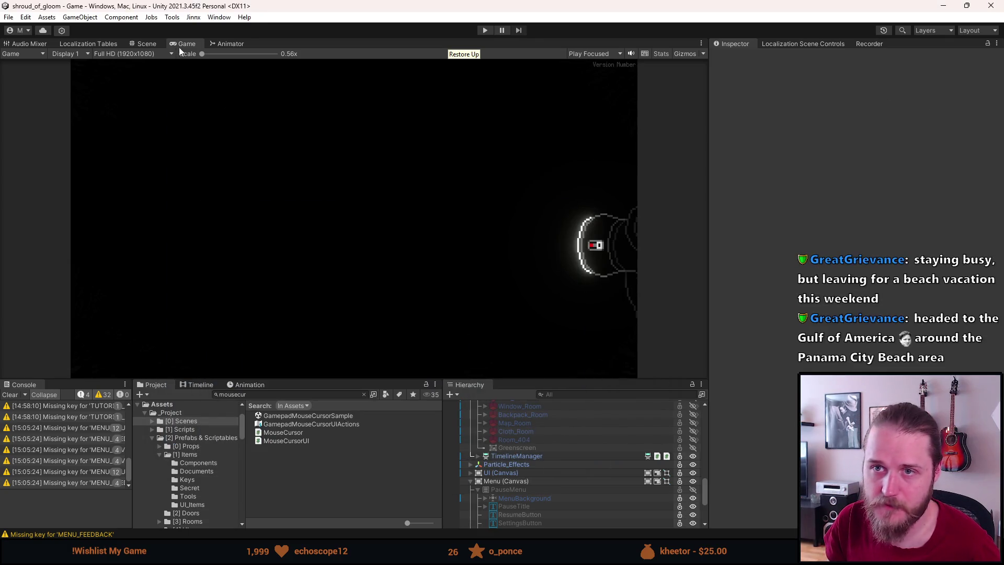
Step: Open the Package Manager and add RTLTMPro by pasting its URL into 'Add package from git URL'
click(178, 19)
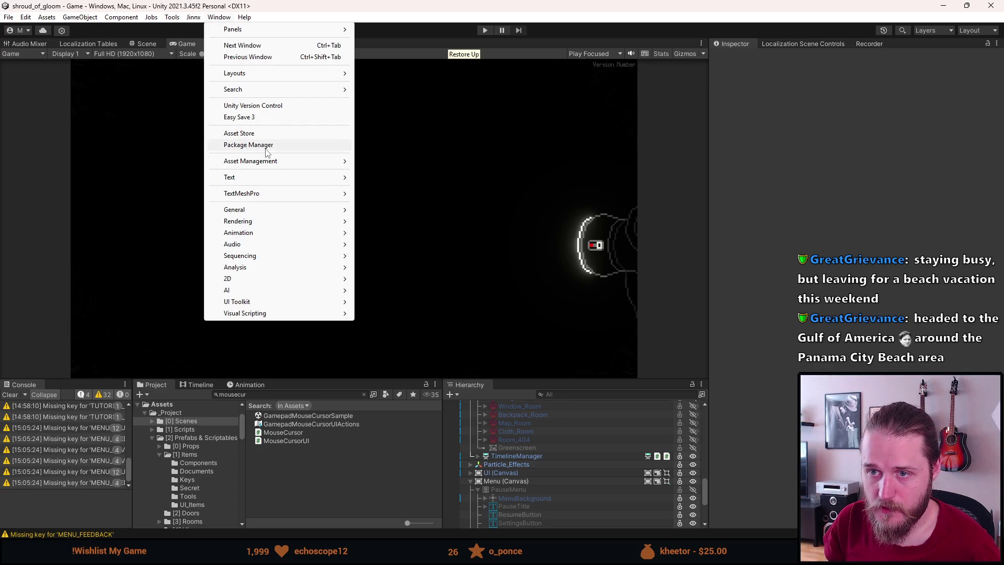
click(262, 145)
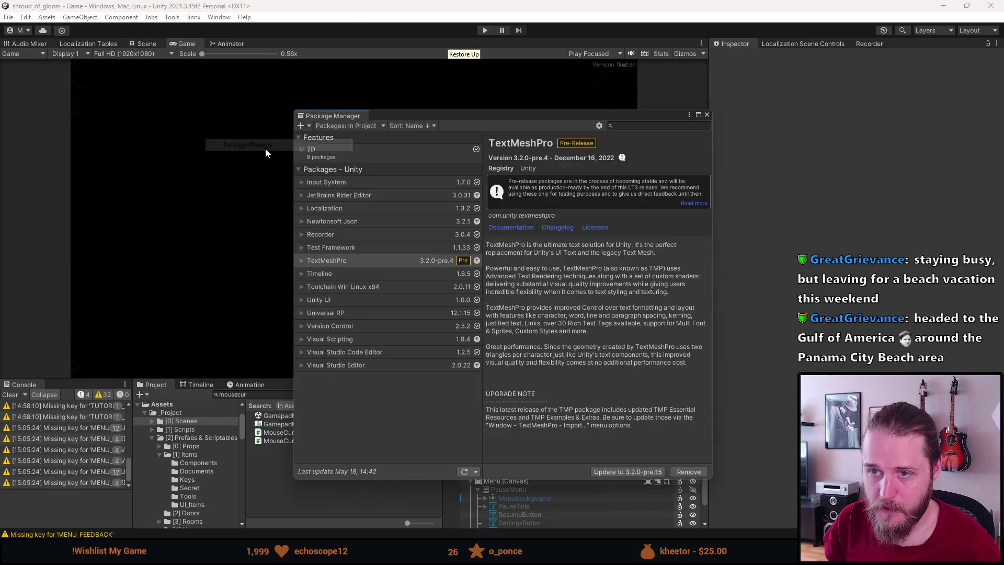
click(305, 125)
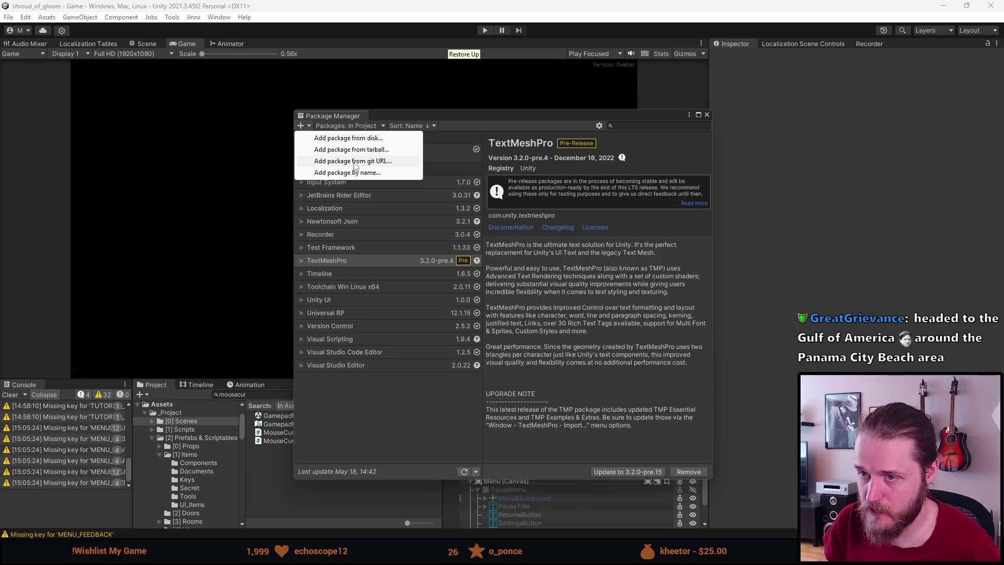
click(355, 162)
key(Escape)
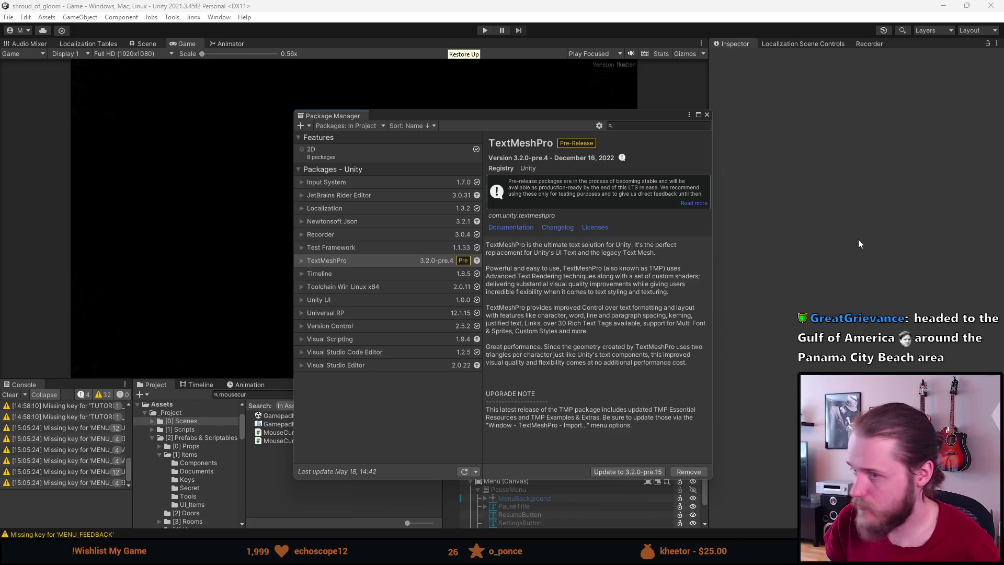
click(303, 126)
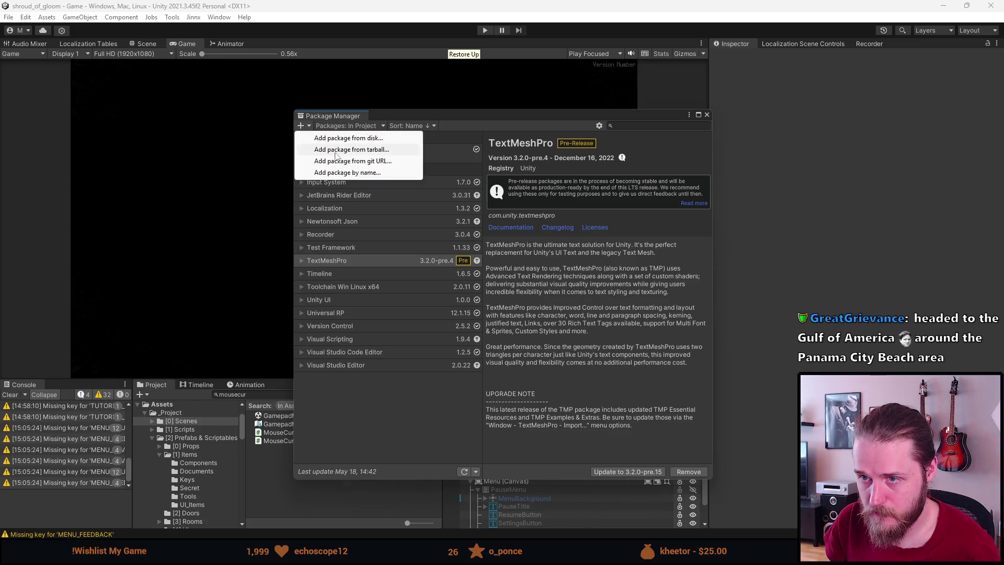
click(350, 160)
key(ctrl+v)
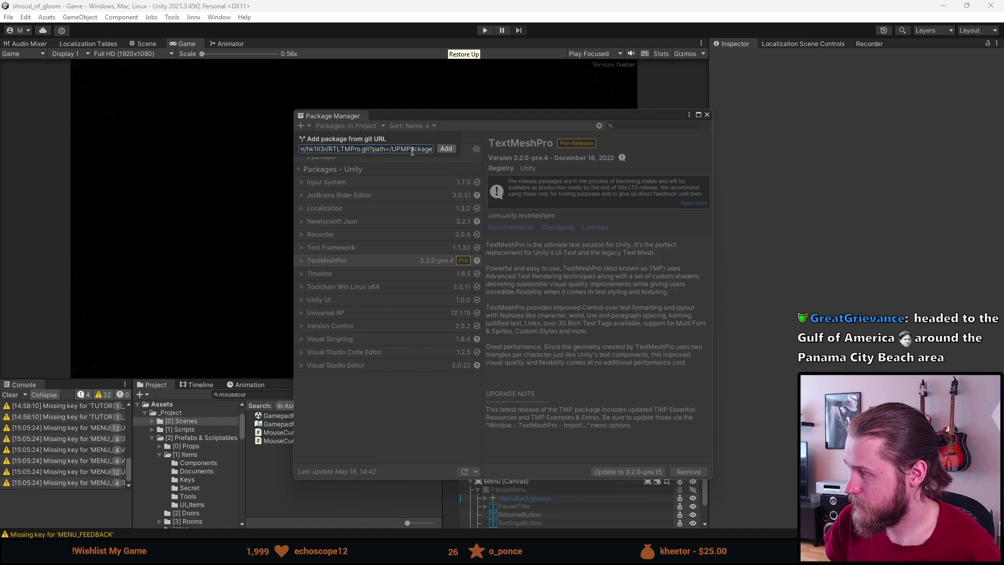
click(444, 149)
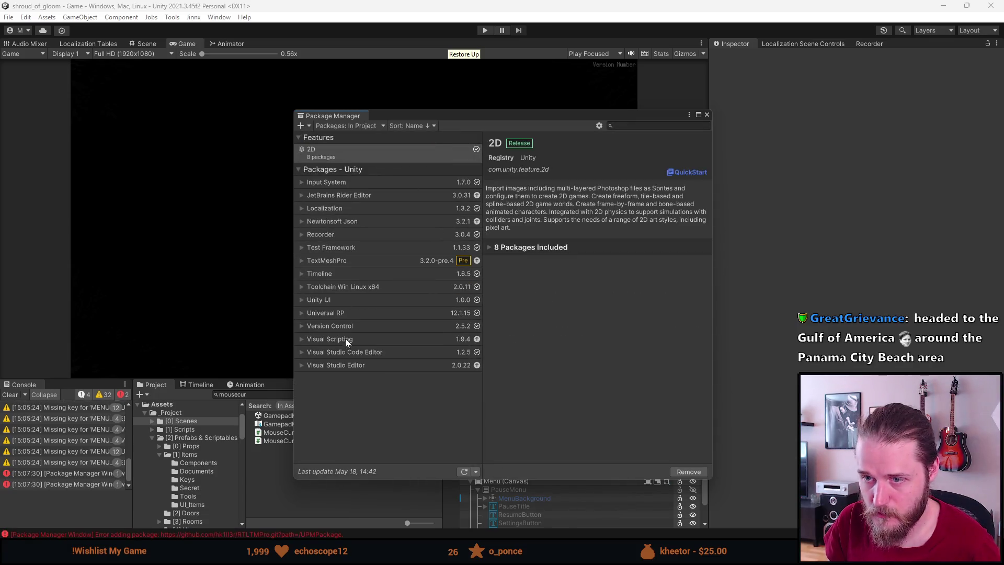
Step: Switch the Packages list between My Assets, Built-in and Unity Registry
click(333, 126)
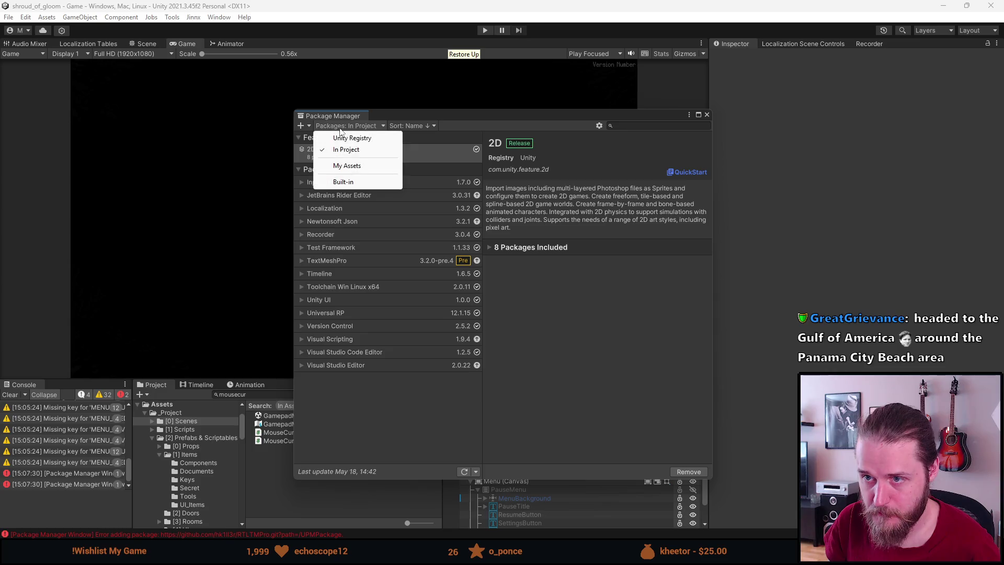
click(347, 166)
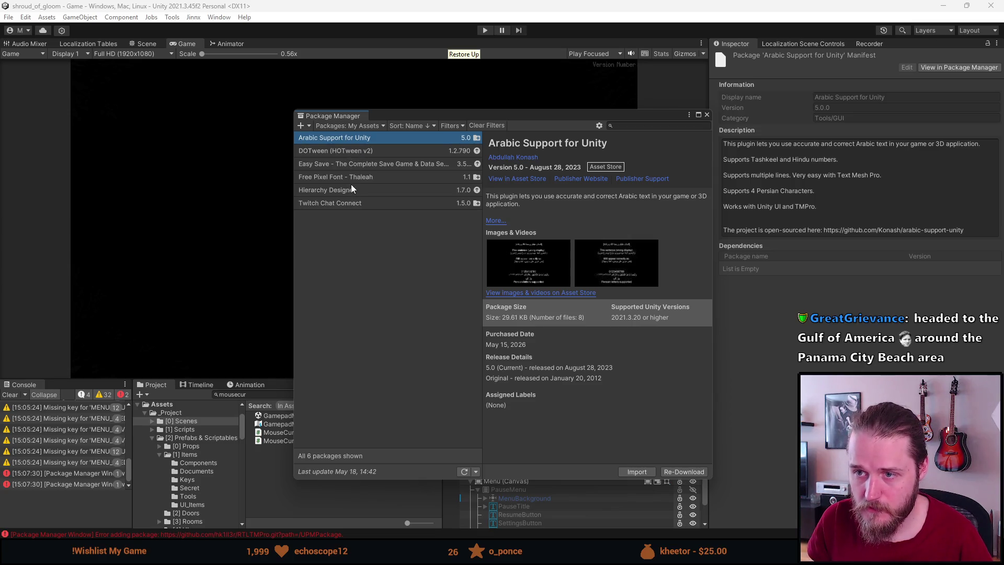
click(334, 127)
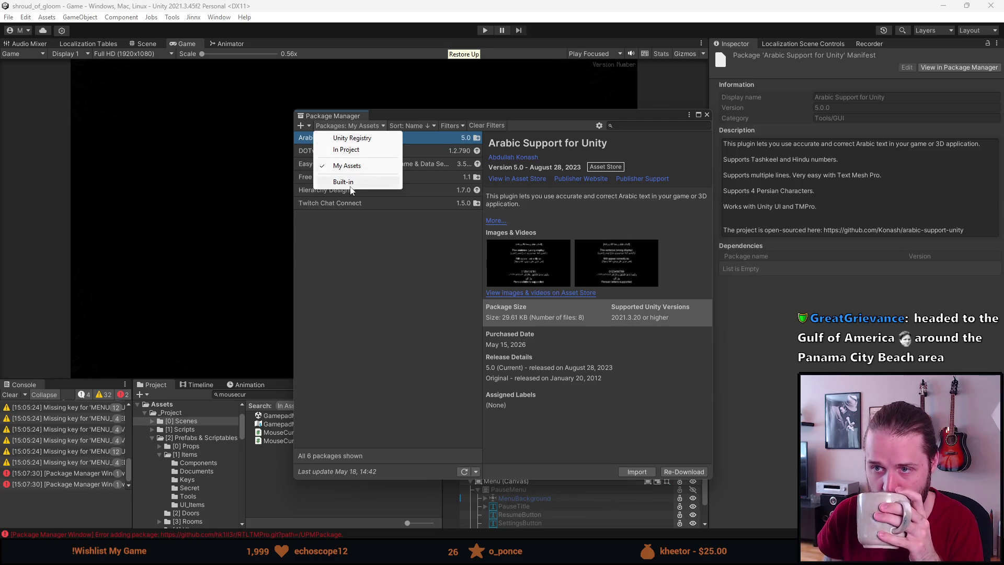
click(350, 183)
click(340, 127)
click(348, 138)
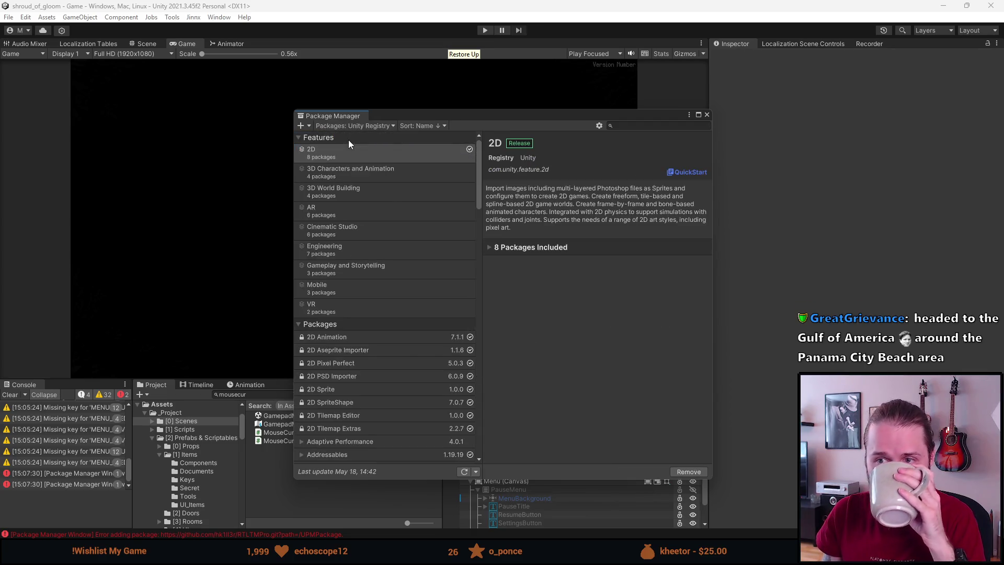
Step: Enlarge the Console and open the Package Manager error reporting no git executable found
scroll(345, 413, down, 3)
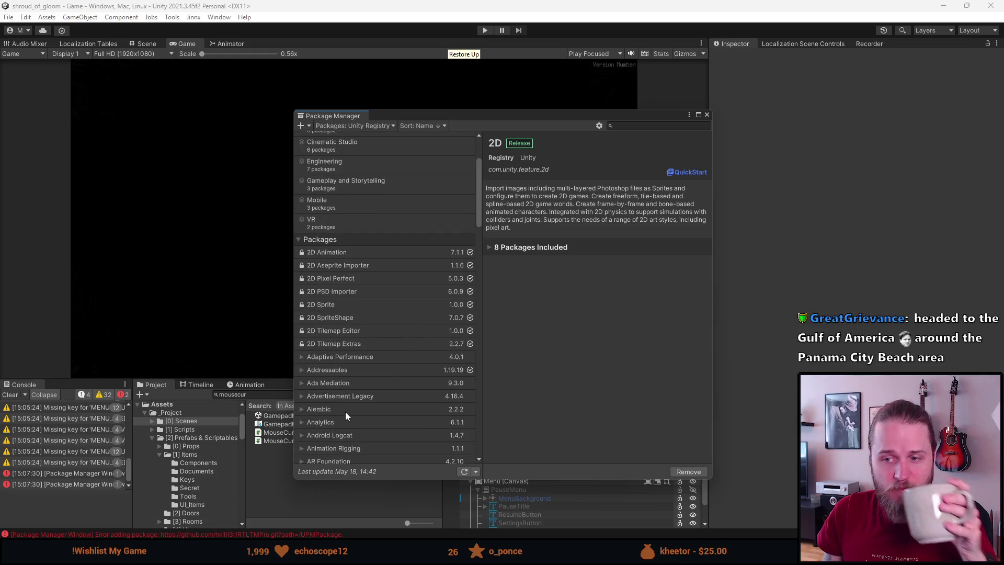
click(52, 484)
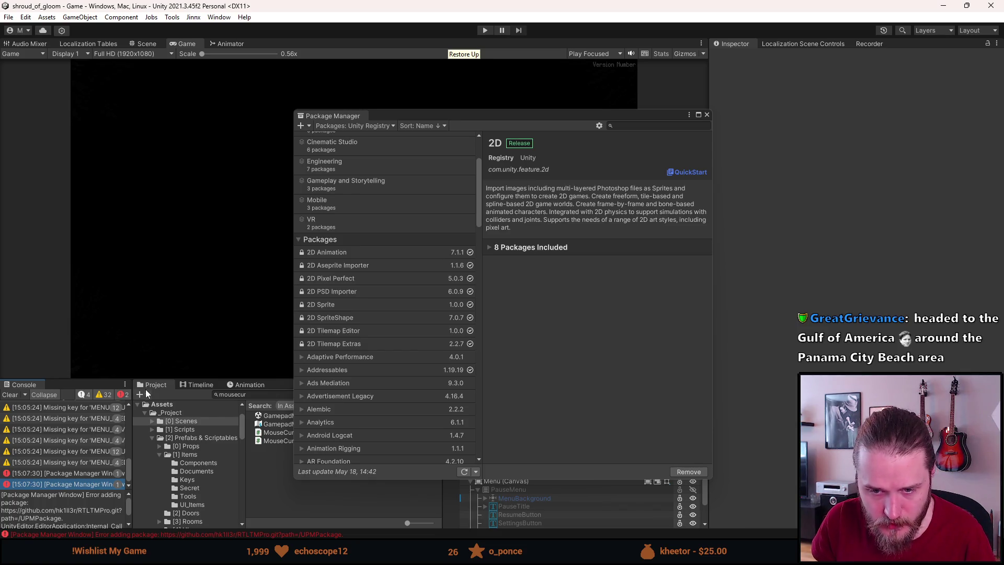
drag(264, 378, 262, 319)
scroll(73, 483, down, 1)
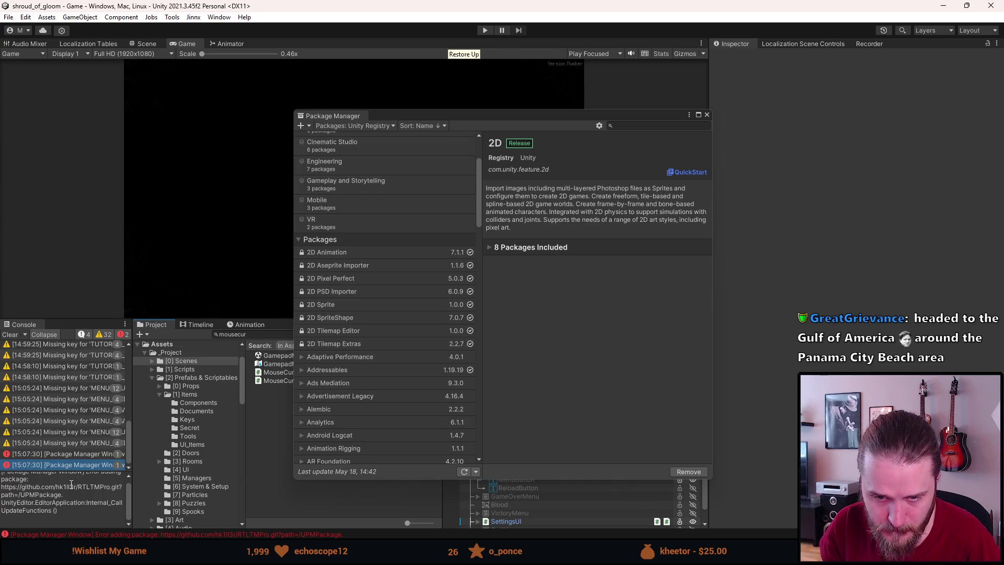
click(62, 454)
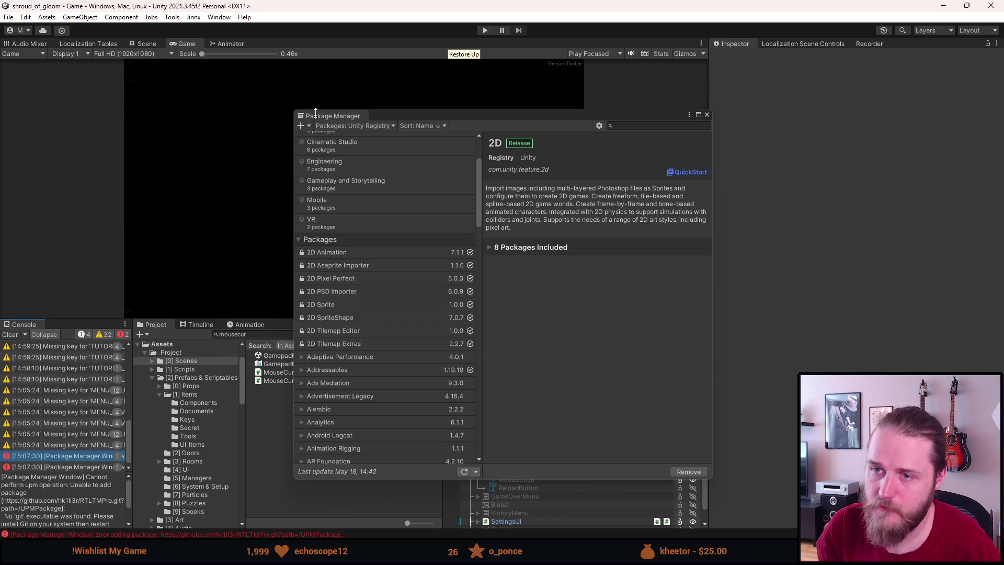
Step: Bring up Package Manager's + add-package menu again after dismissing it once
click(305, 125)
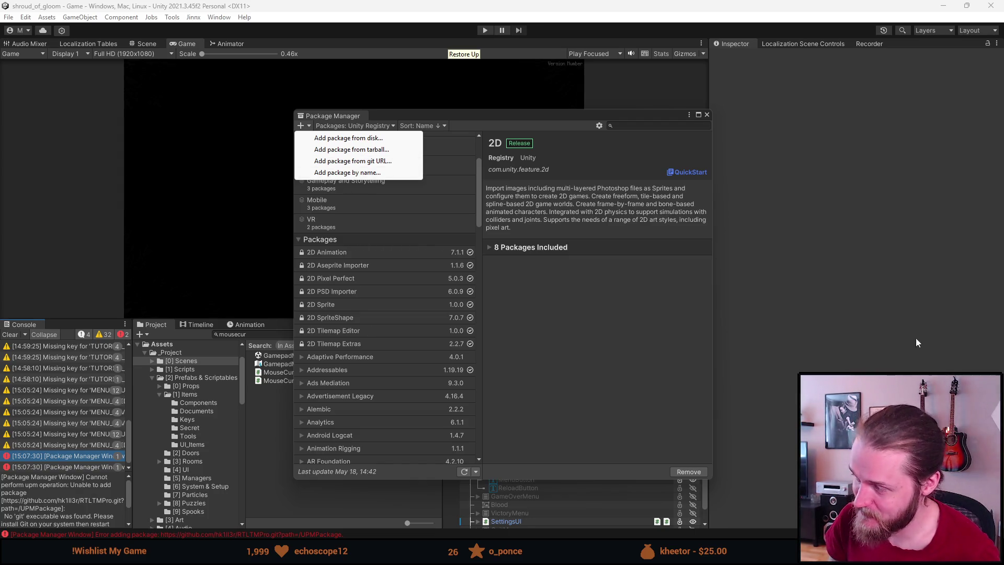
key(Escape)
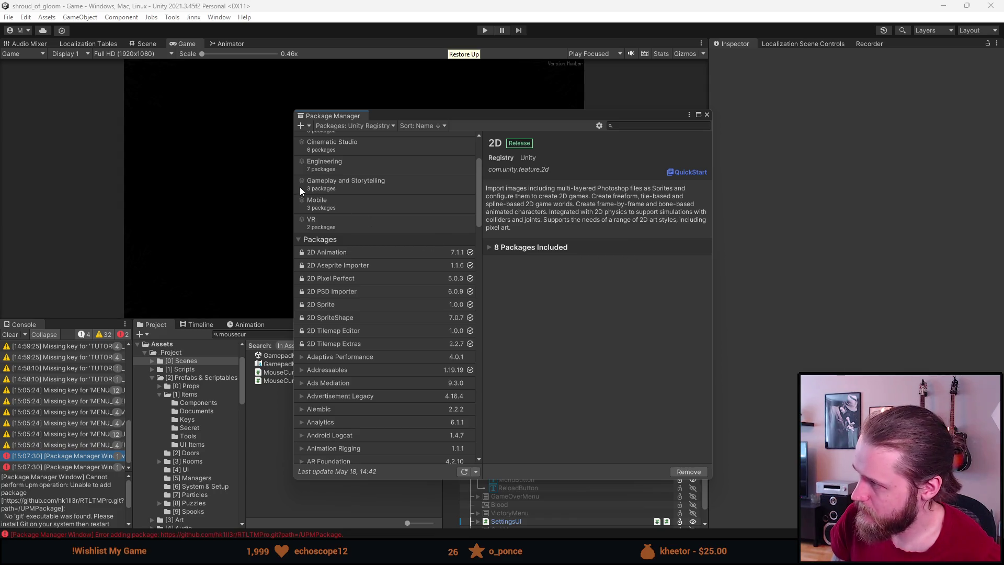
click(303, 127)
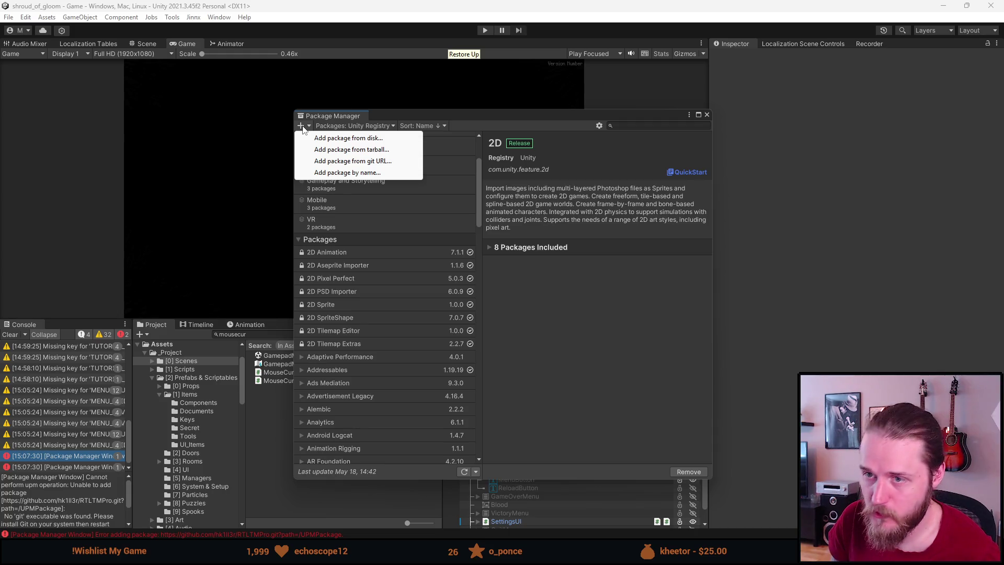
Step: Paste the RTLTMPro git URL into 'Add package from git URL', add it again, and clear the Console
click(338, 162)
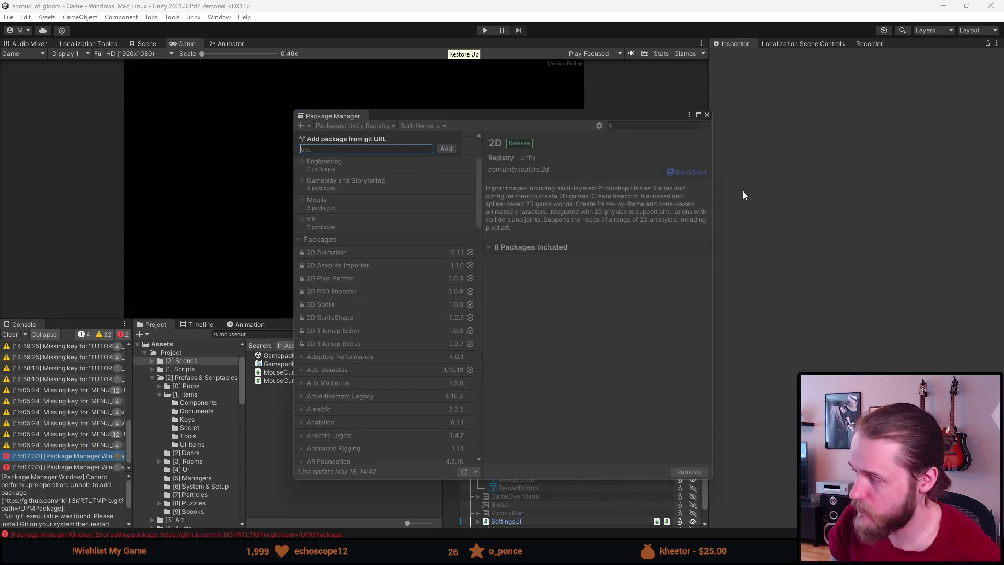
key(ctrl+v)
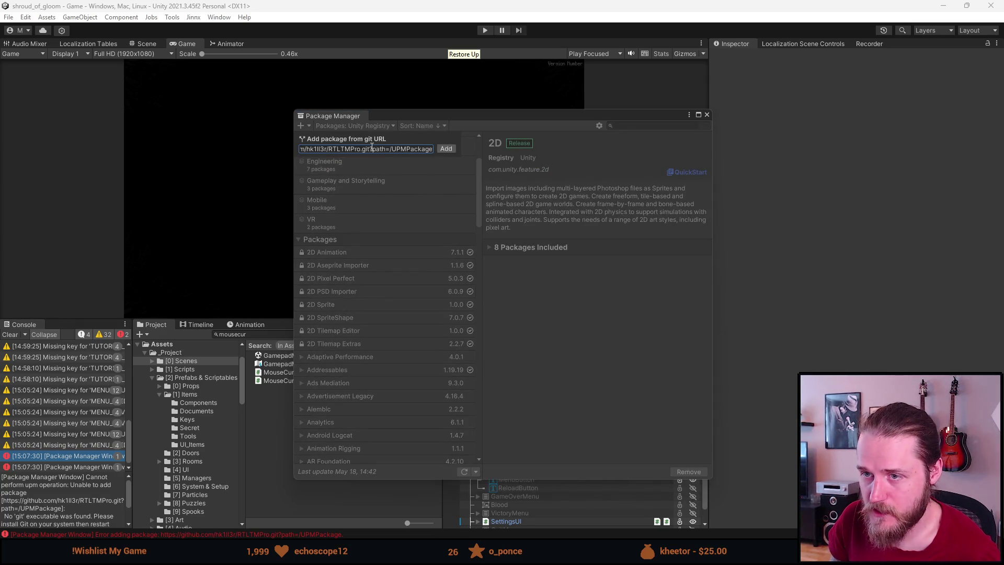
key(ctrl+a)
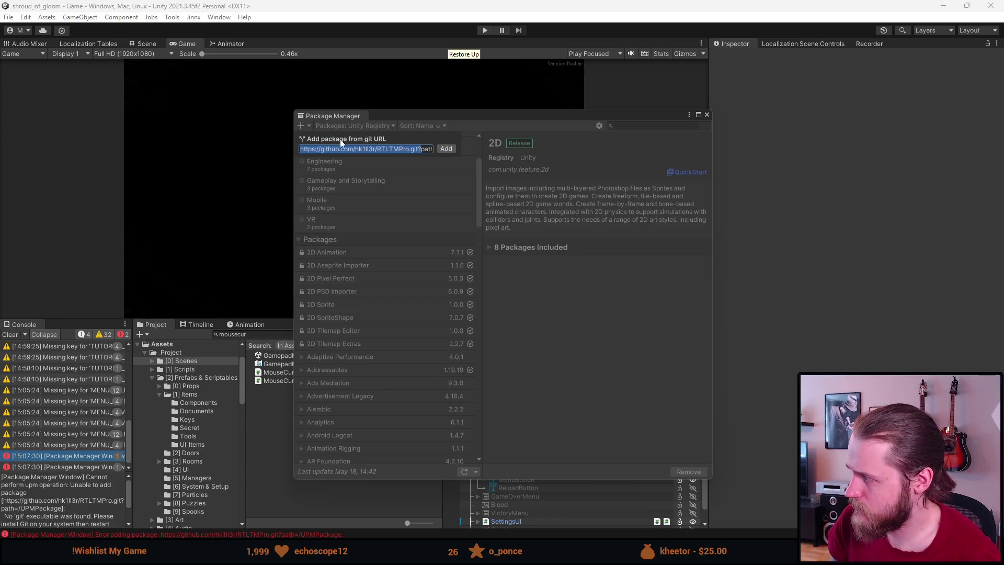
drag(422, 149, 423, 155)
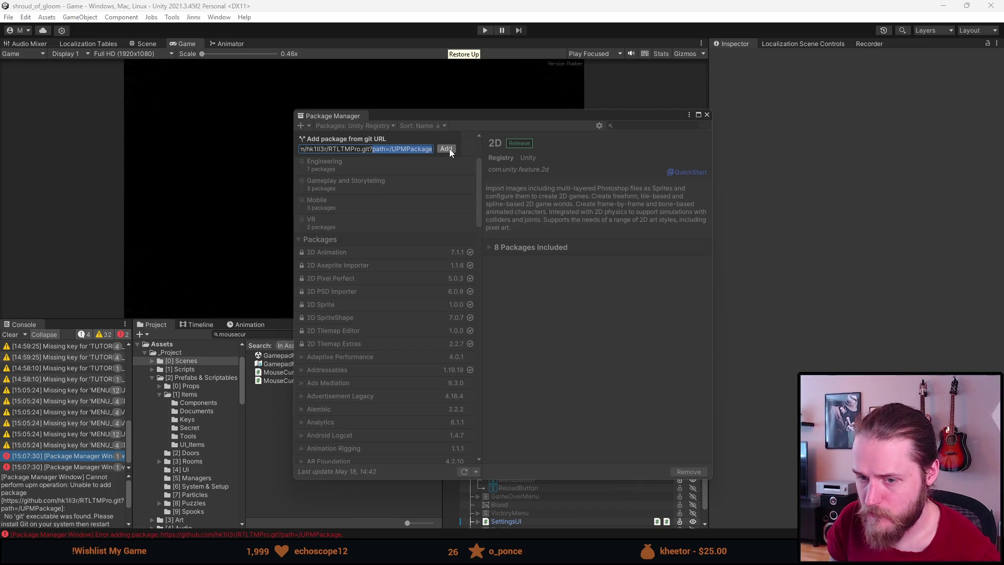
click(446, 148)
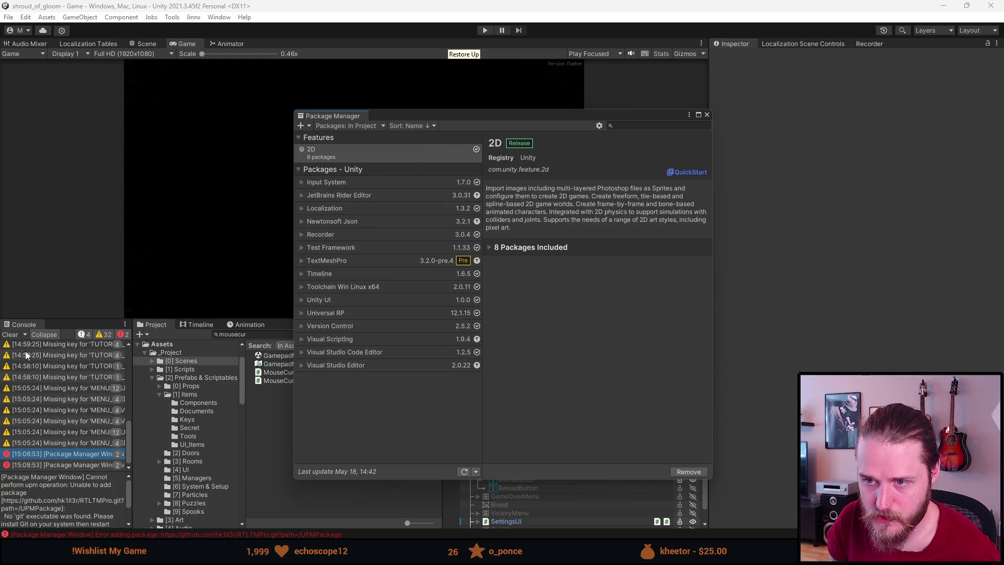
click(9, 334)
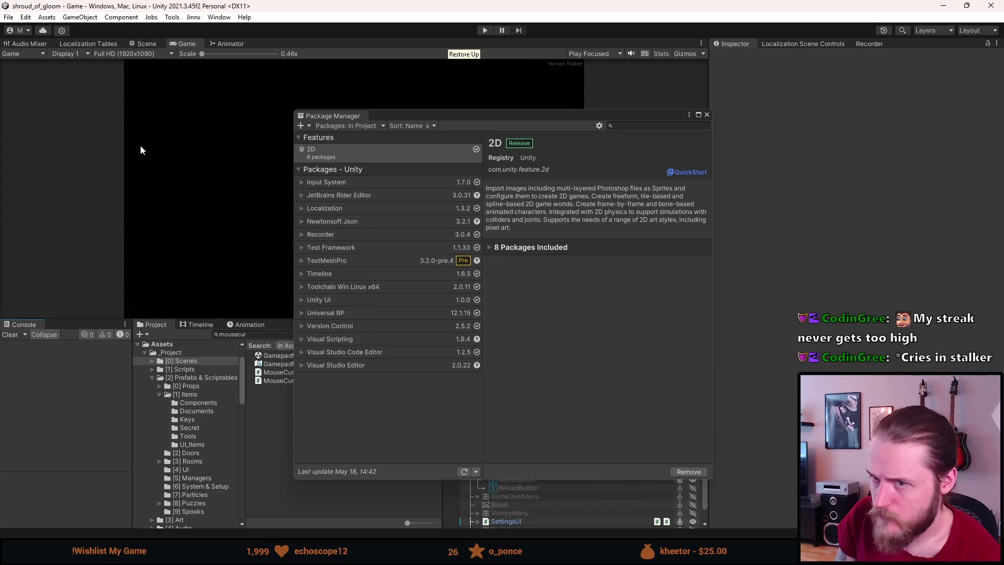
Step: List the My Assets packages showing Arabic Support for Unity 5.0 and reposition the Package Manager window
click(354, 127)
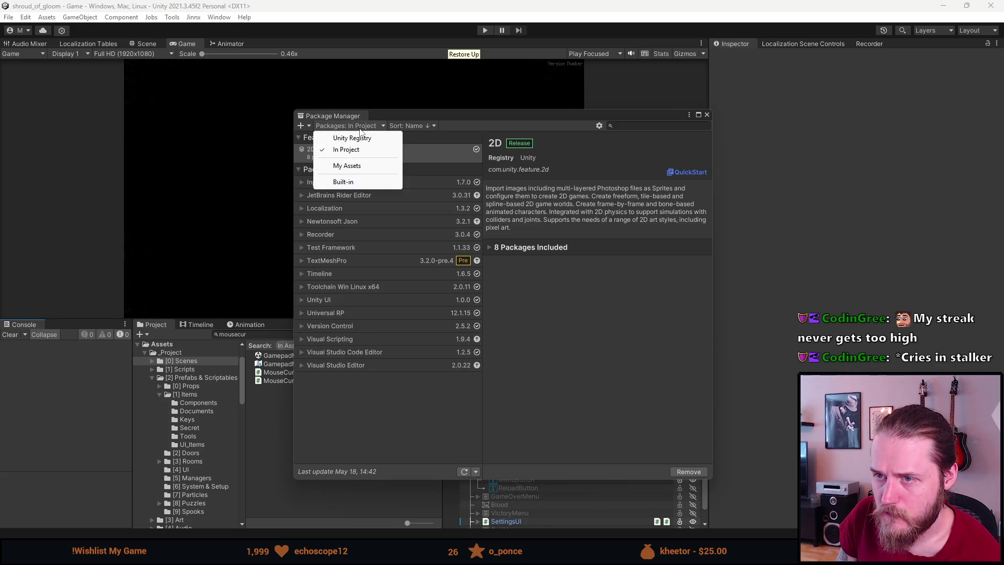
click(348, 165)
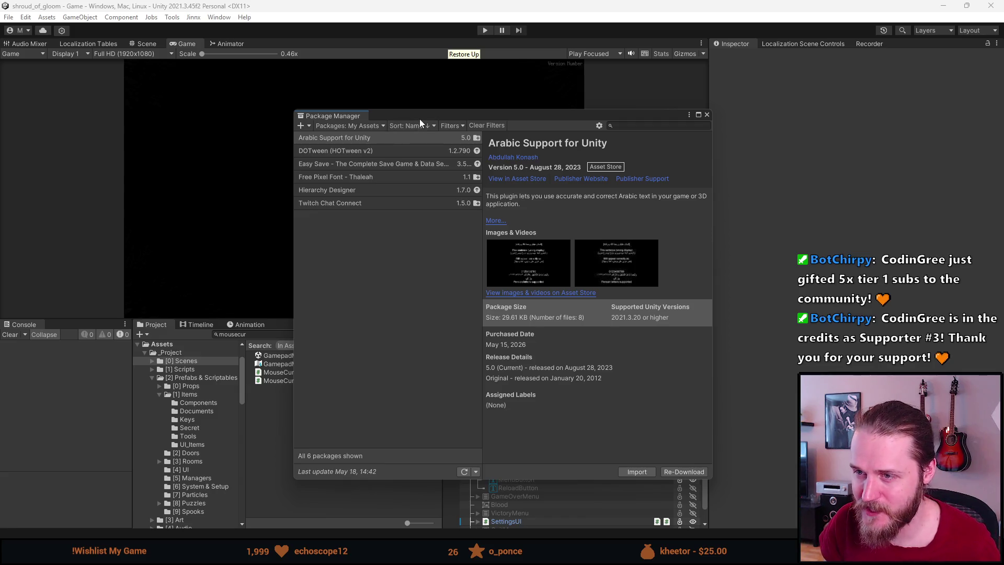
drag(422, 114, 399, 124)
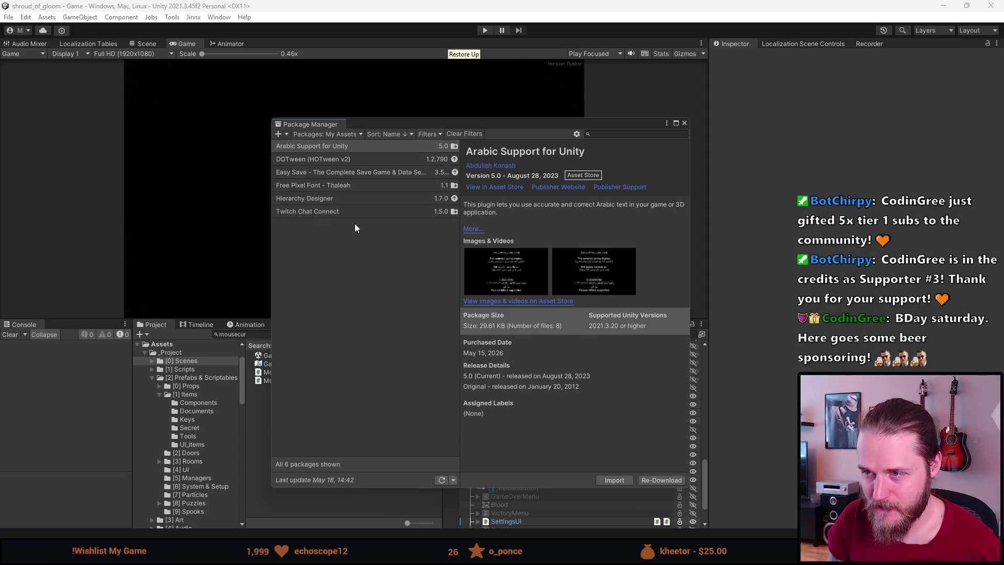
mouse_move(443, 126)
mouse_down()
mouse_move(432, 128)
mouse_move(441, 125)
mouse_up()
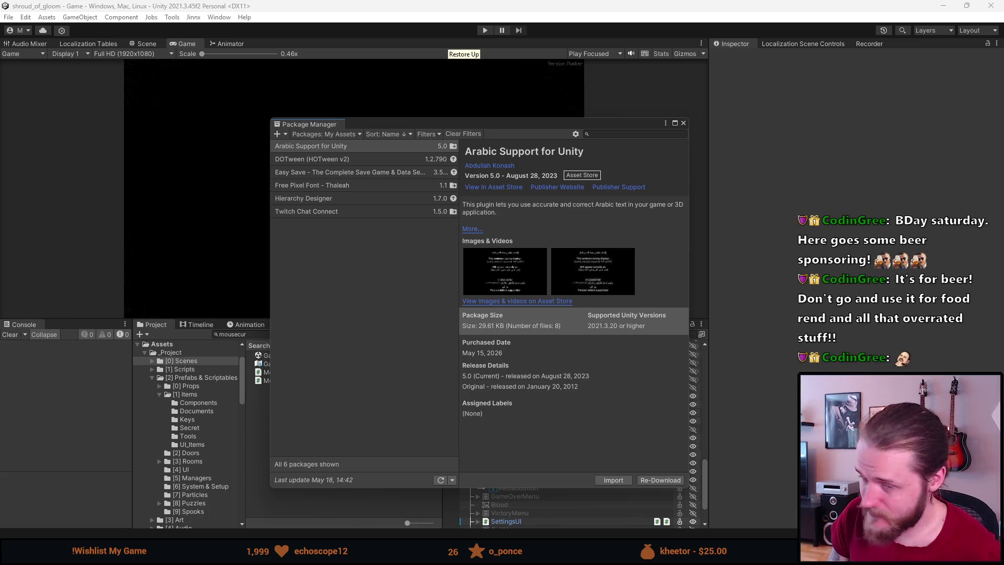
click(286, 135)
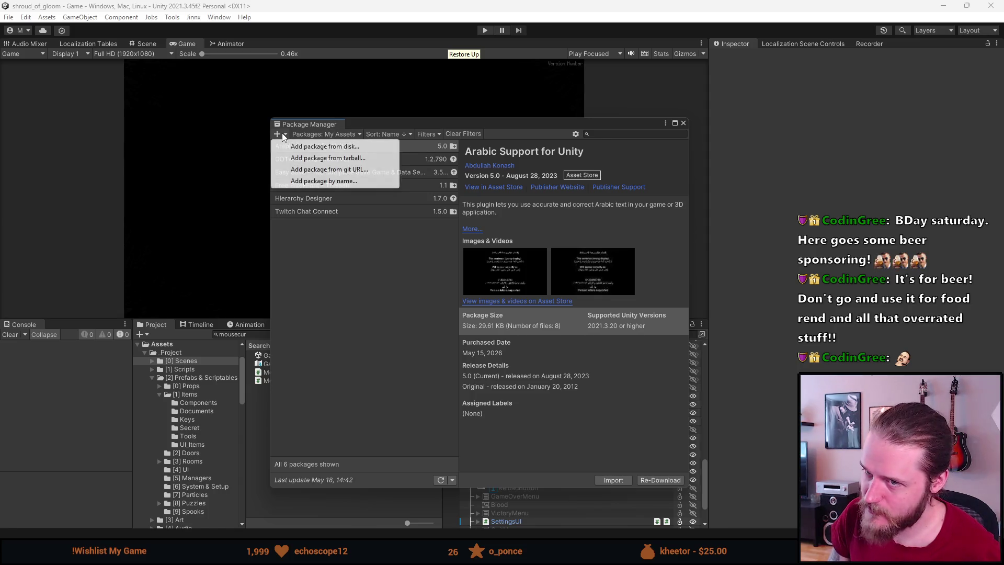
Step: Paste the RTLTMPro git URL into 'Add package from git URL', select it and try adding it again
click(286, 136)
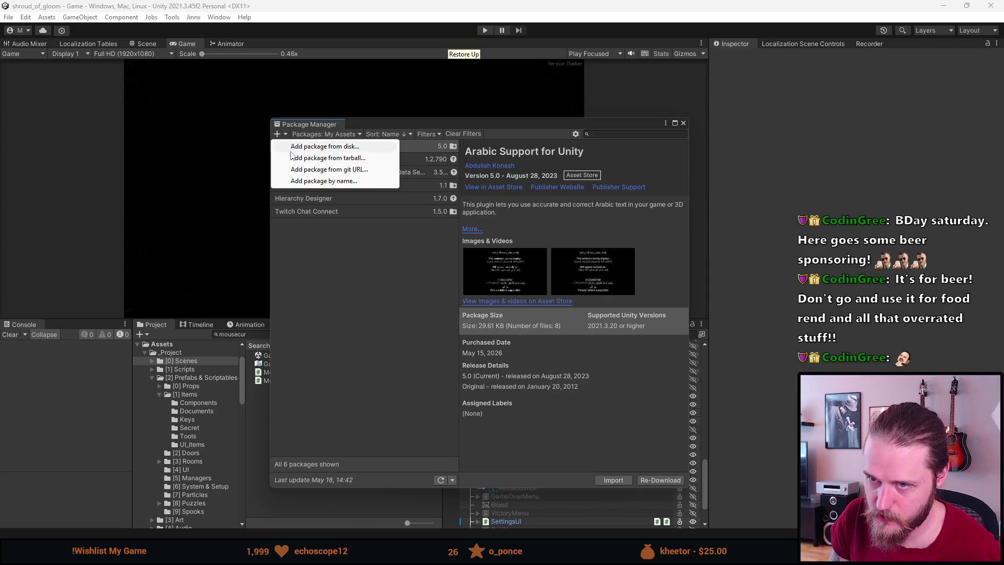
click(331, 170)
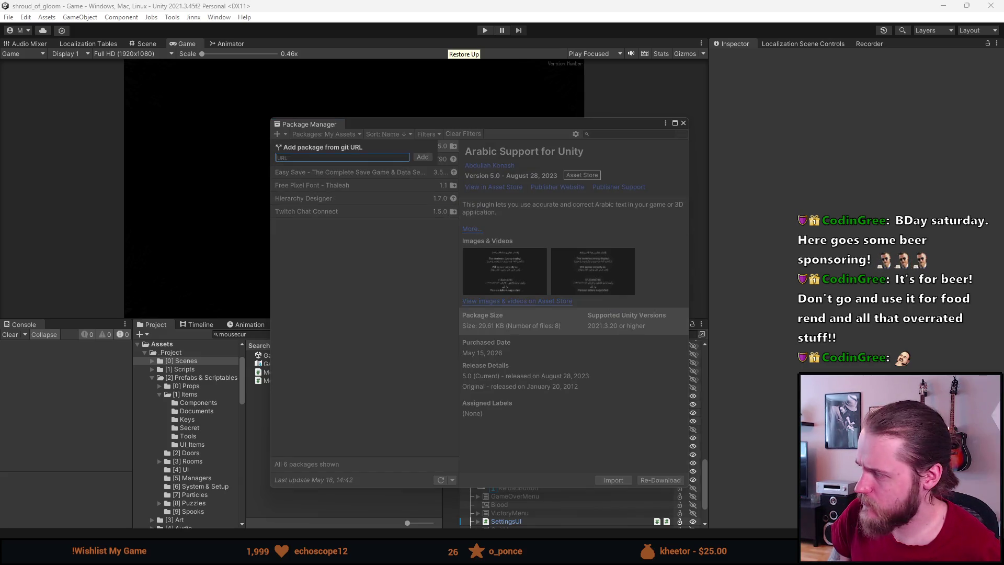
key(ctrl+v)
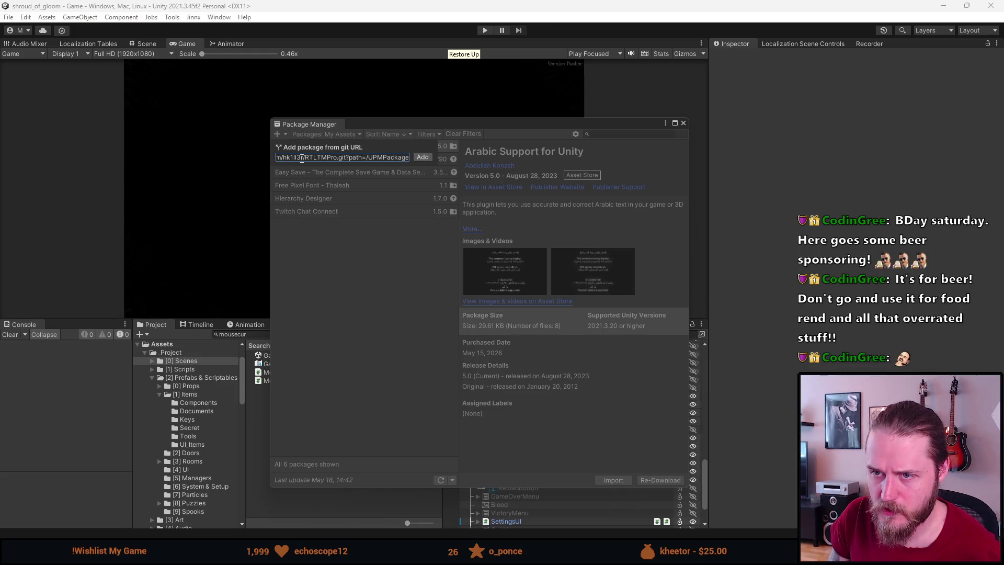
drag(451, 160, 256, 160)
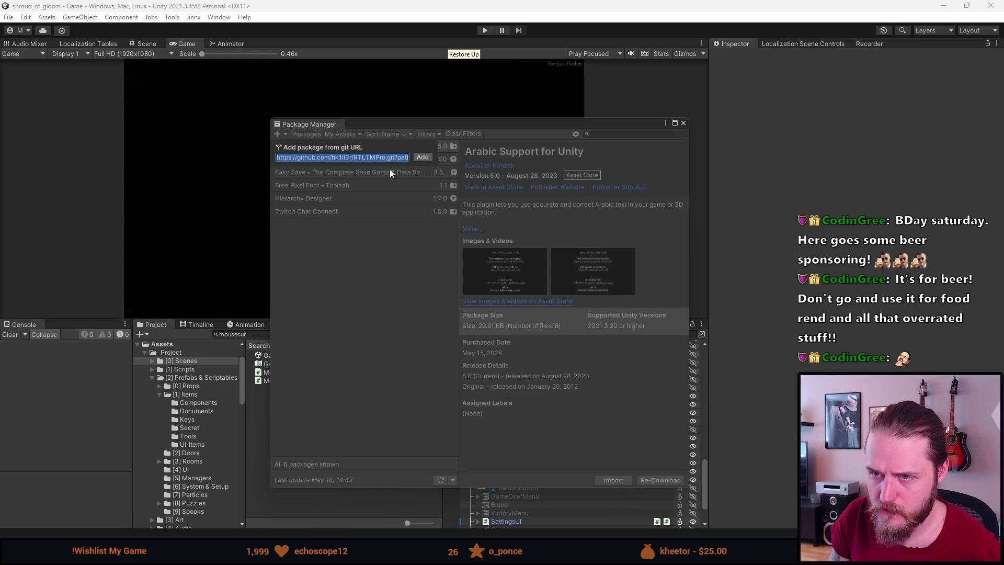
click(428, 157)
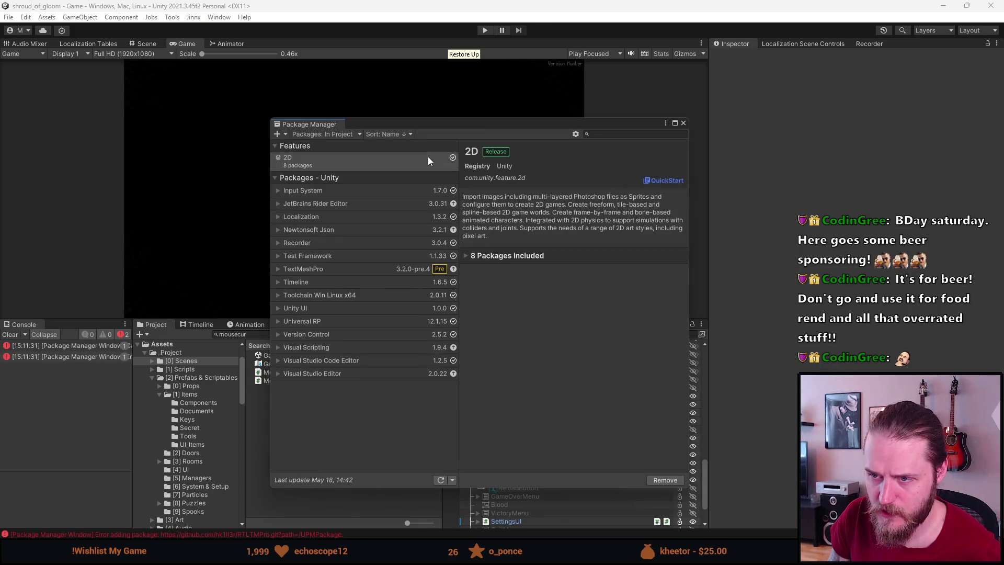
Step: Read both package-install errors in the console, then clear them
click(71, 345)
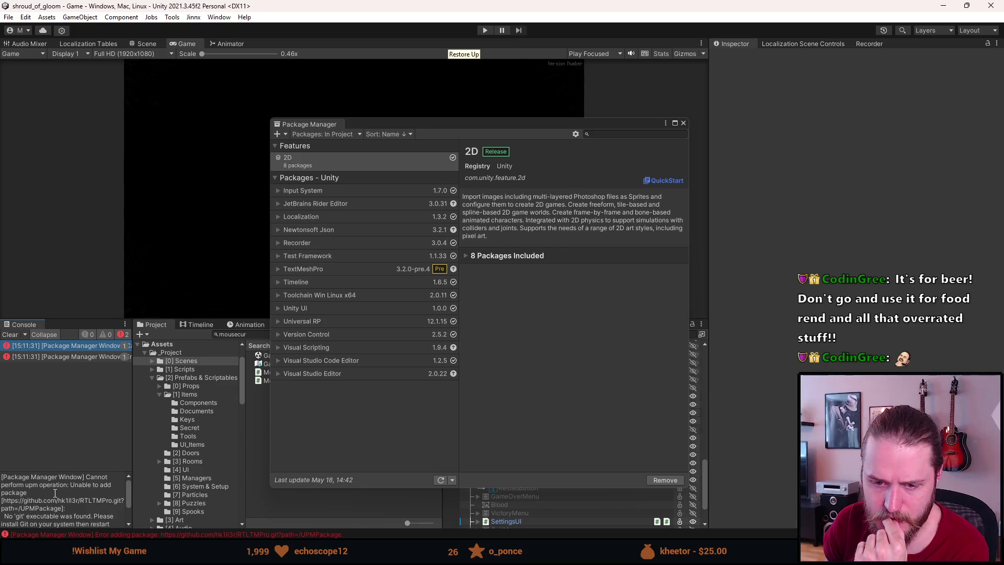
scroll(55, 493, down, 2)
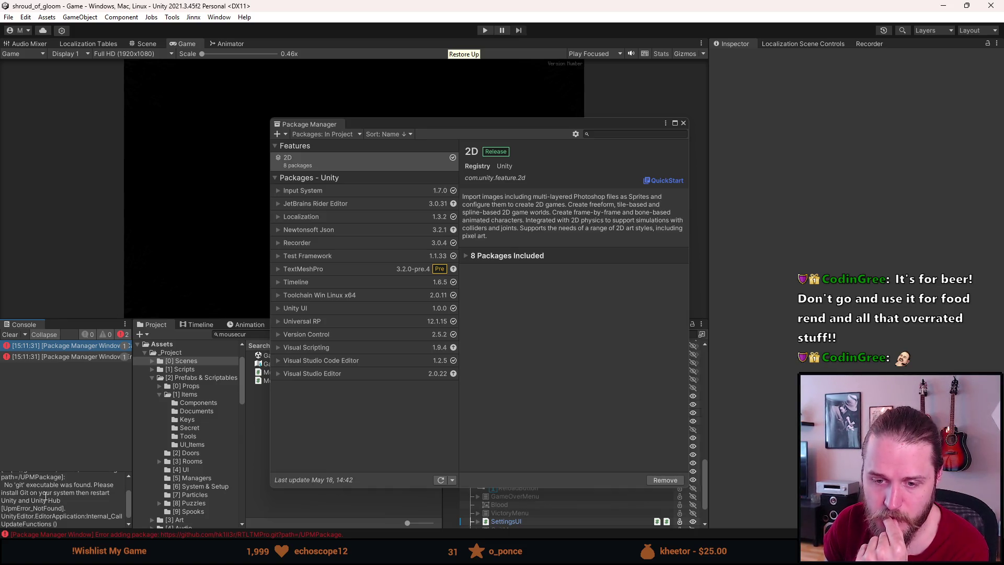
scroll(44, 495, down, 1)
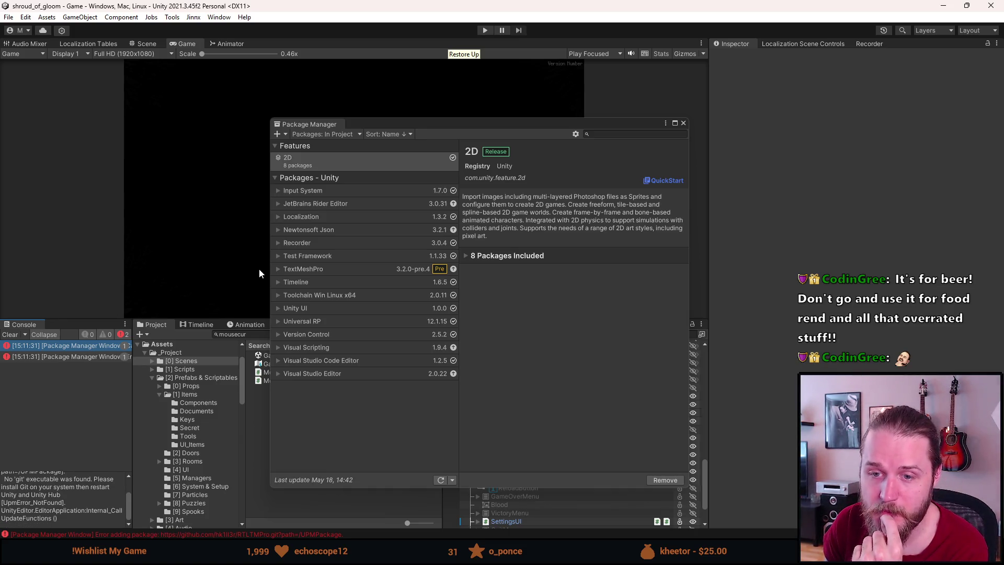
click(57, 358)
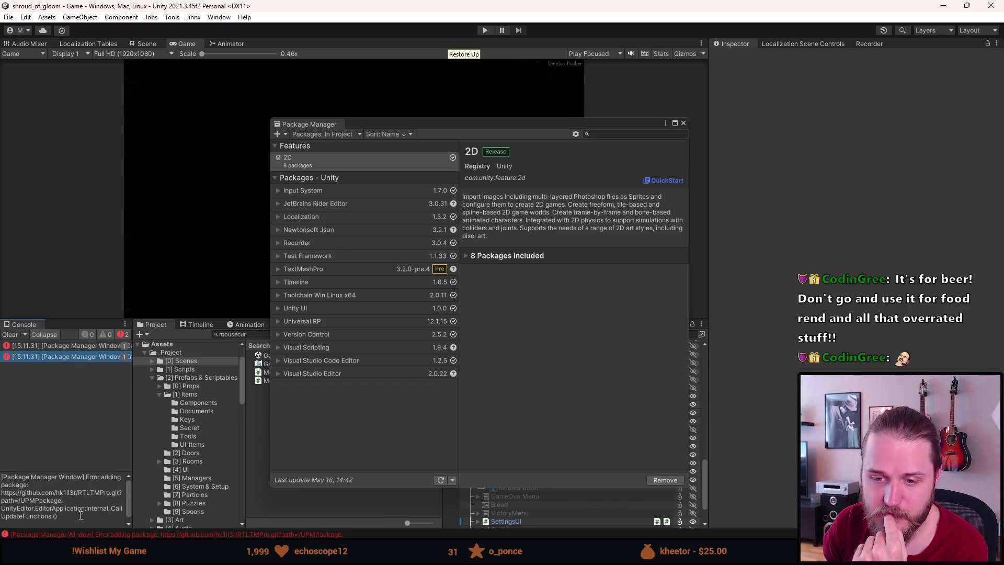
click(10, 335)
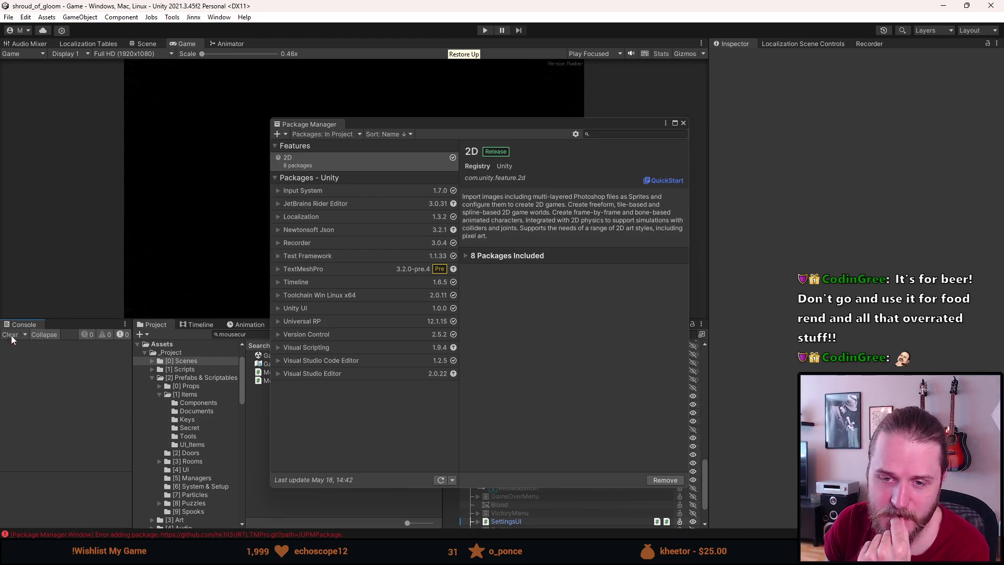
Step: Check the Packages and + dropdown choices, then close the Package Manager
click(325, 134)
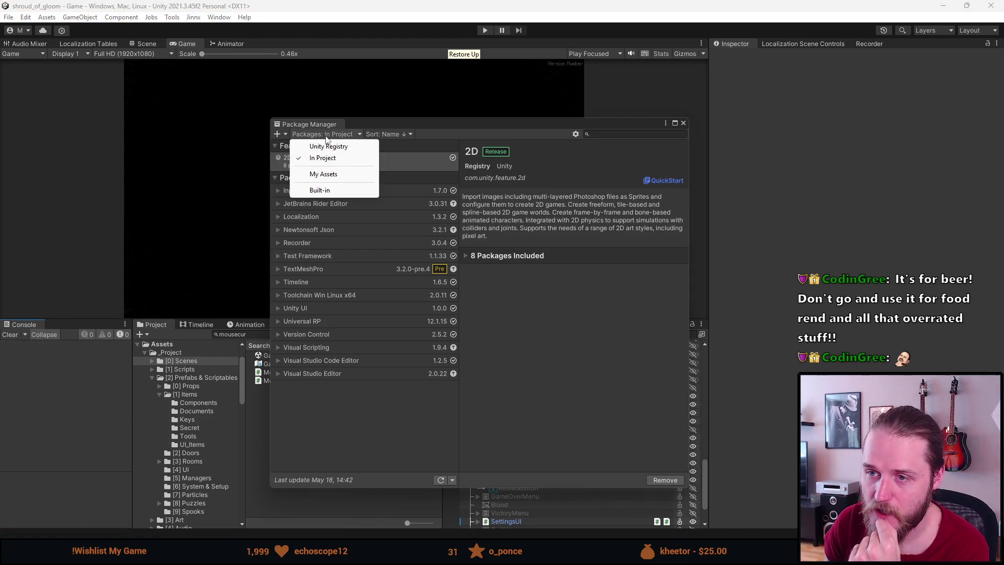
click(280, 135)
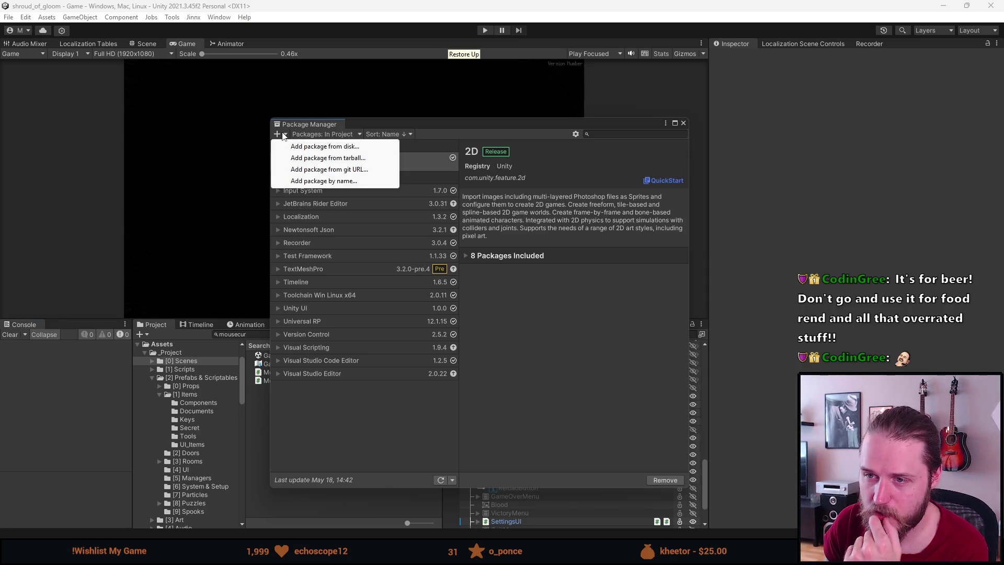
click(415, 436)
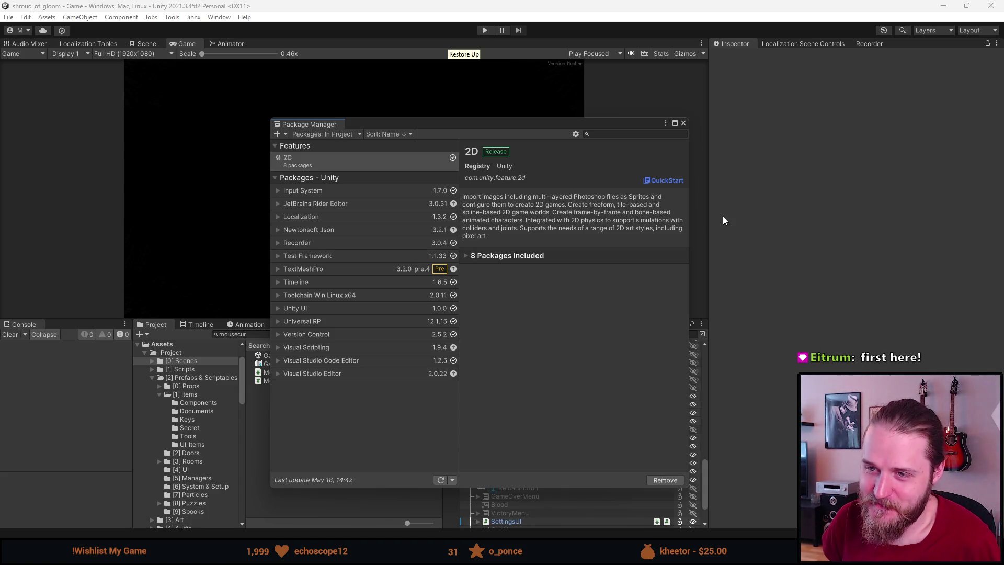
click(684, 125)
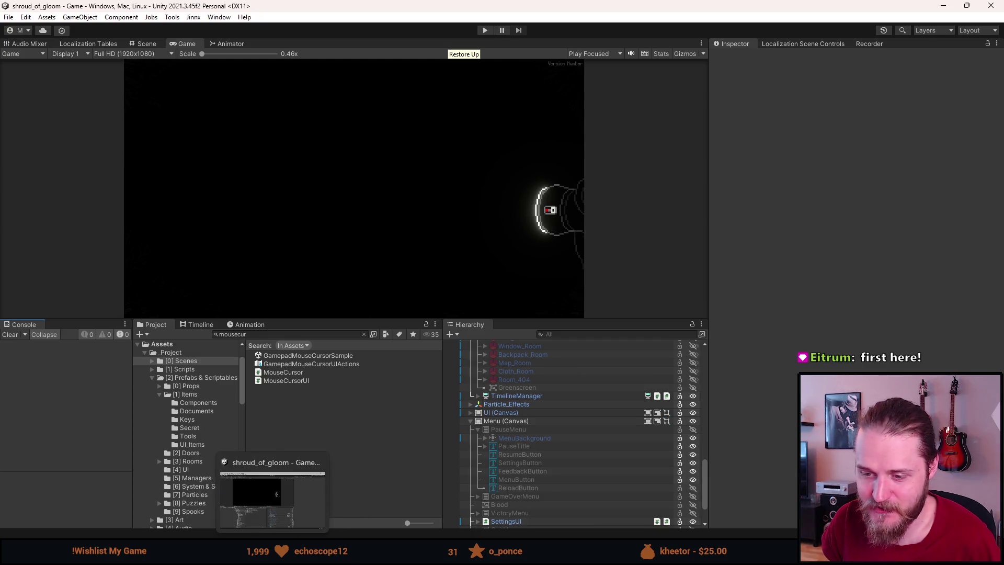
key(alt+Tab)
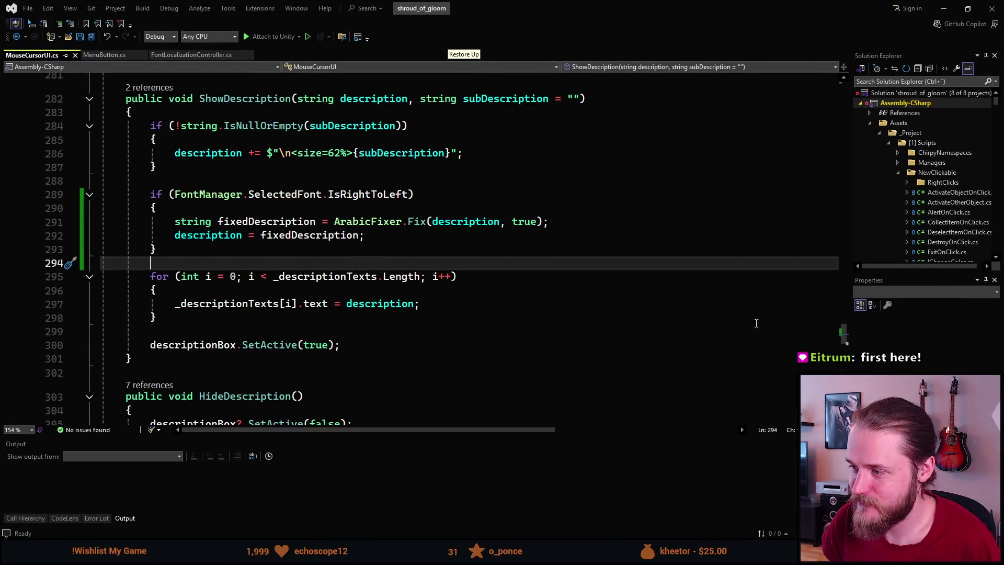
scroll(842, 340, down, 3)
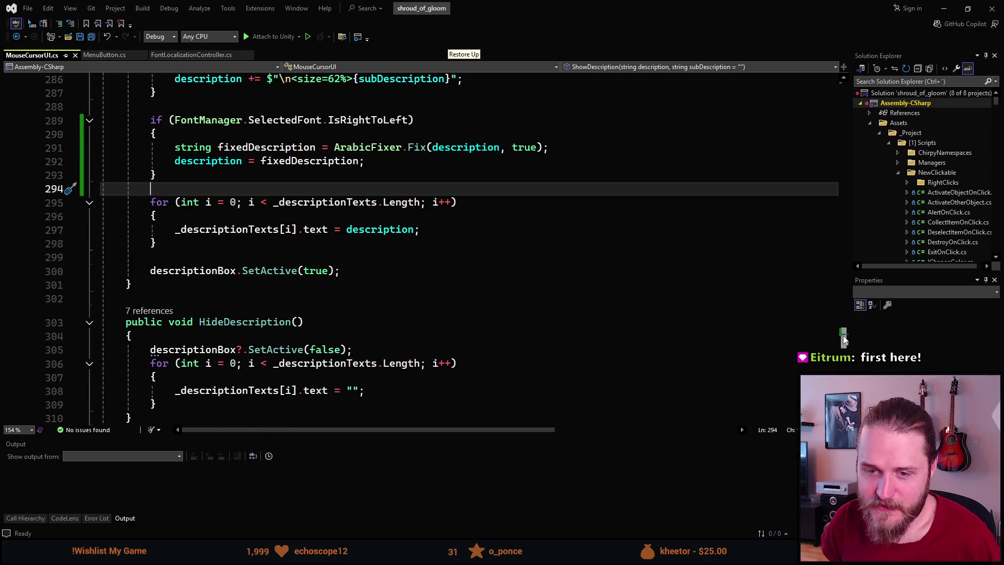
drag(843, 343, 843, 267)
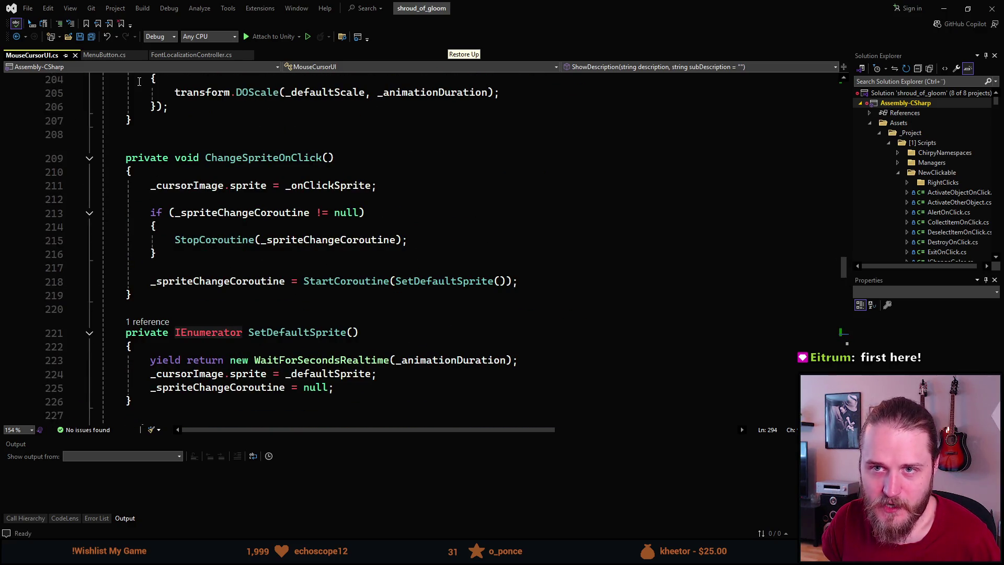
click(192, 55)
scroll(202, 304, up, 20)
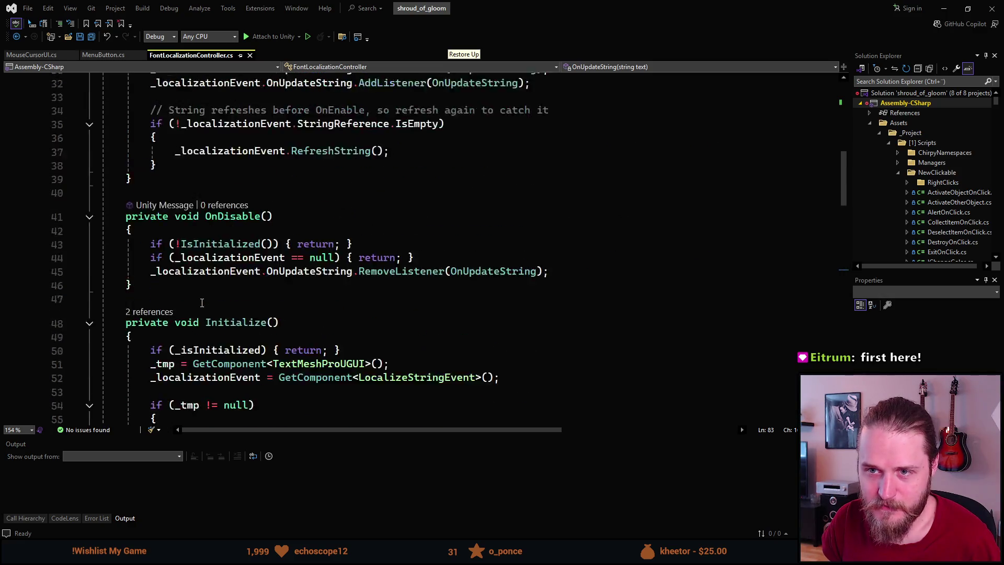
scroll(202, 303, up, 1)
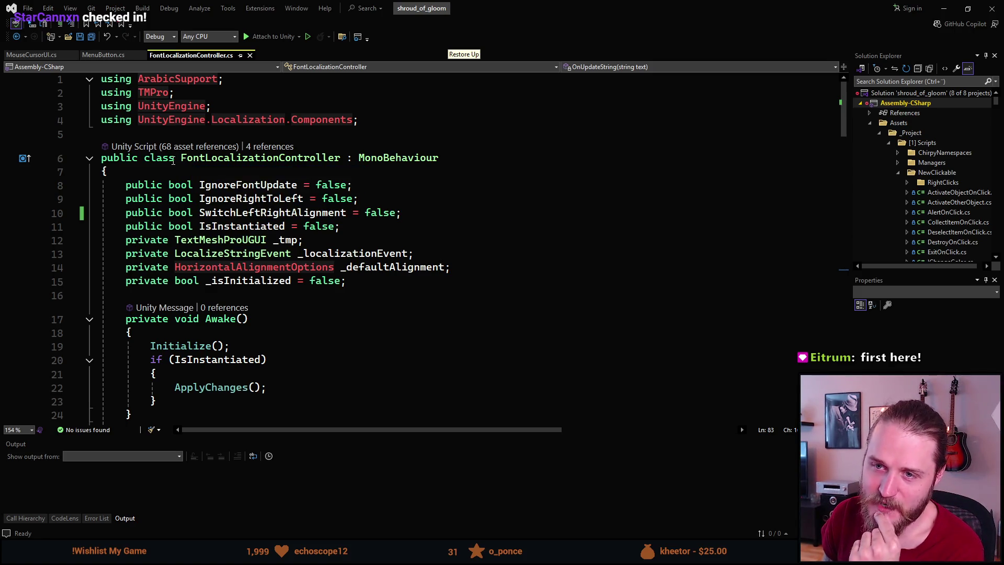
drag(199, 162, 341, 157)
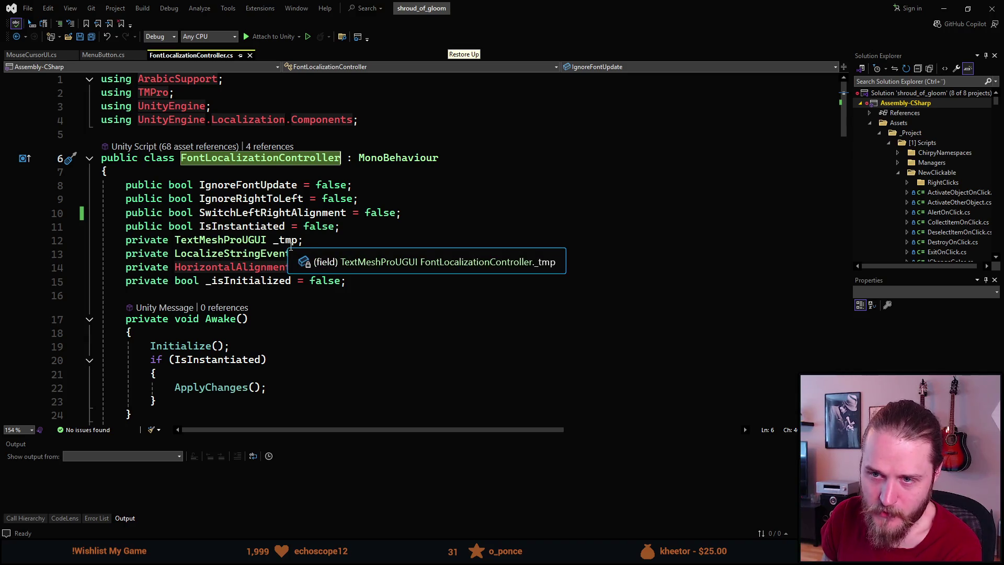
scroll(290, 243, down, 3)
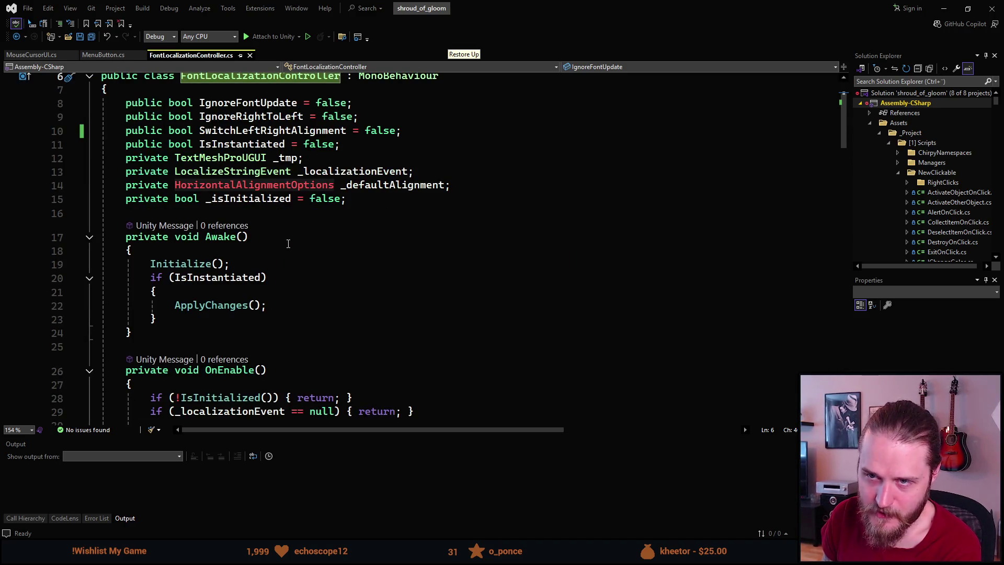
scroll(289, 243, up, 3)
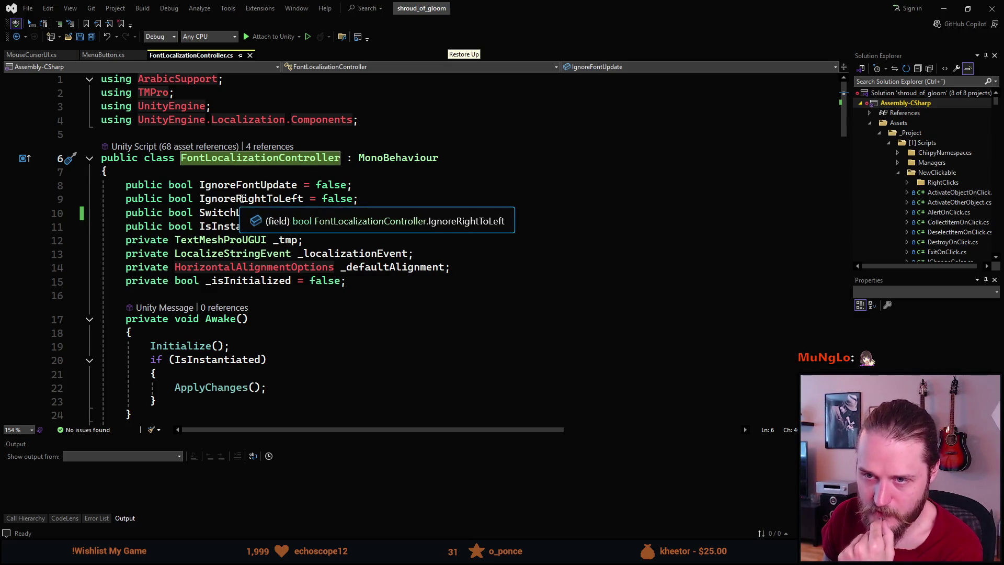
scroll(244, 192, down, 4)
scroll(243, 192, down, 14)
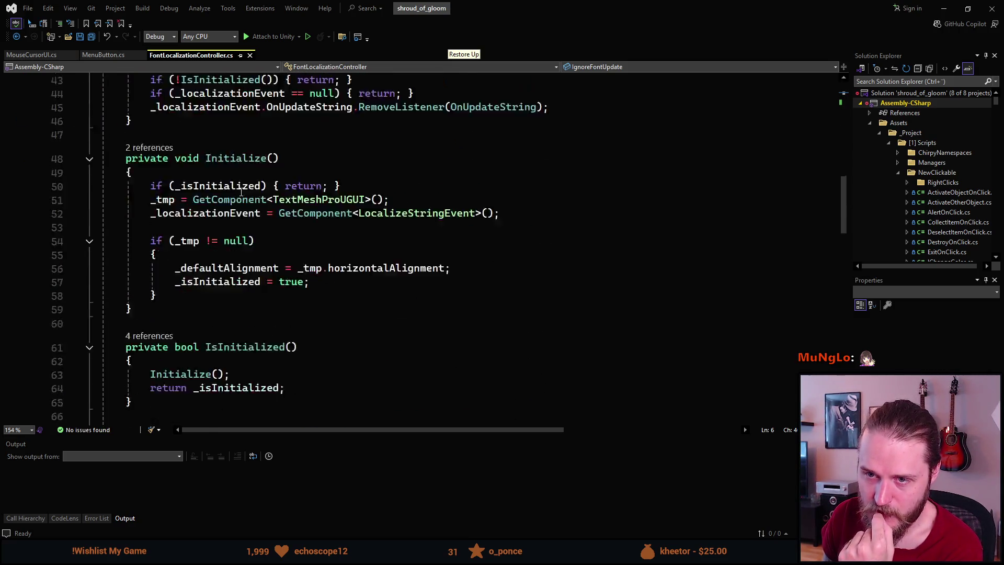
scroll(236, 192, down, 11)
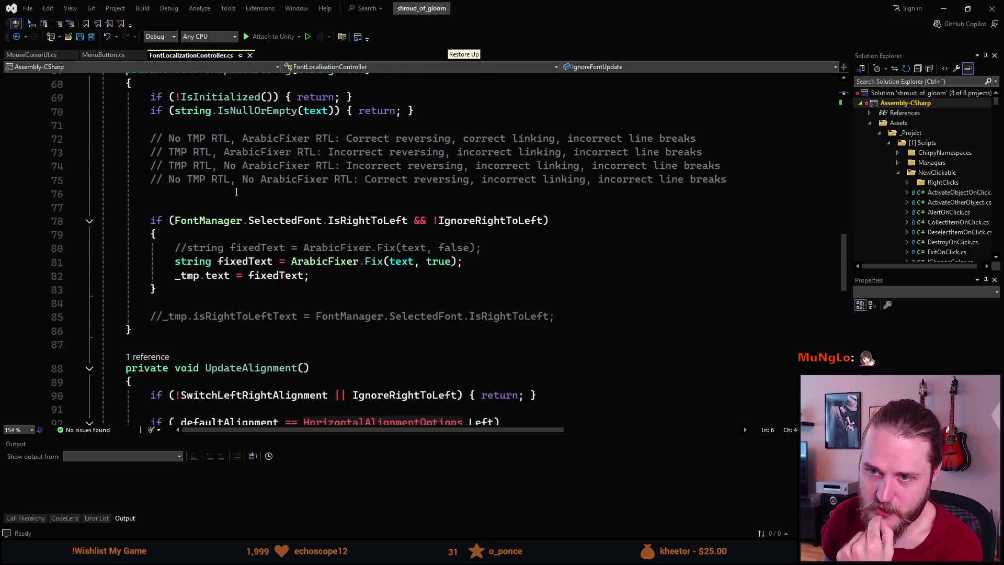
scroll(236, 192, down, 3)
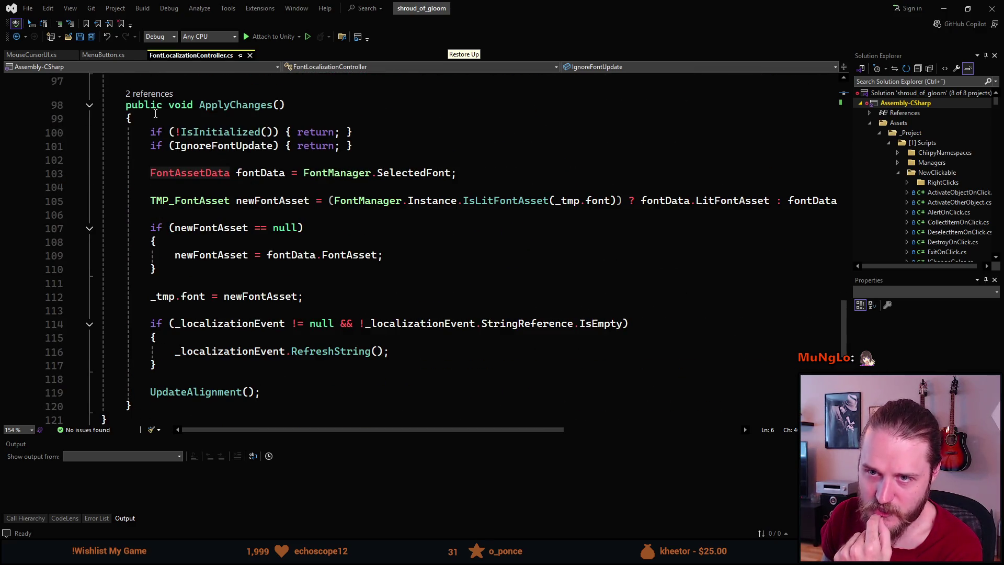
click(273, 105)
scroll(165, 159, down, 1)
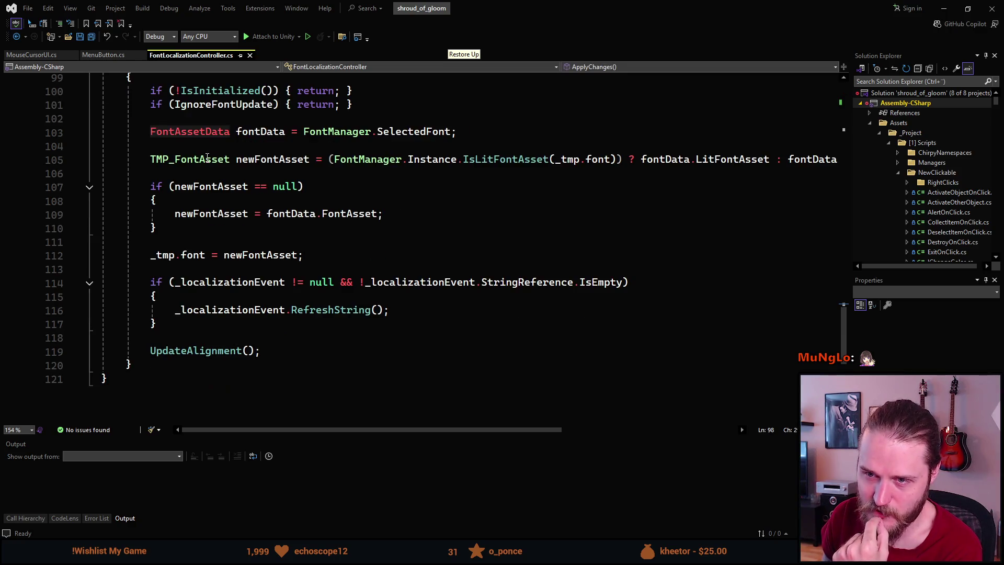
mouse_move(165, 117)
mouse_down()
mouse_move(314, 168)
mouse_move(395, 298)
mouse_up()
click(395, 287)
scroll(313, 236, up, 3)
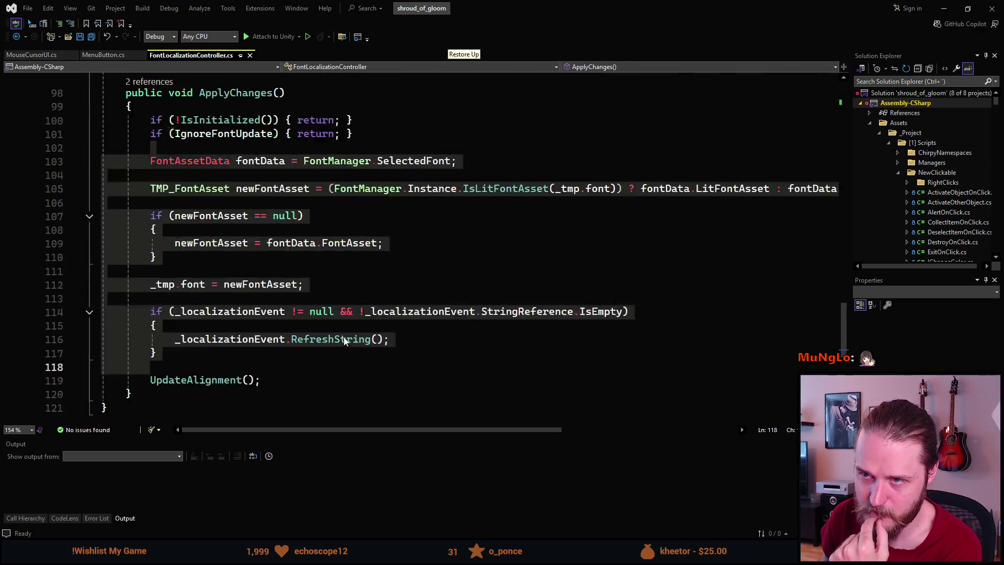
click(247, 203)
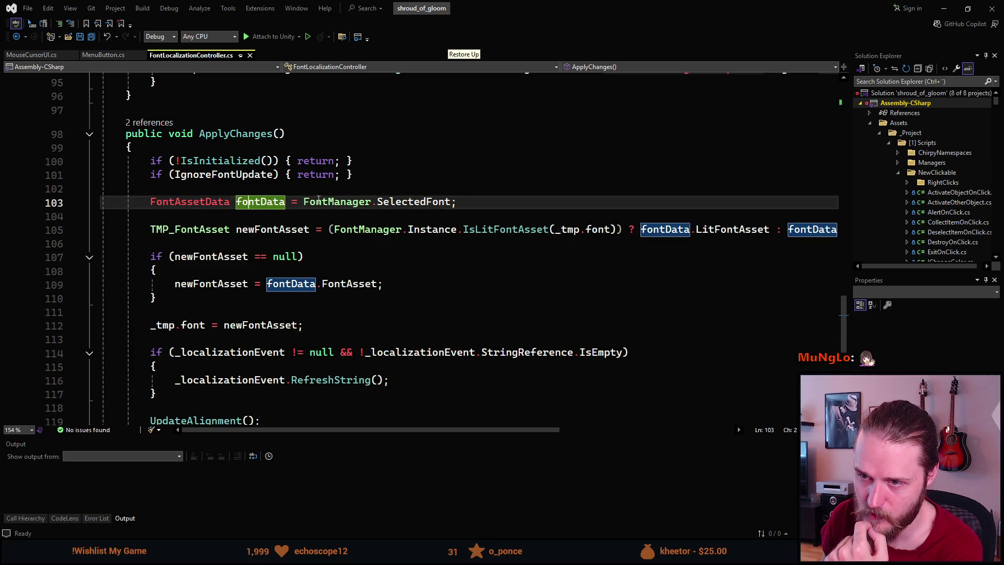
scroll(242, 282, down, 1)
scroll(285, 110, up, 11)
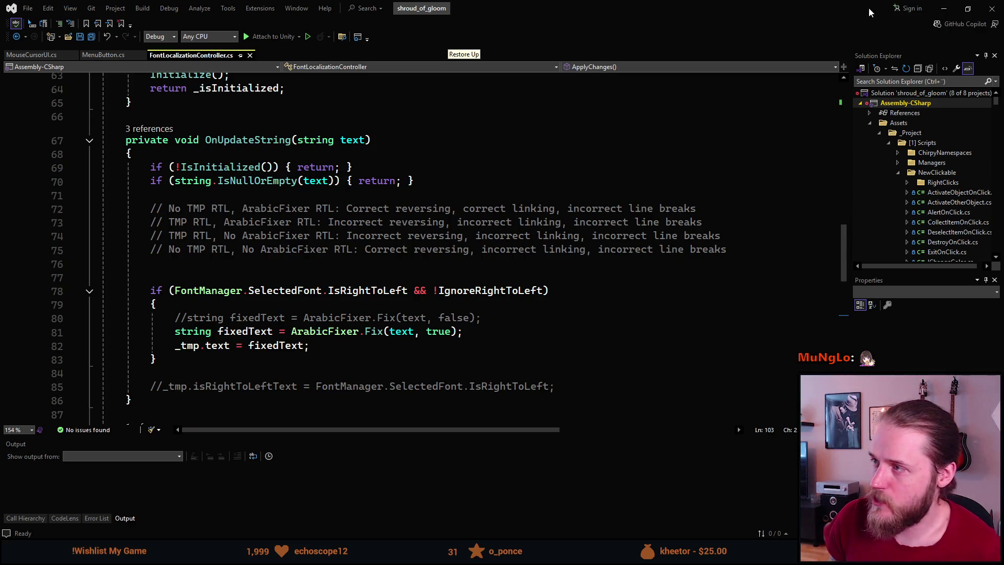
key(alt+Tab)
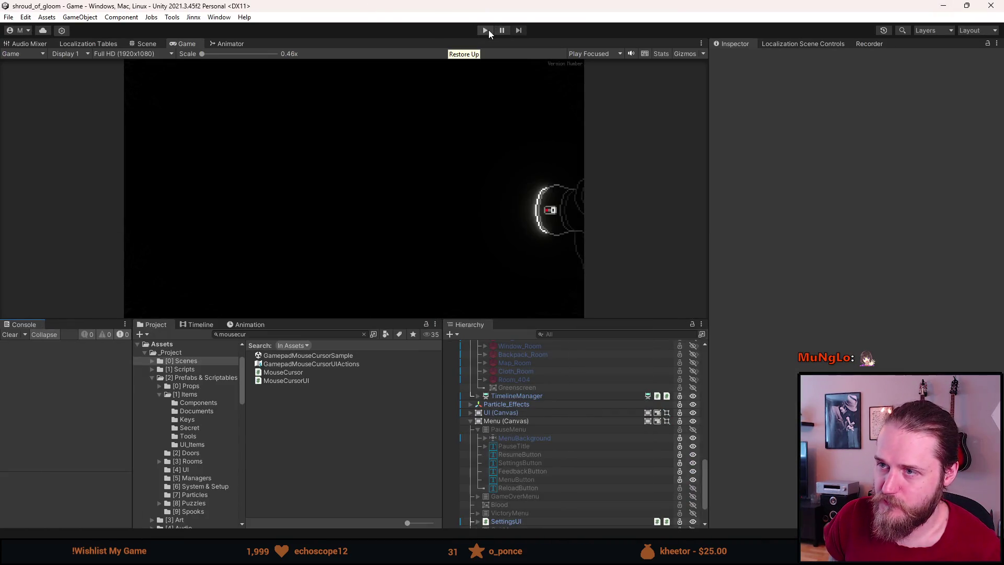
click(486, 30)
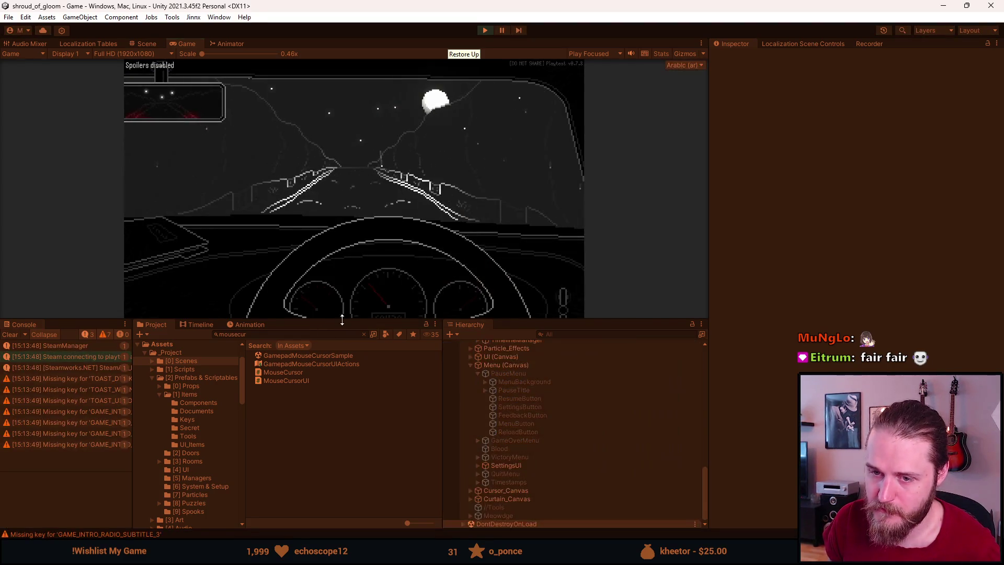
drag(339, 320, 338, 416)
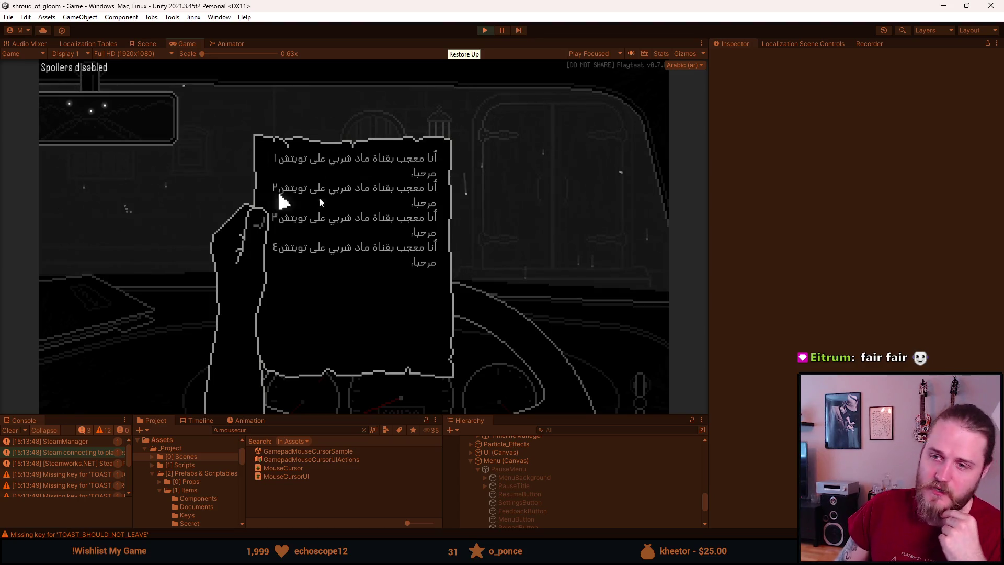
click(178, 173)
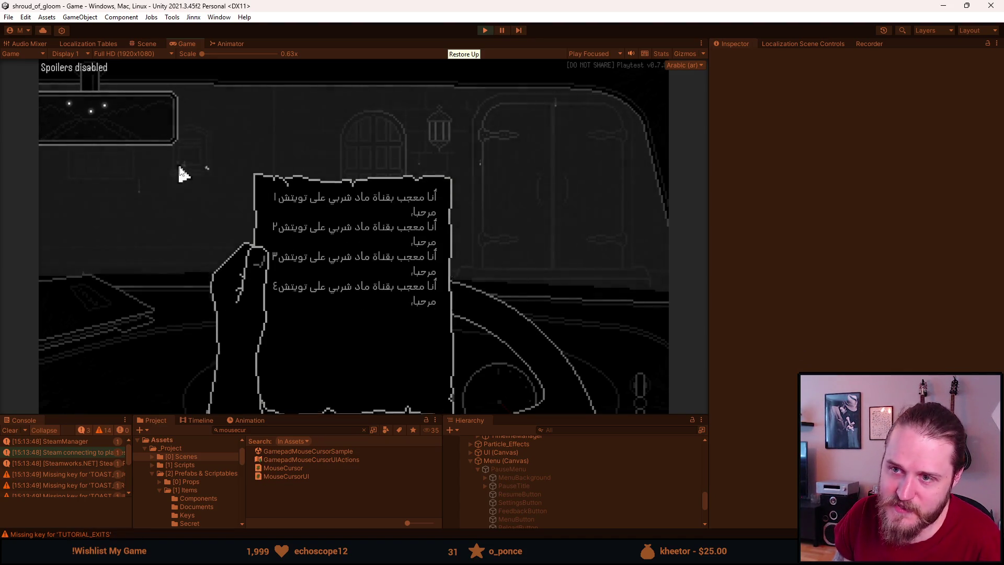
key(Escape)
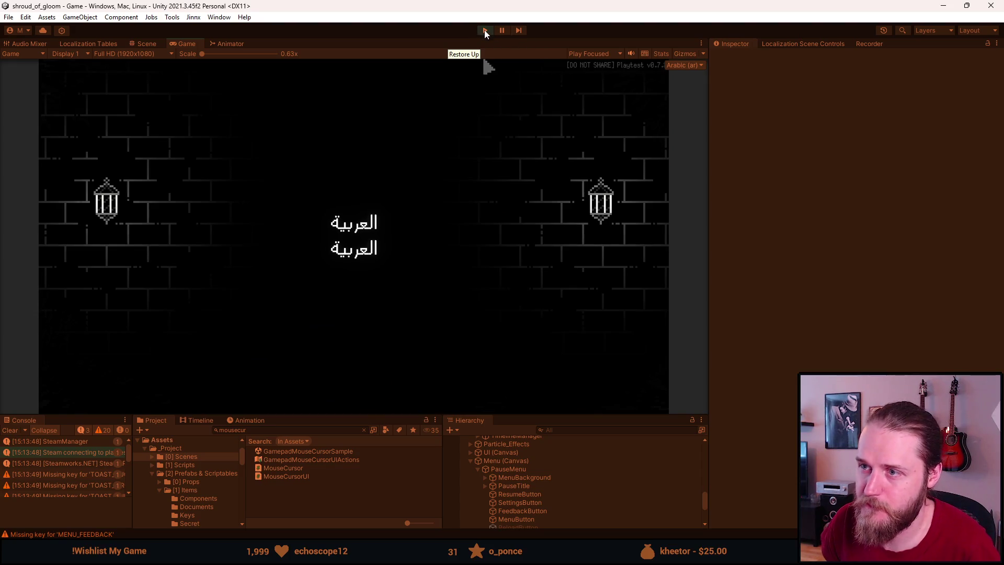
click(484, 30)
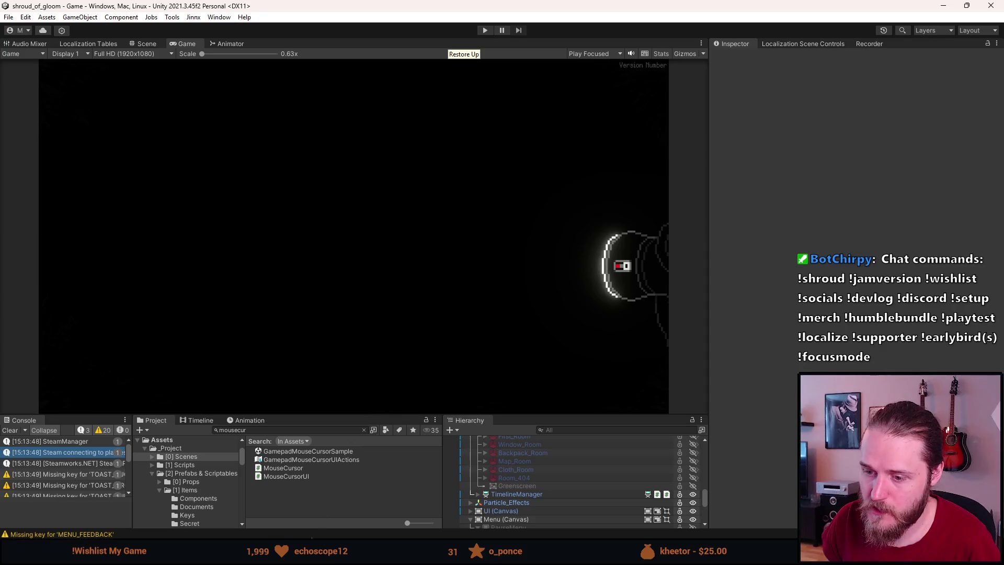
key(alt+Tab)
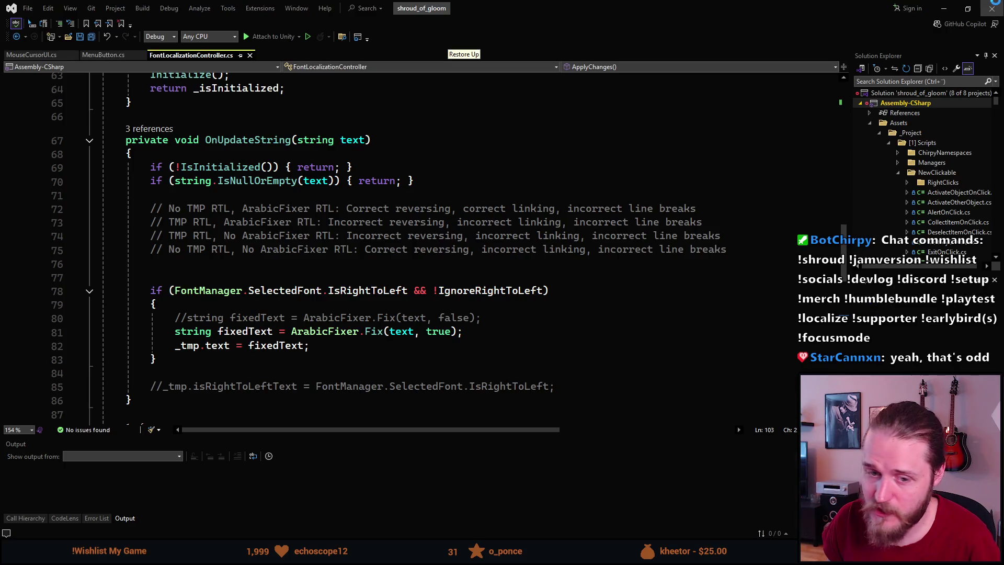
click(992, 6)
scroll(523, 475, up, 5)
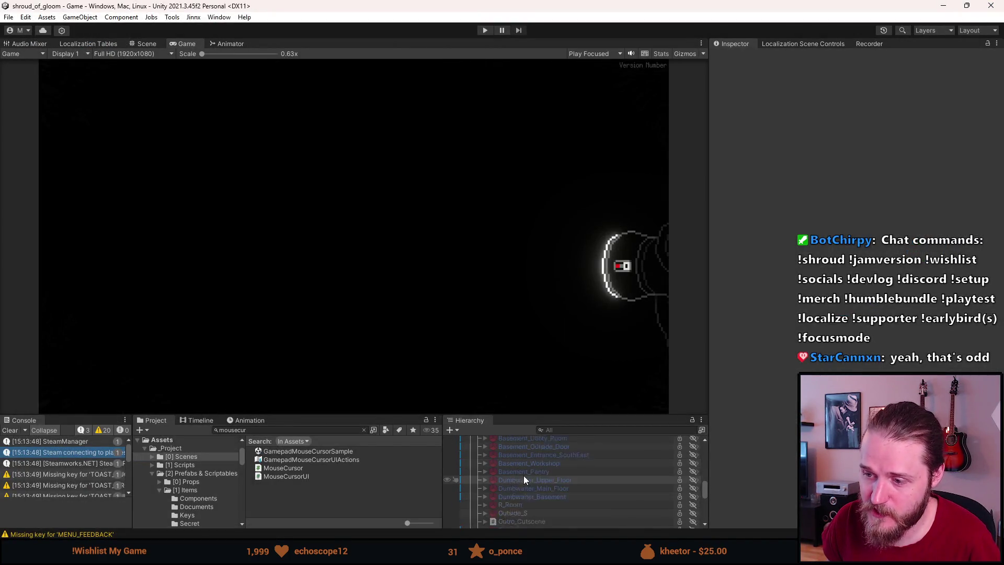
click(484, 32)
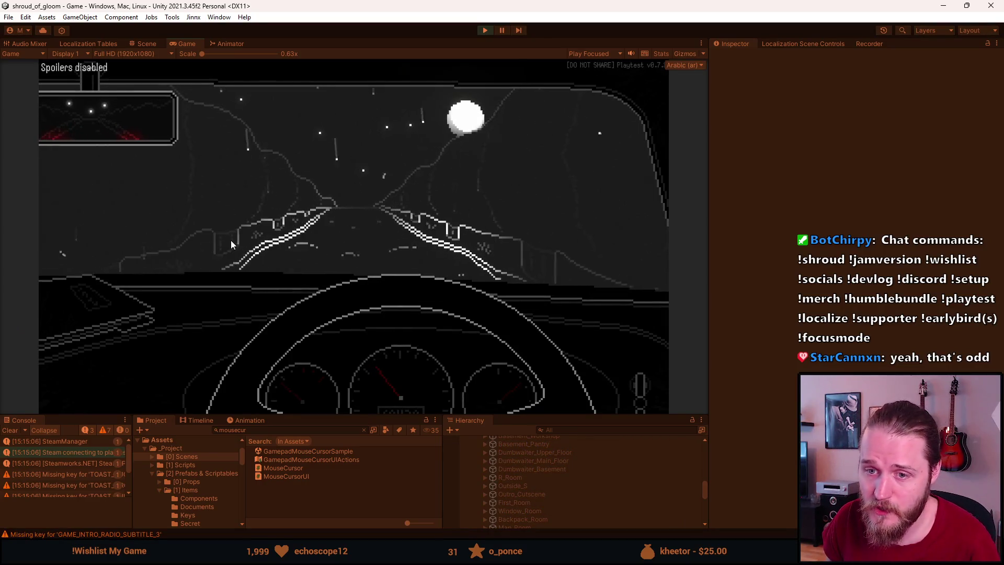
click(309, 228)
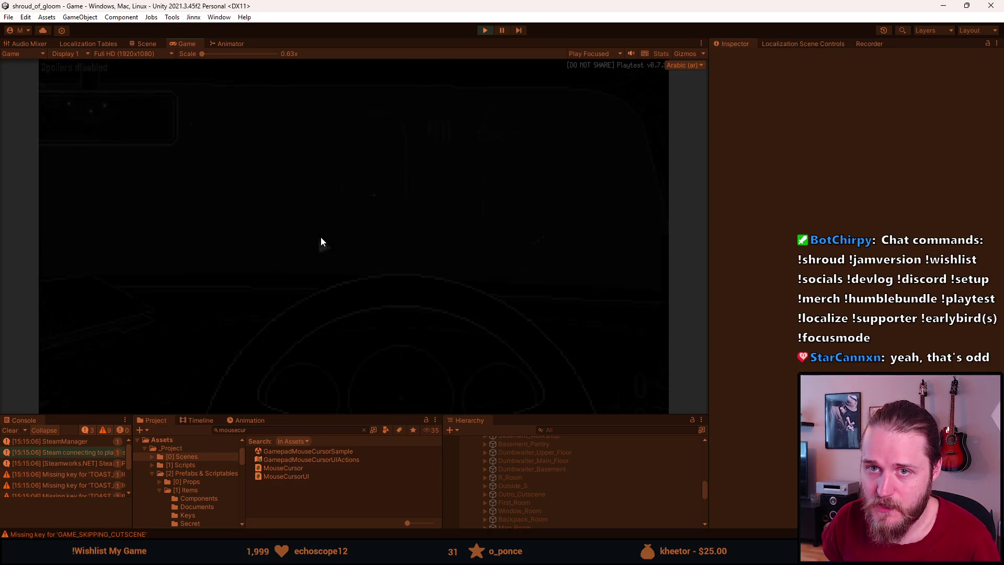
click(104, 318)
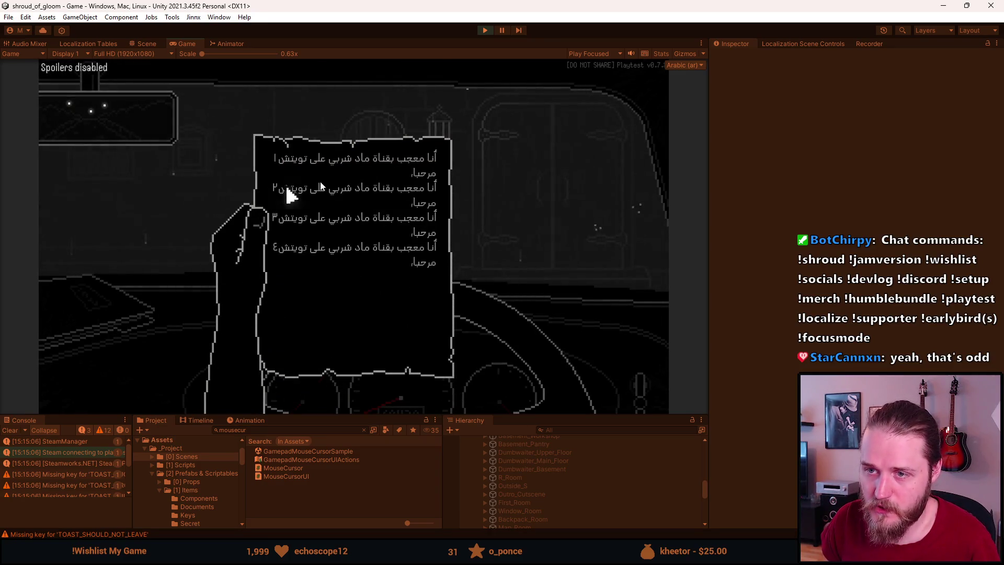
click(591, 138)
click(651, 140)
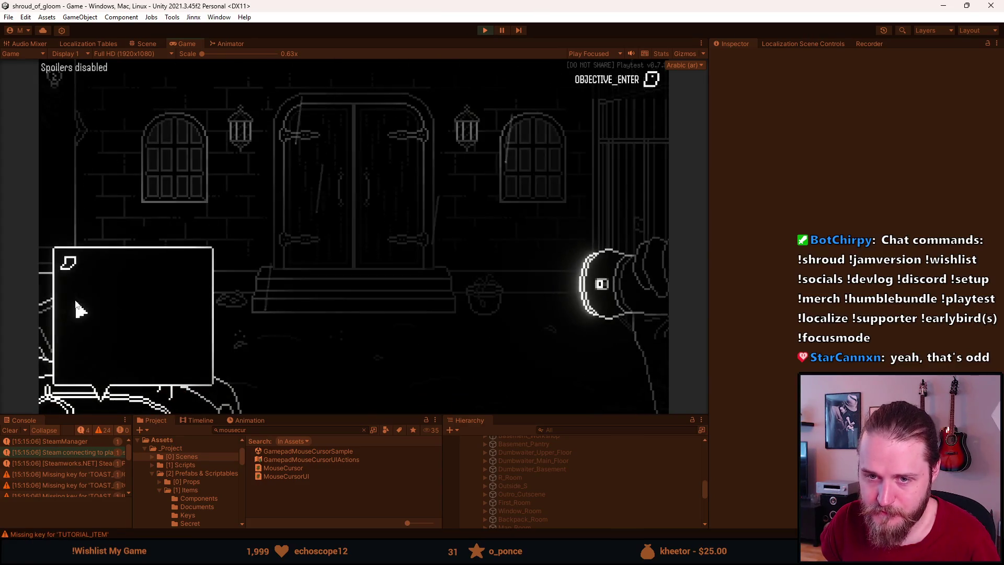
click(70, 269)
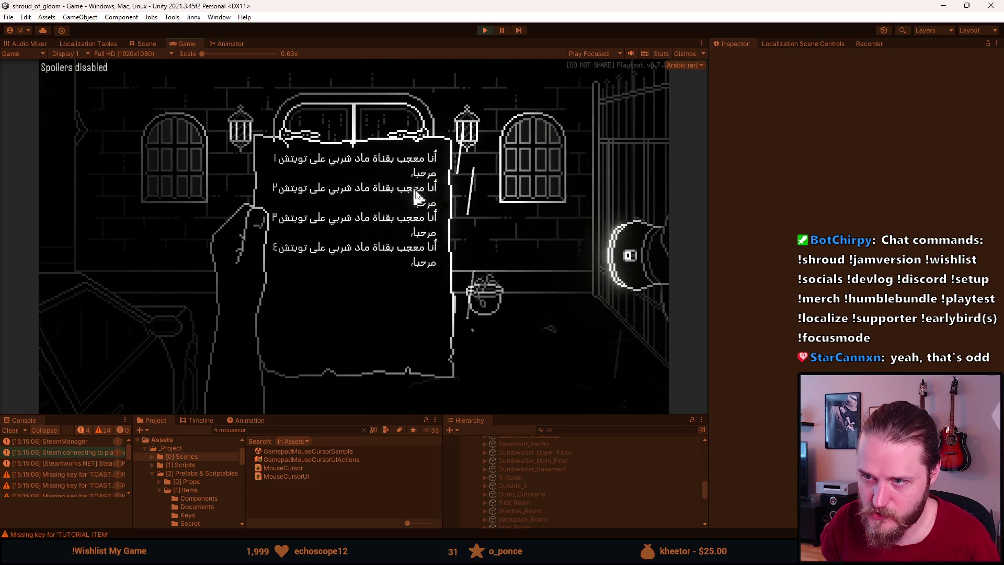
key(Escape)
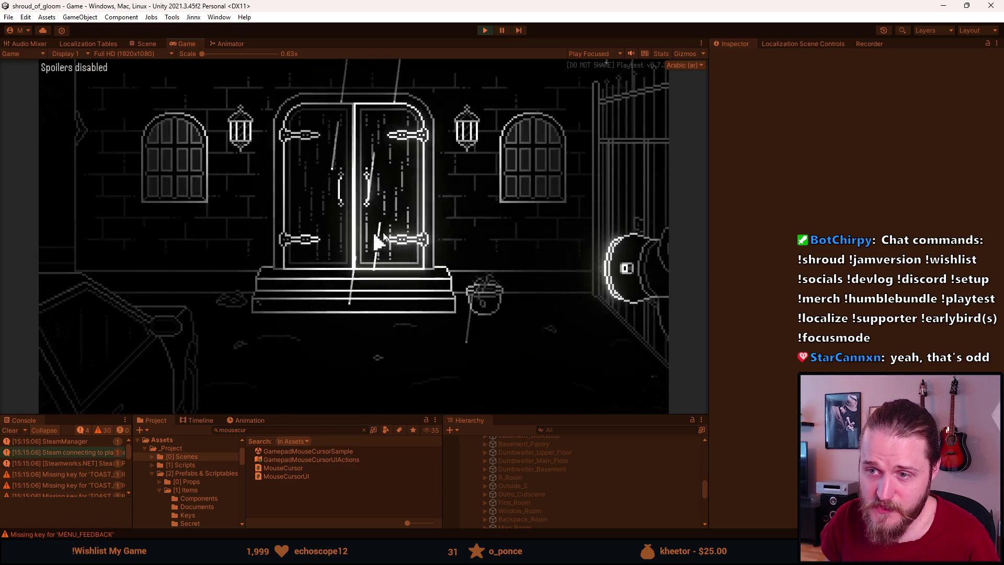
click(366, 244)
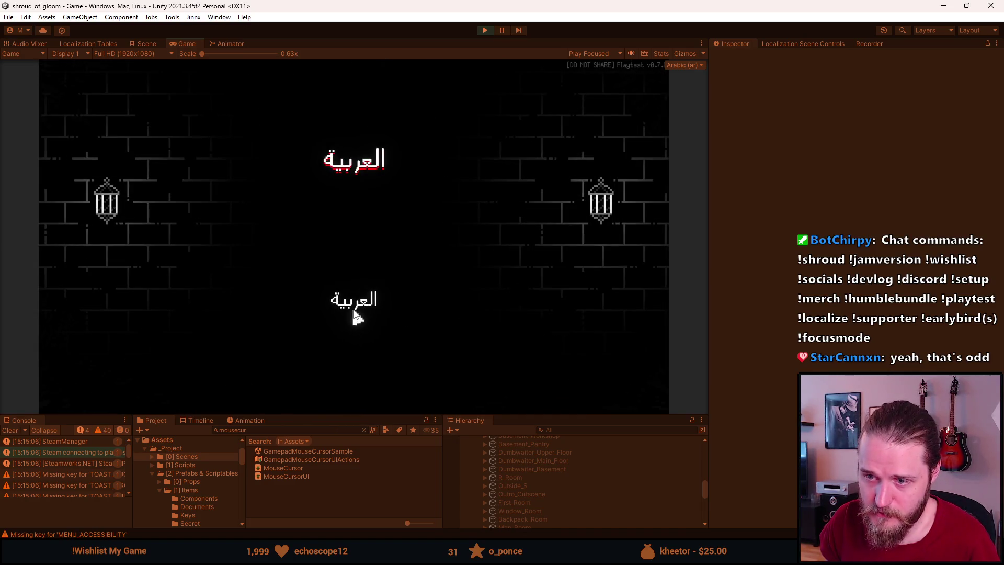
click(354, 302)
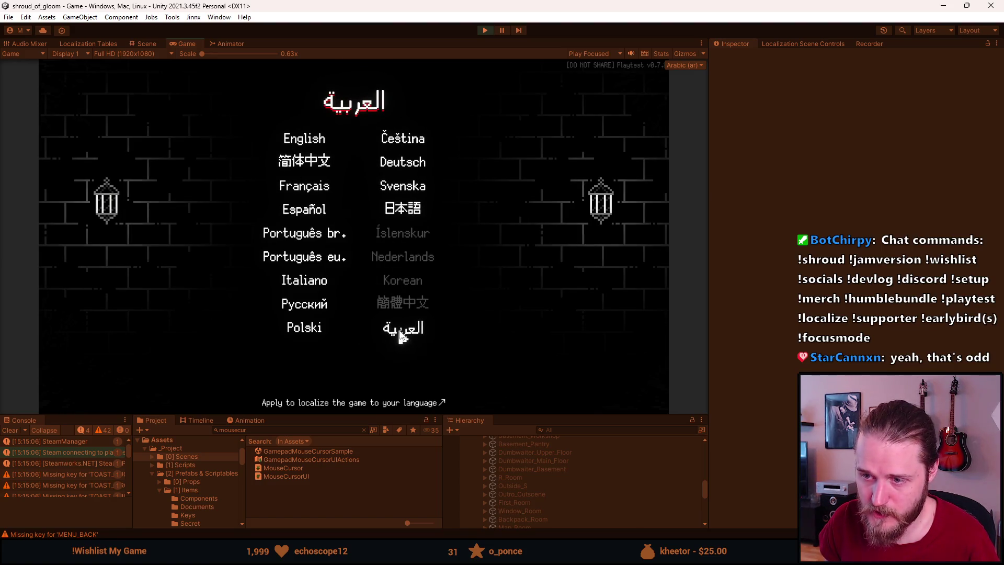
click(374, 329)
click(355, 307)
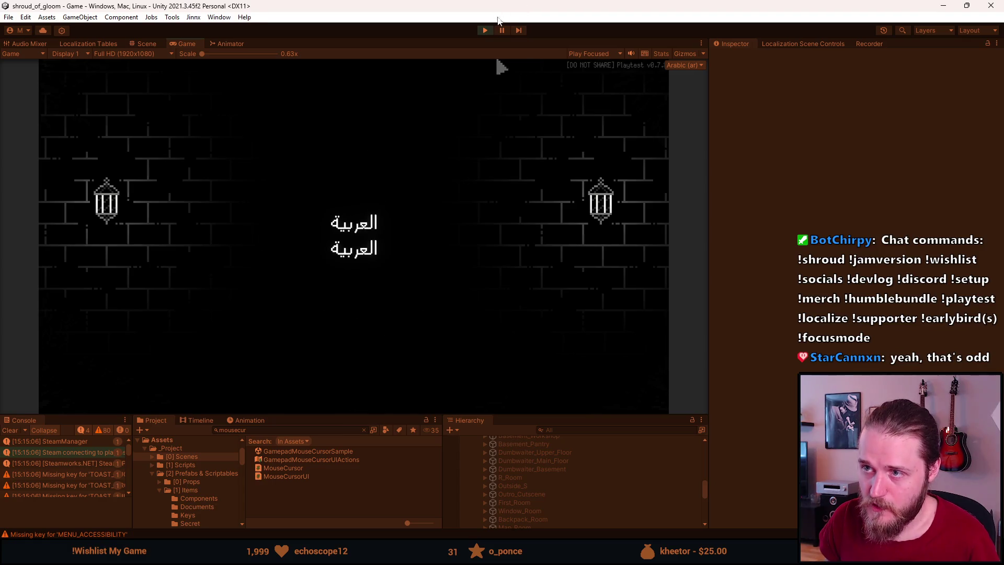
click(485, 31)
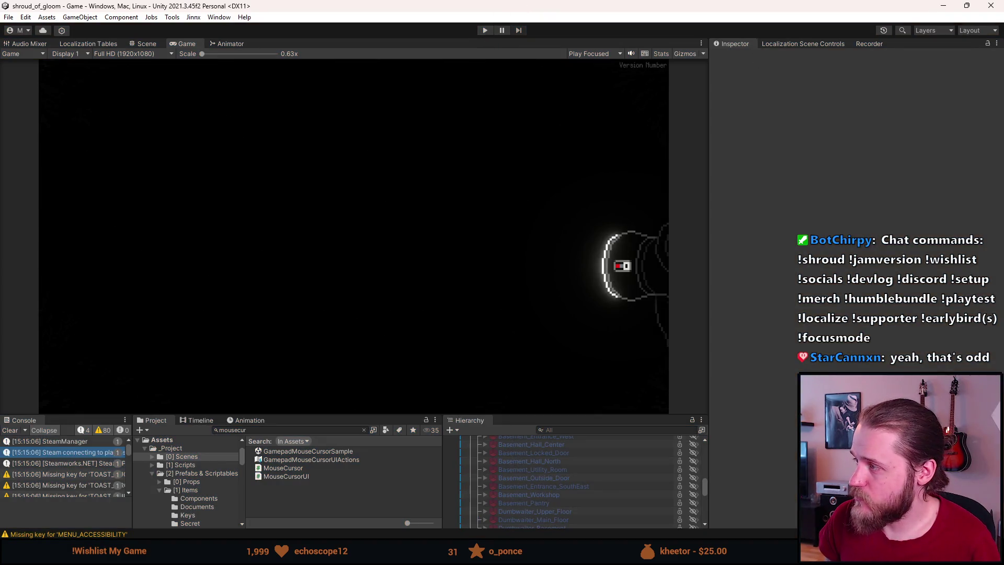
key(alt+Tab)
Step: Read the RTLTMPro README up to the Realtime RTL Text paragraph, select it, and close the browser
scroll(347, 219, up, 5)
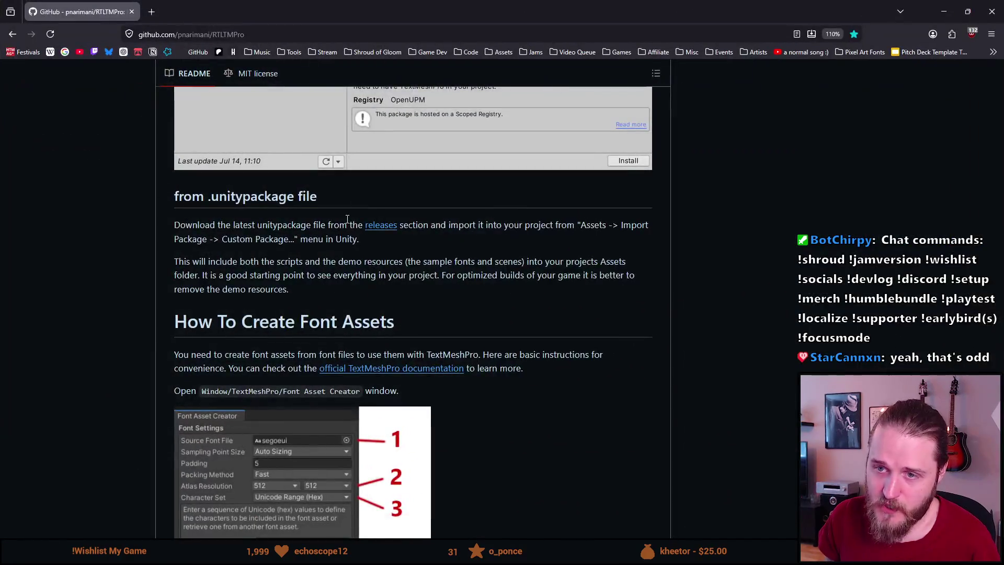
scroll(347, 219, up, 15)
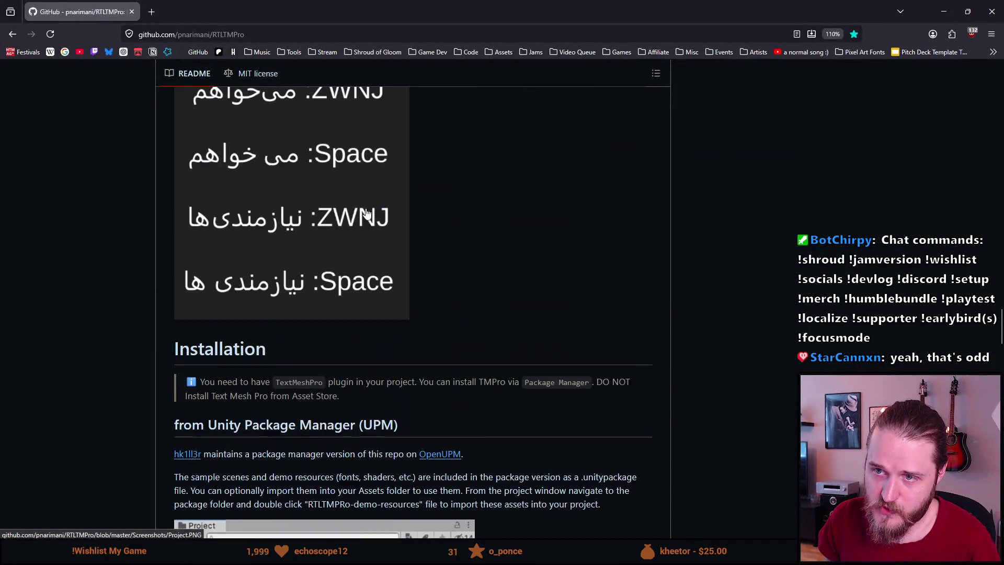
scroll(366, 213, up, 15)
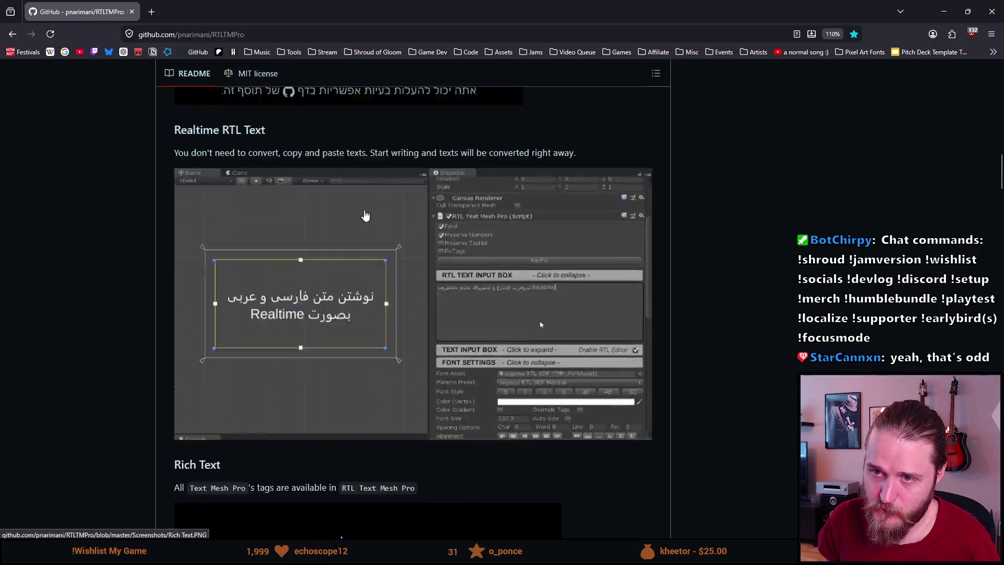
scroll(314, 220, down, 10)
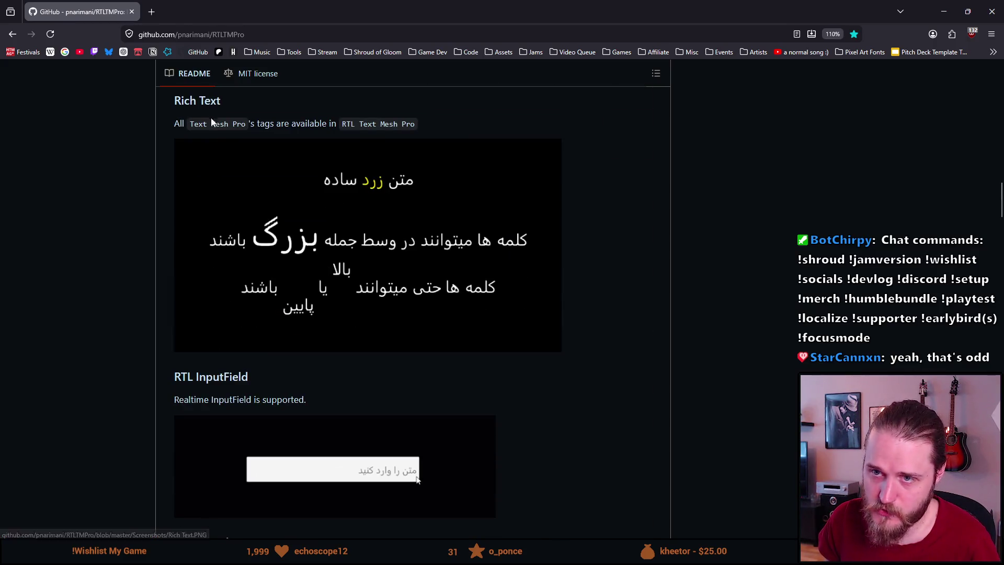
scroll(270, 189, down, 3)
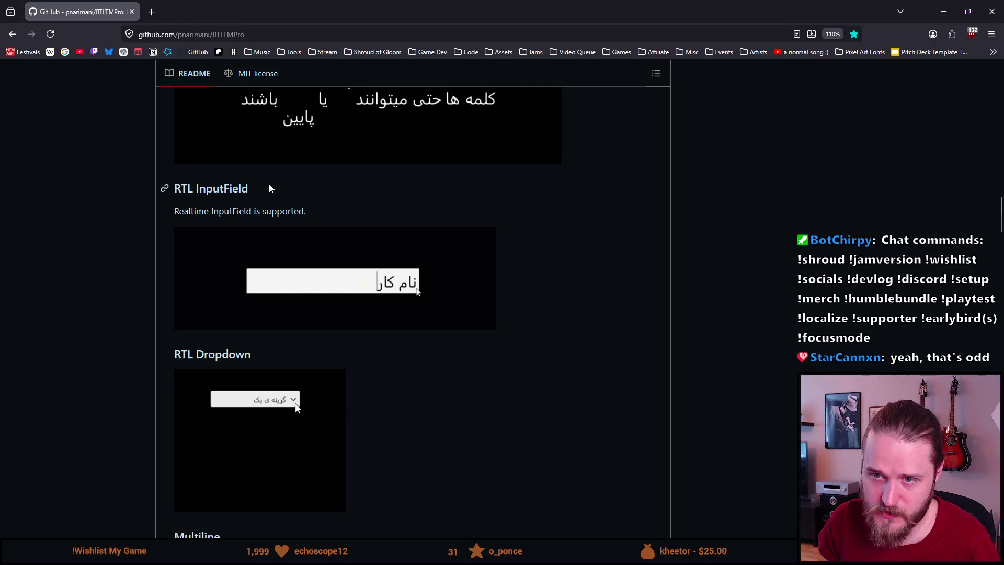
scroll(268, 186, down, 3)
scroll(187, 204, up, 3)
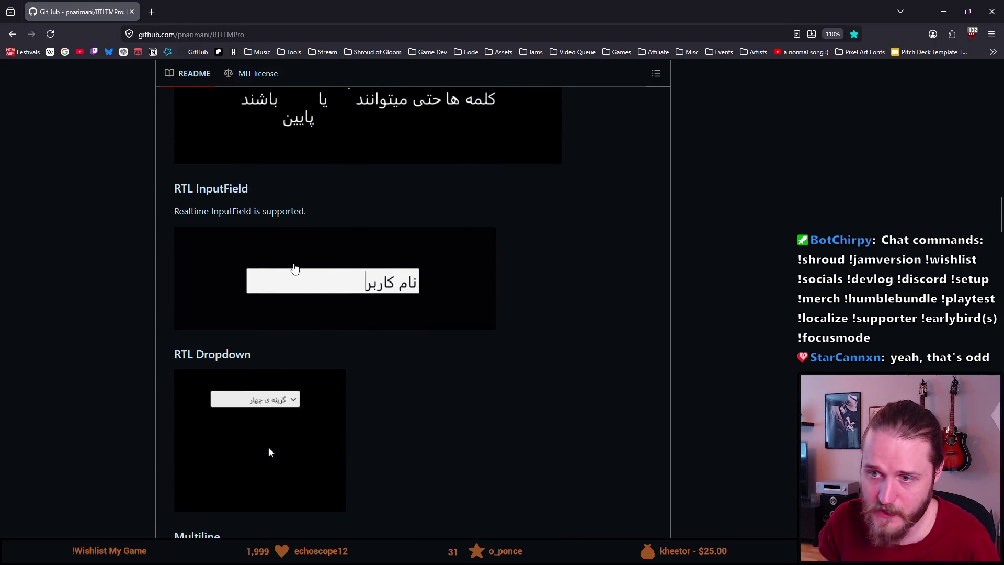
scroll(270, 209, up, 10)
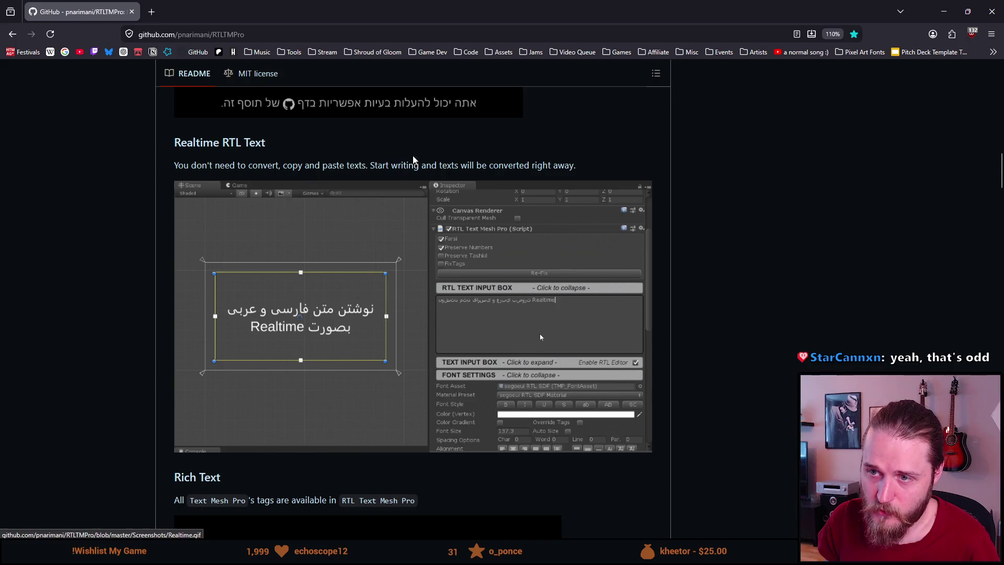
mouse_move(225, 165)
mouse_down()
mouse_move(586, 152)
mouse_move(554, 165)
mouse_move(580, 164)
mouse_move(280, 165)
mouse_move(173, 141)
mouse_up()
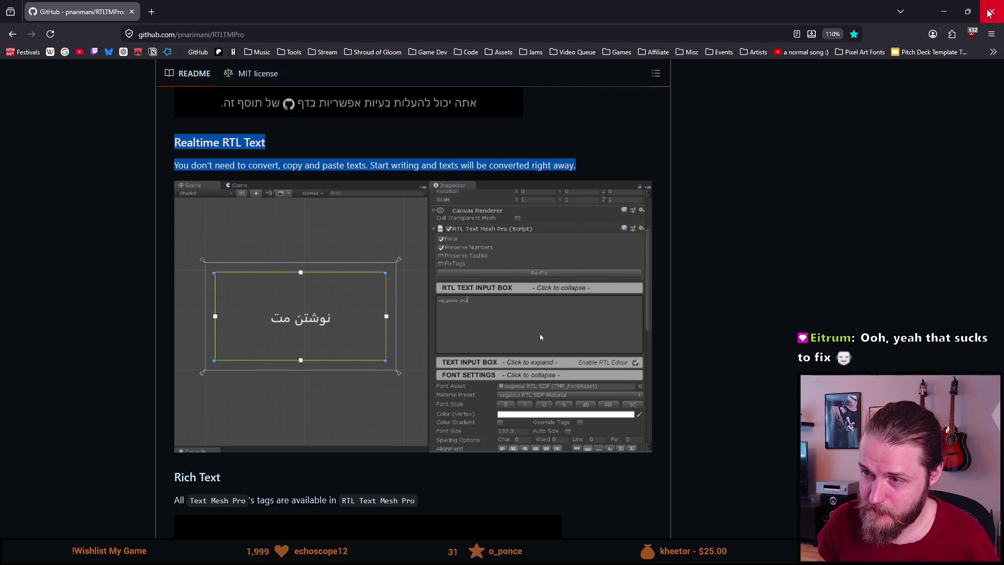
click(990, 13)
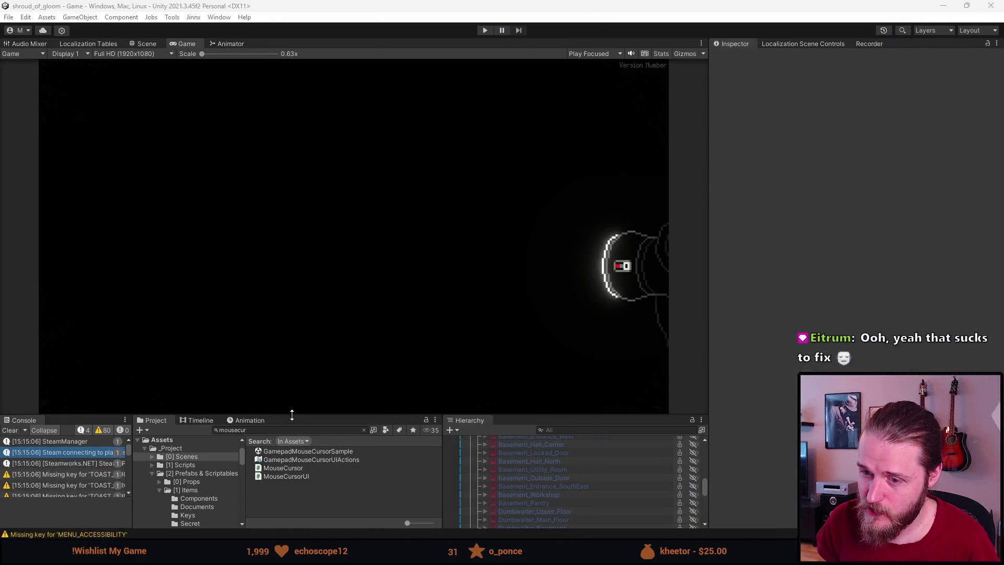
Step: Search the project for 'concern' and open the A_Brothers_Concern prefab in the Scene view
click(277, 430)
text(conc)
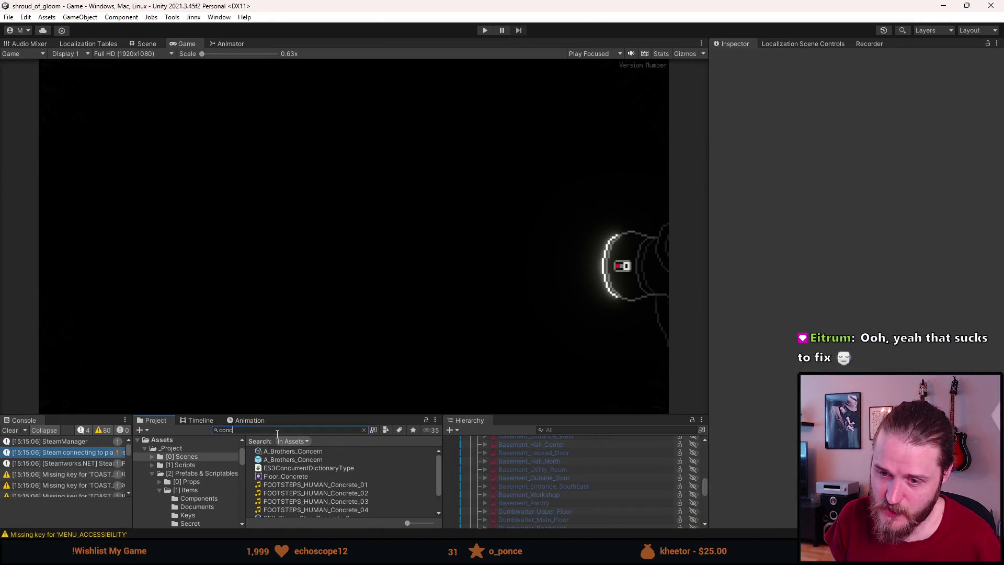
text(ern)
double_click(314, 459)
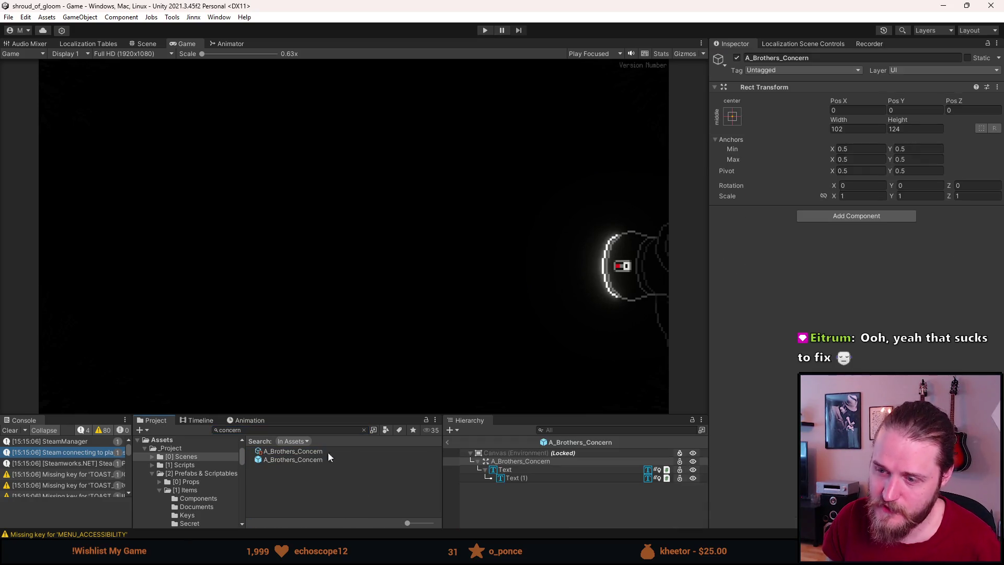
click(147, 44)
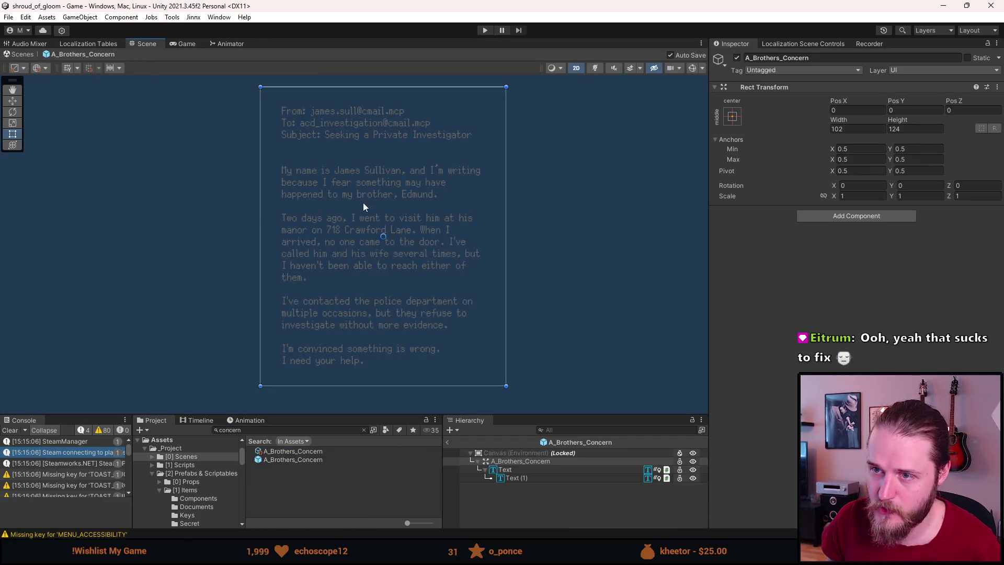
Step: Compare the Inspector settings of the letter's Text and Text (1) objects
click(515, 471)
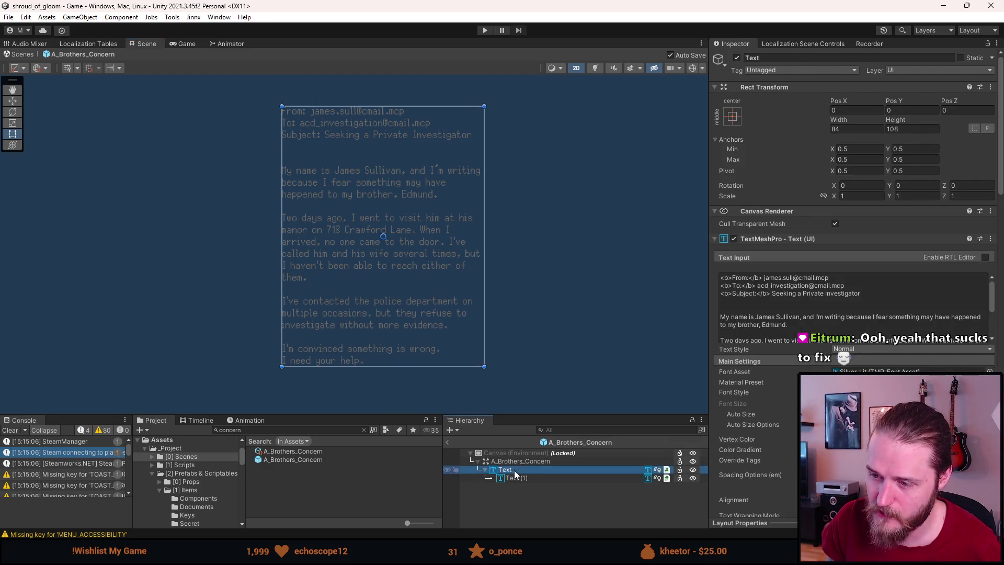
scroll(848, 308, down, 10)
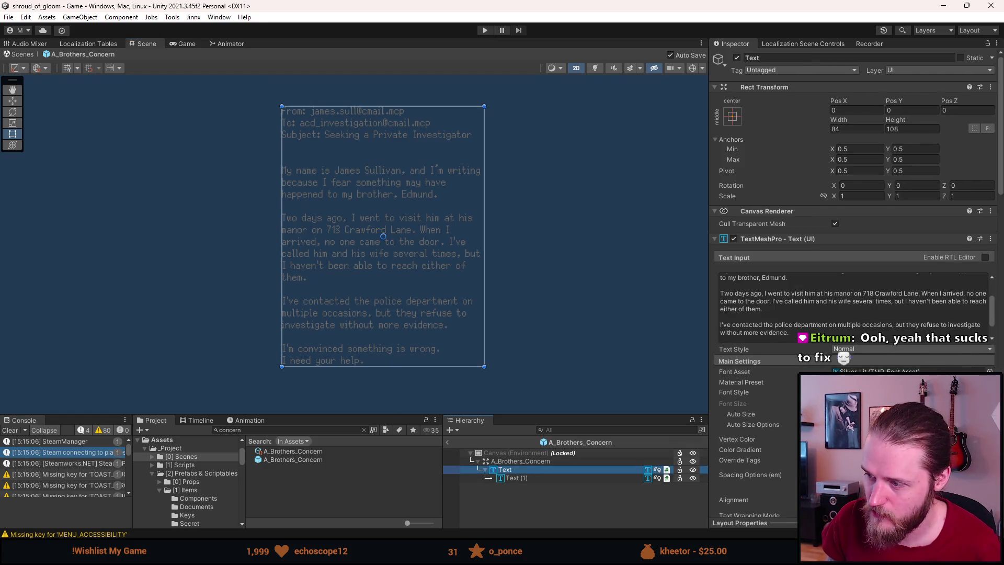
scroll(848, 308, down, 5)
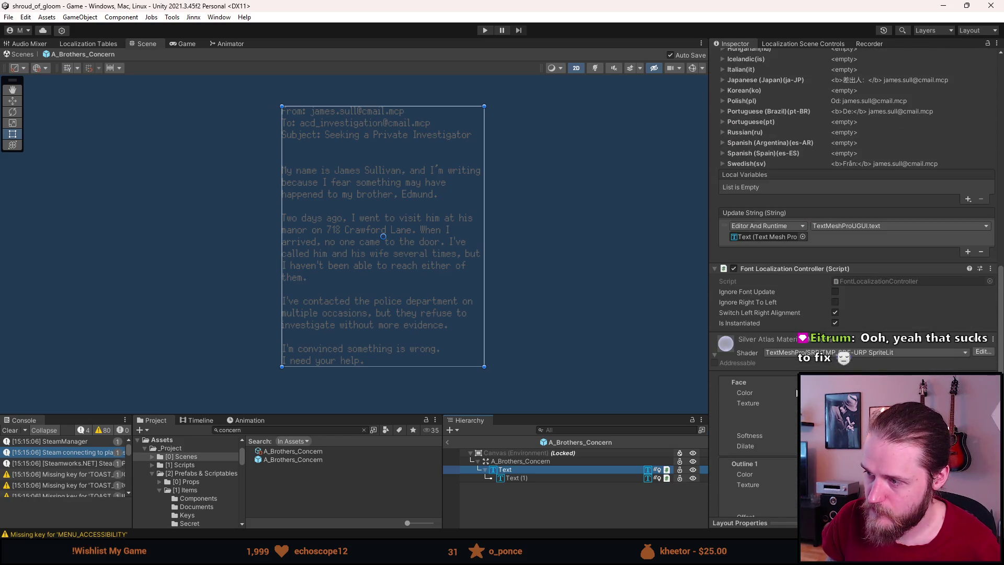
scroll(785, 293, down, 3)
scroll(768, 282, up, 3)
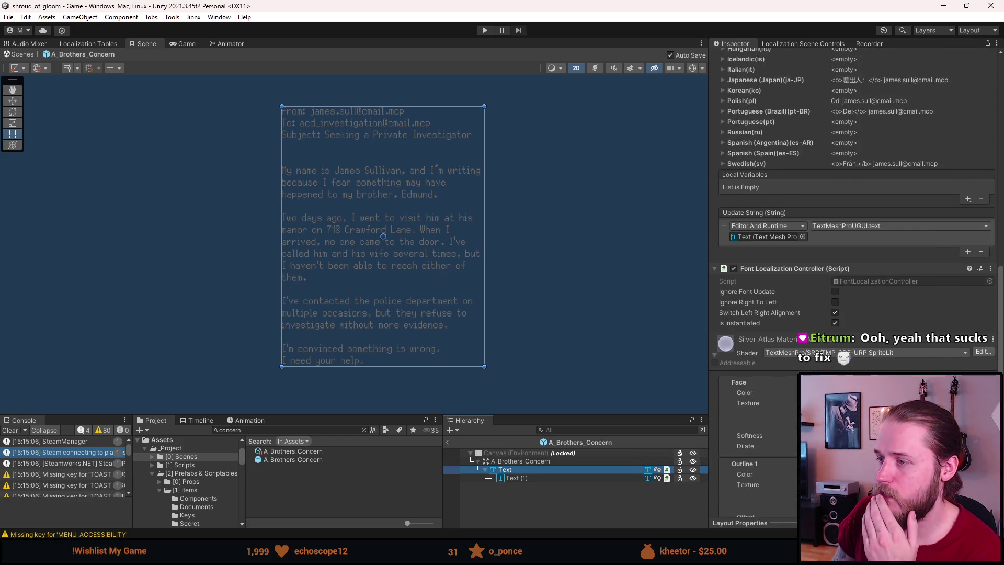
click(574, 476)
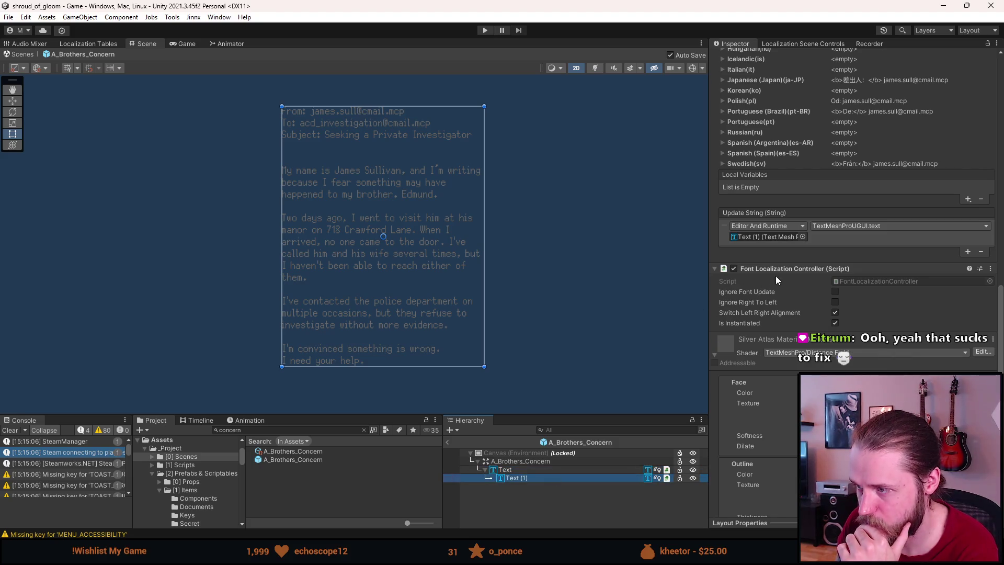
click(554, 468)
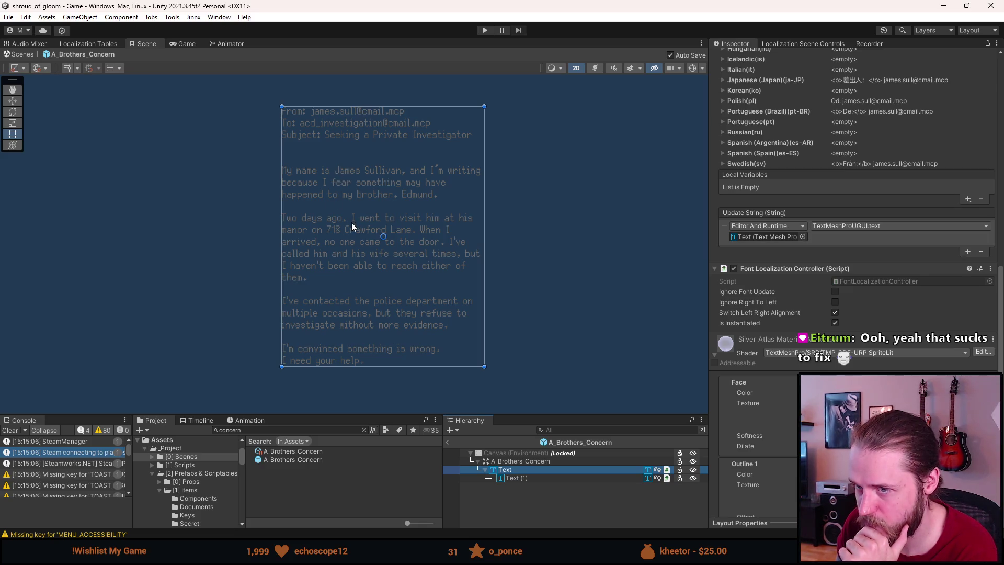
Step: Reselect Text (1) and scroll to its Localize String Event and Font Localization Controller
click(514, 478)
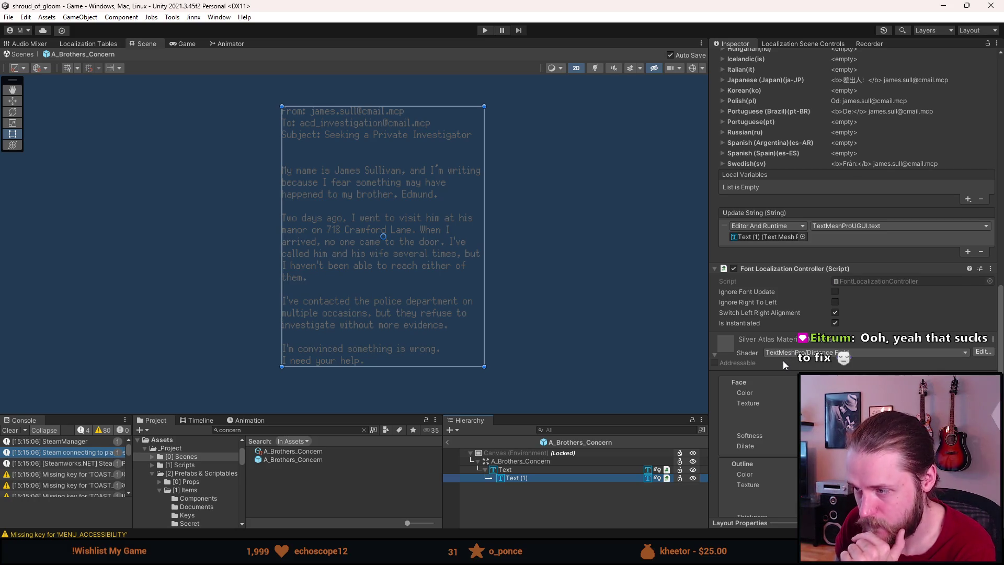
click(531, 470)
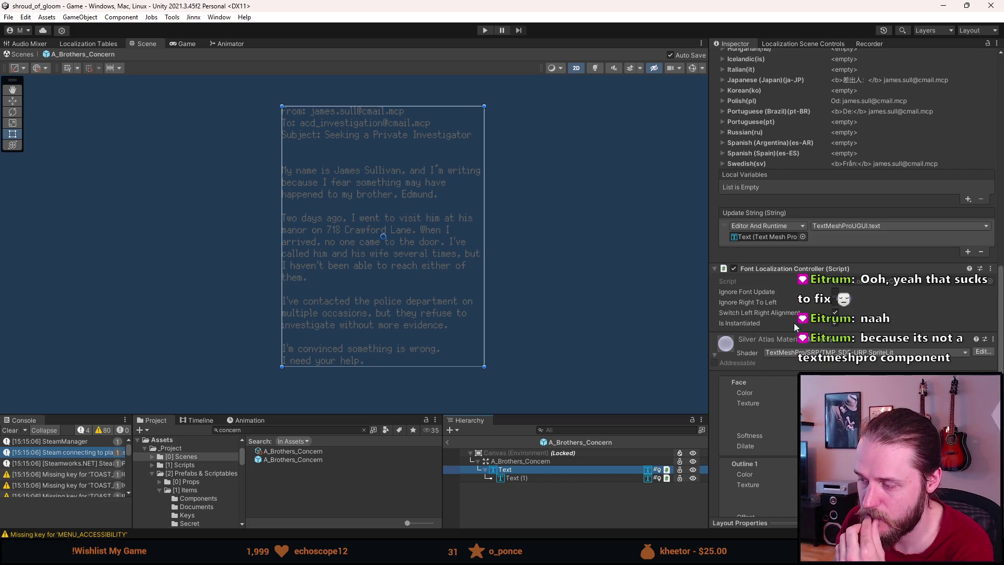
scroll(728, 216, down, 4)
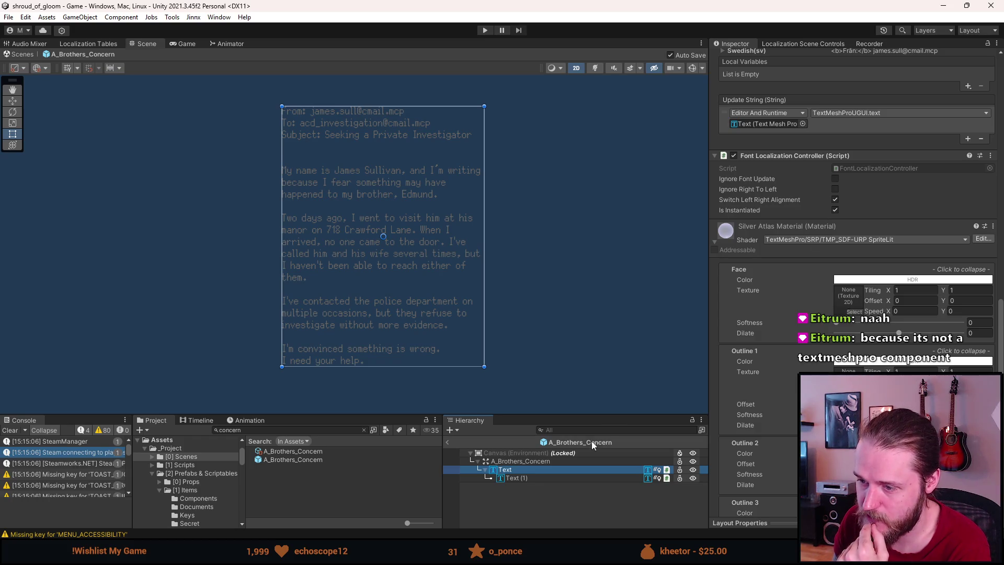
click(538, 477)
click(532, 486)
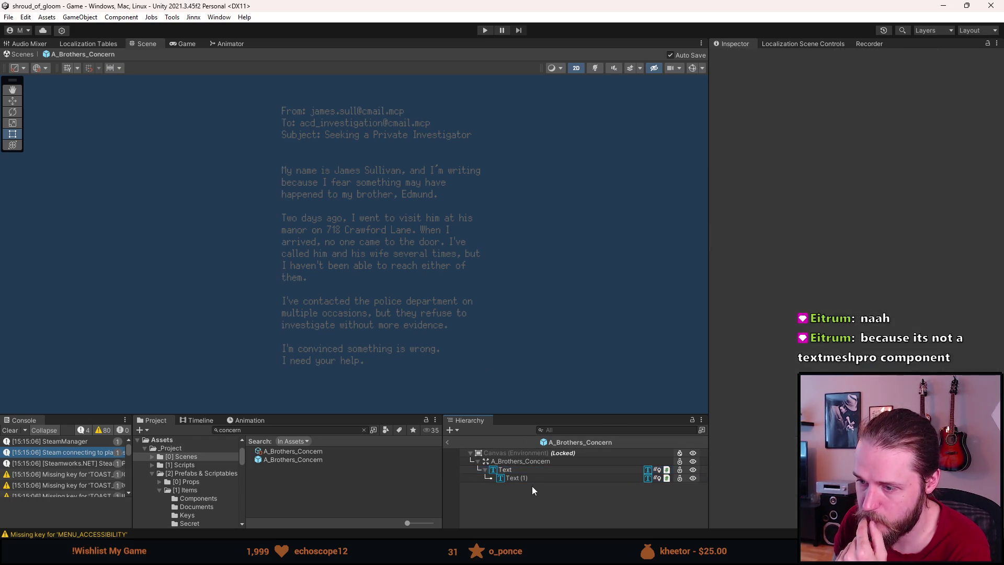
click(535, 477)
scroll(769, 377, down, 10)
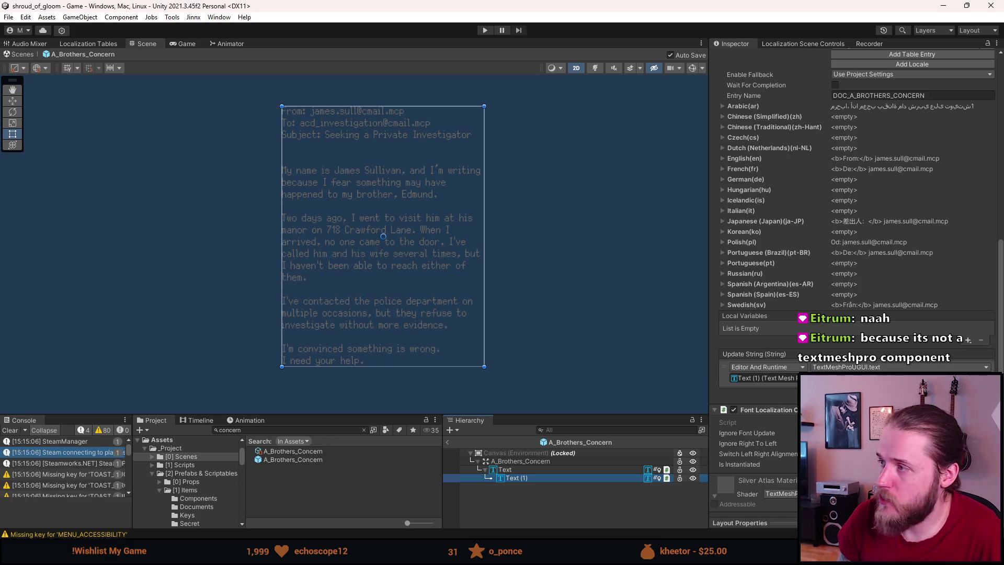
Step: Browse to Assets/RTLTMPro/Scripts/Runtime in the repo and open RTLTextMeshPro.cs
scroll(245, 328, up, 5)
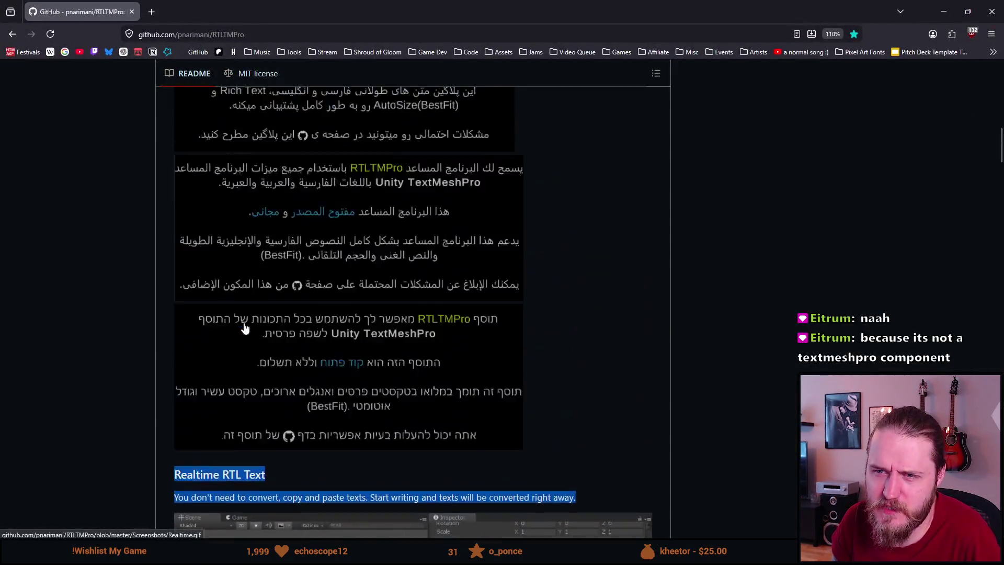
scroll(244, 328, up, 10)
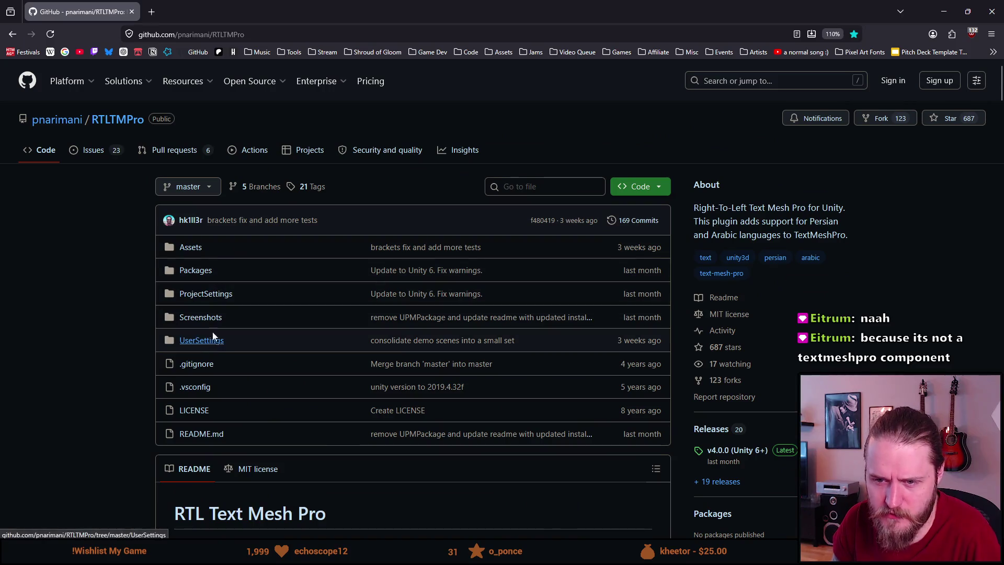
click(191, 248)
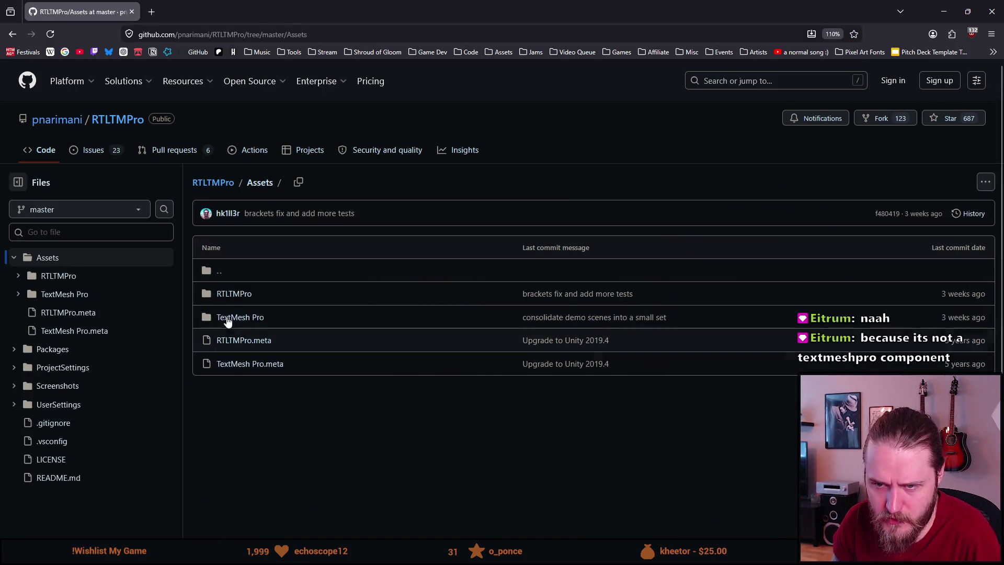
click(234, 293)
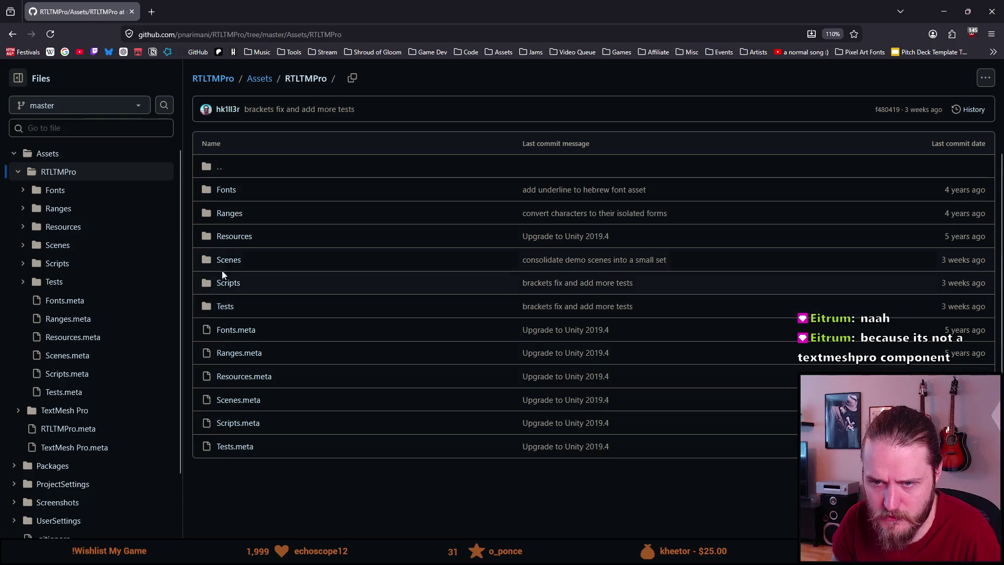
click(224, 284)
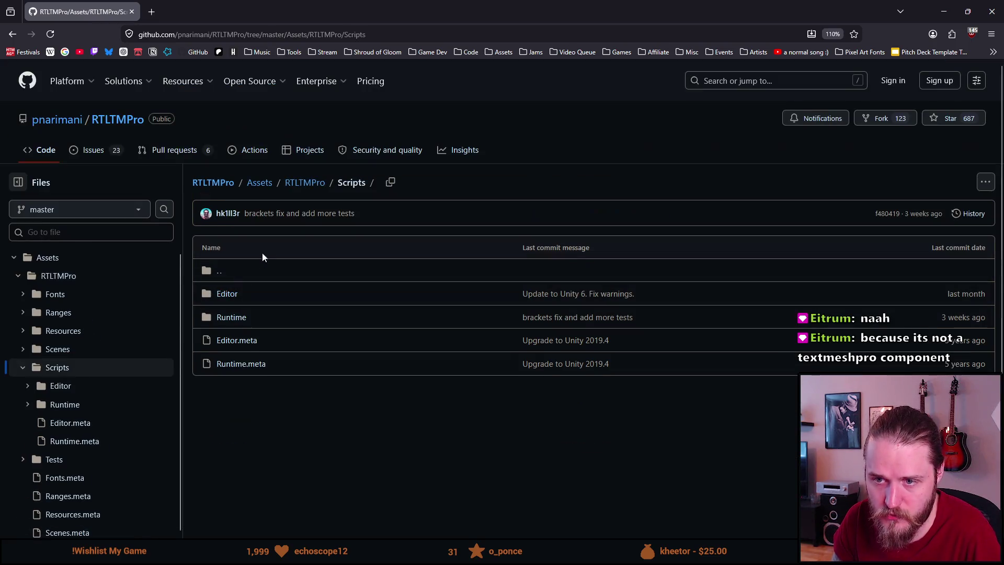
click(229, 317)
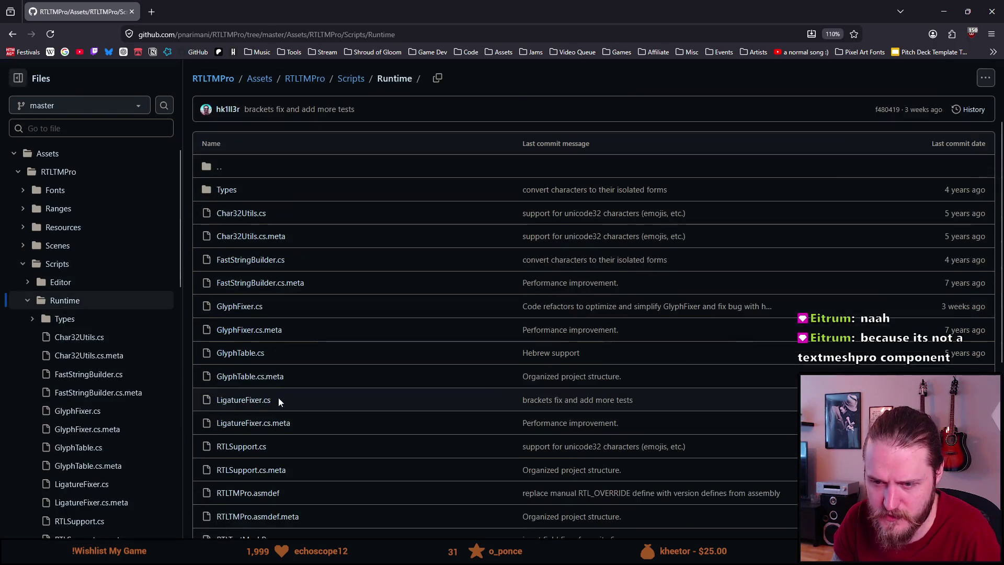
scroll(278, 401, down, 5)
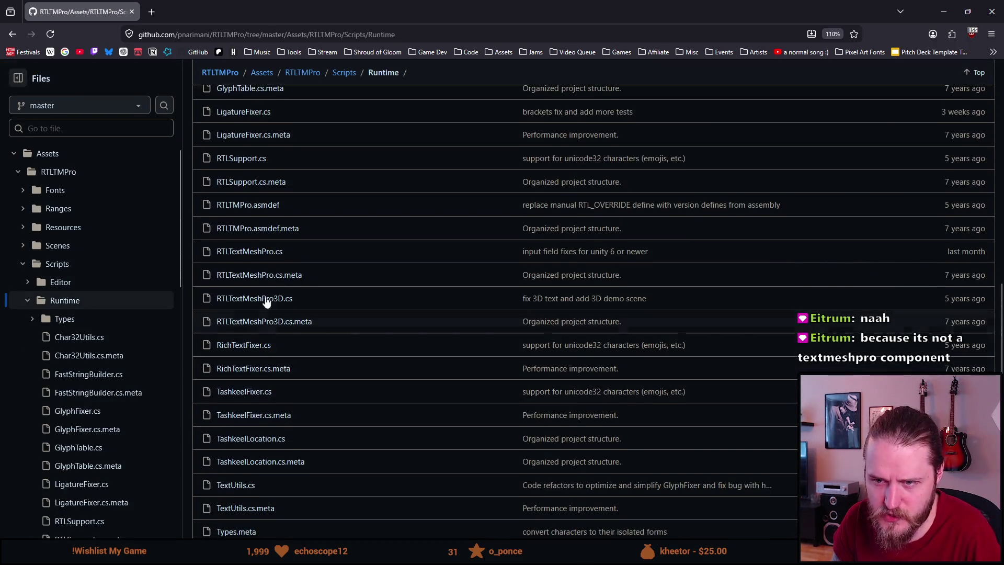
click(250, 252)
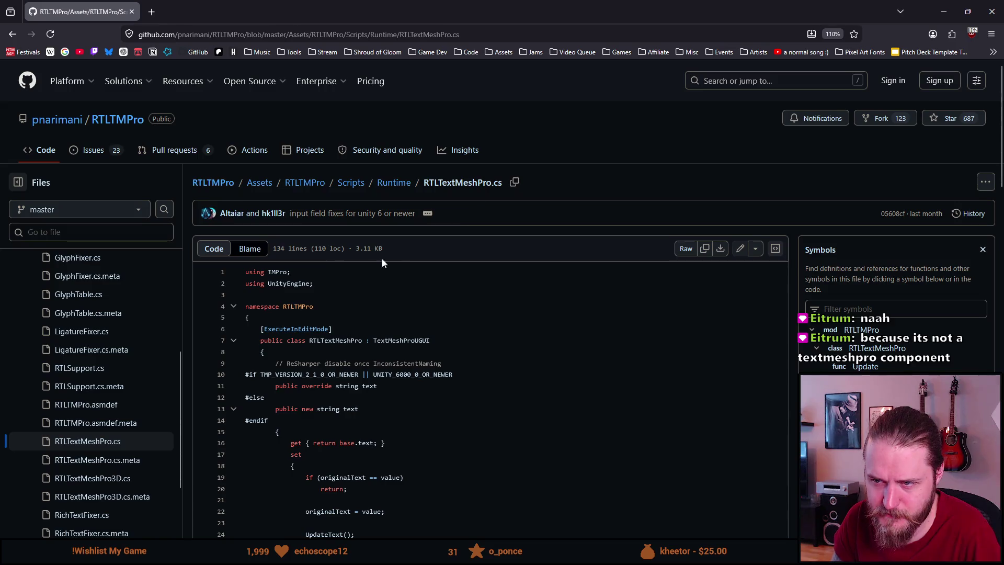
Step: Select line 7's declaration showing RTLTextMeshPro extends TextMeshProUGUI, and view its references
scroll(382, 258, down, 3)
drag(430, 215, 351, 215)
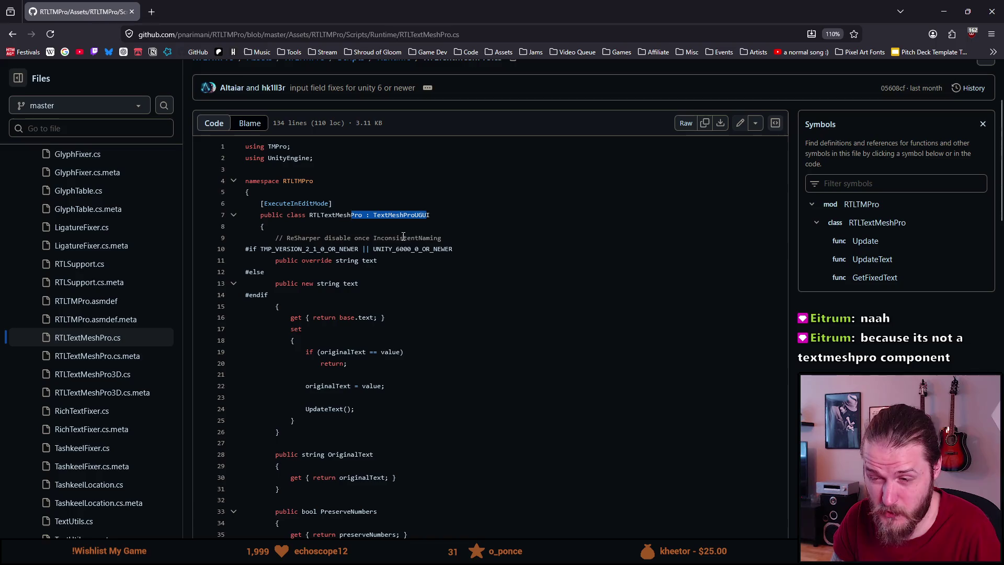
mouse_move(373, 215)
mouse_down()
mouse_move(434, 224)
mouse_move(434, 212)
mouse_up()
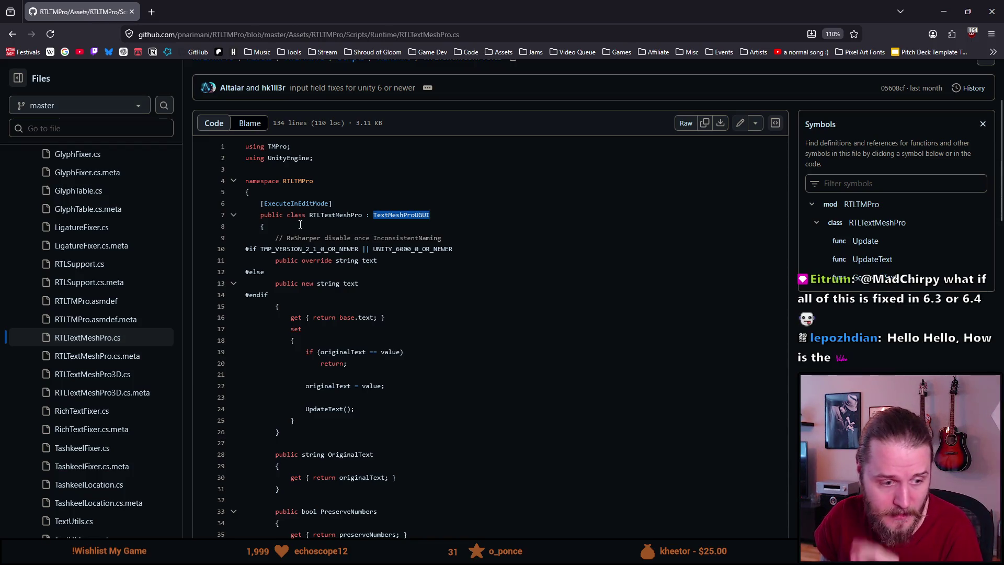
drag(309, 215, 364, 217)
click(320, 220)
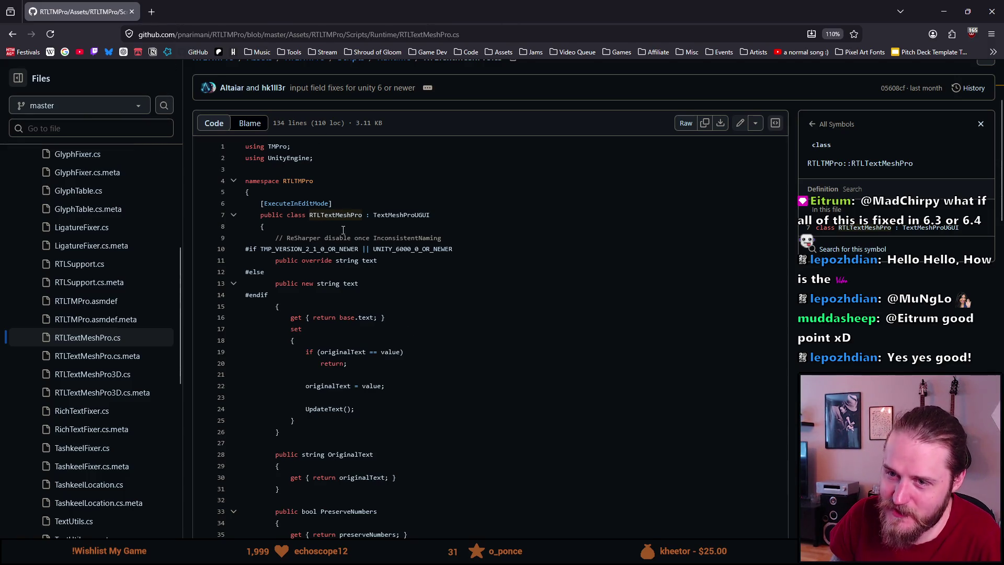
Step: Check the UNITY_6000_0_OR_NEWER condition and text property references, then return to Unity
mouse_move(380, 253)
mouse_down()
mouse_move(376, 261)
mouse_move(460, 251)
mouse_up()
click(411, 286)
key(alt+Left)
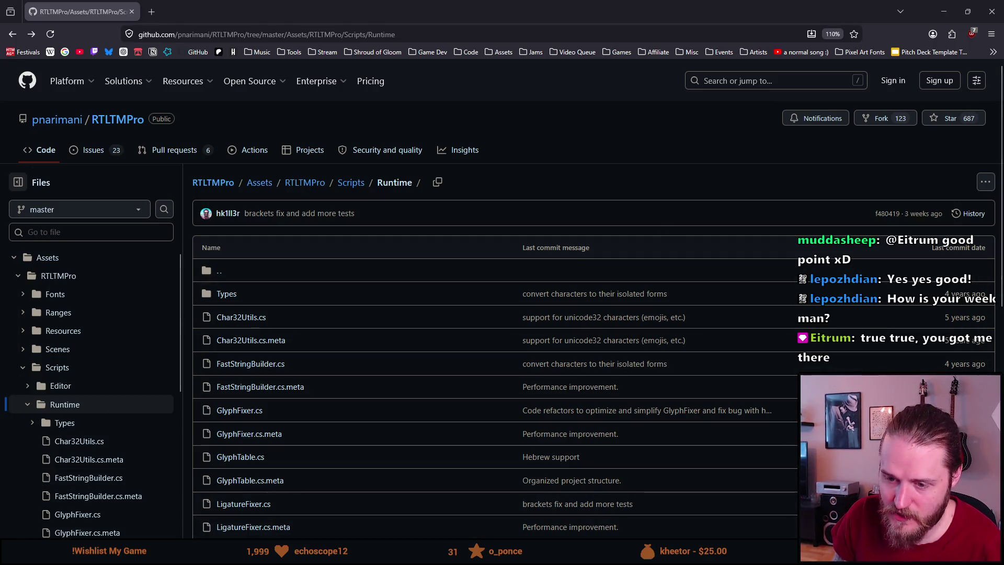
key(alt+Tab)
scroll(947, 325, up, 5)
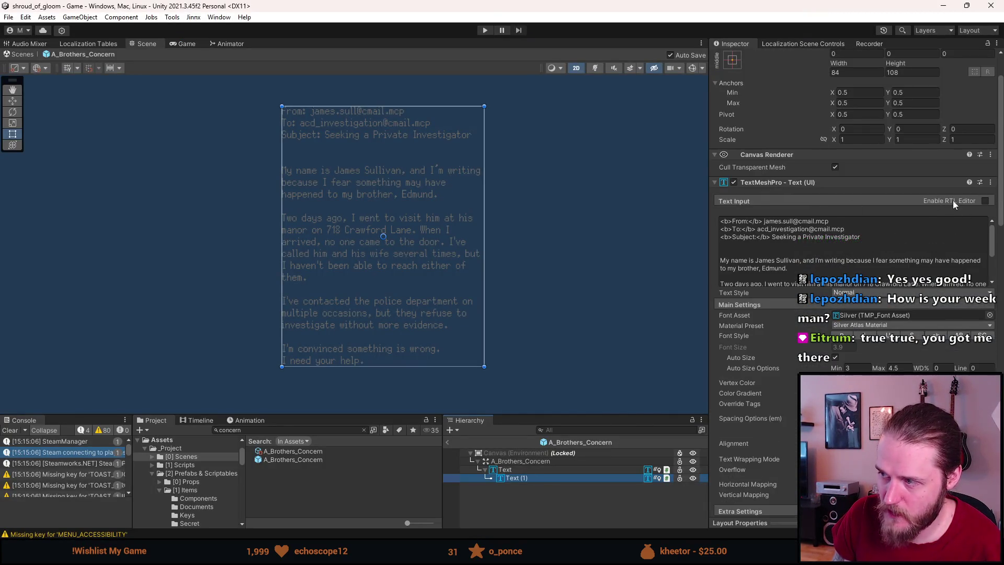
Step: Untick Enable RTL Editor on Text (1), clear the console, and select the A_Brothers_Concern prefab
click(985, 202)
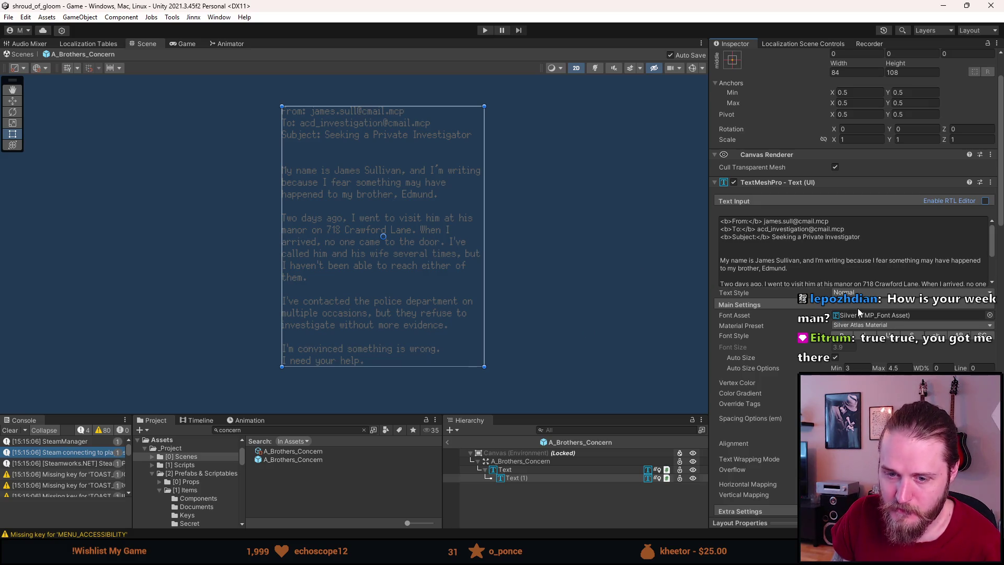
click(9, 430)
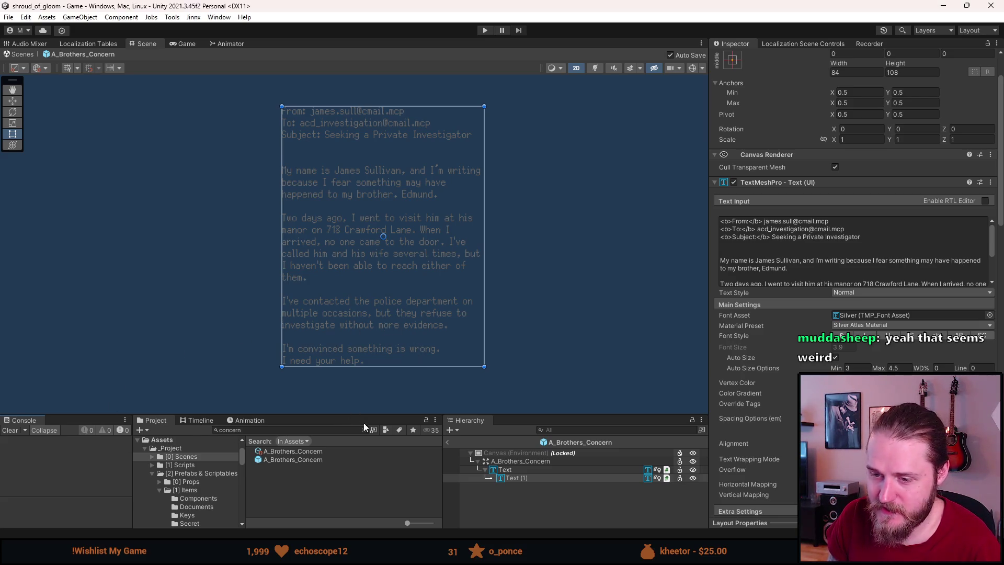
click(321, 459)
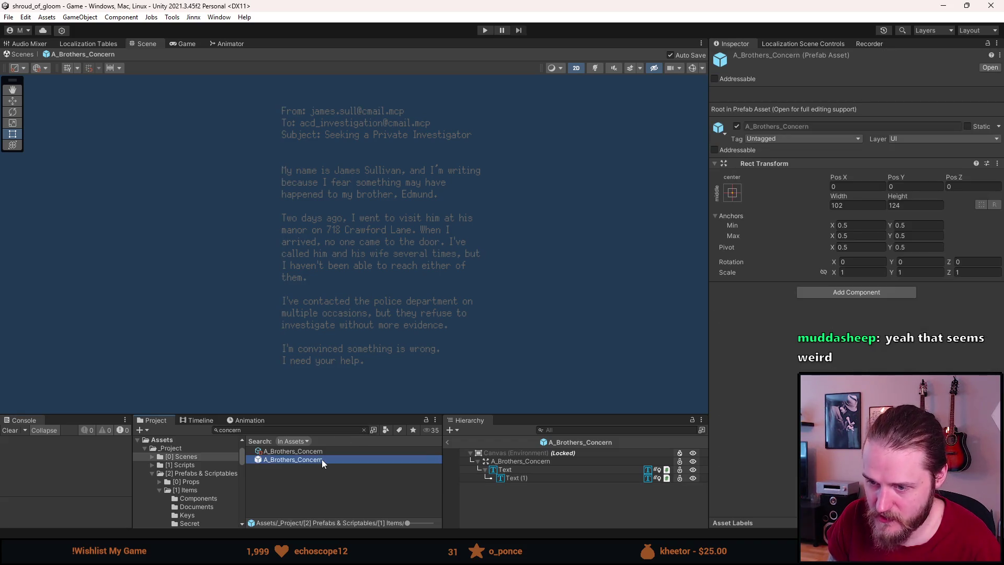
Step: Review Text (1)'s Localize String Event and Font Localization Controller, then reselect Text to compare
click(514, 475)
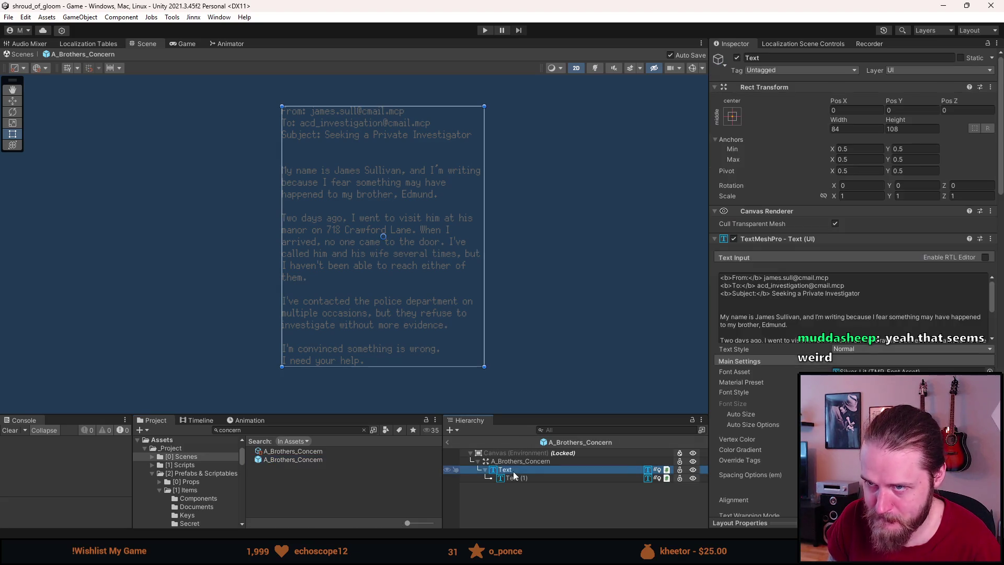
click(513, 478)
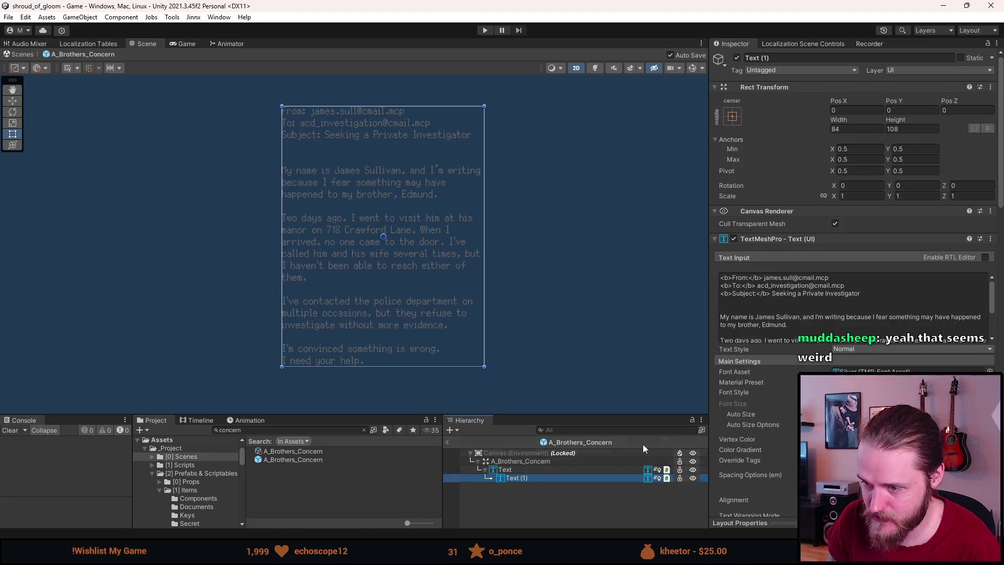
scroll(757, 422, down, 10)
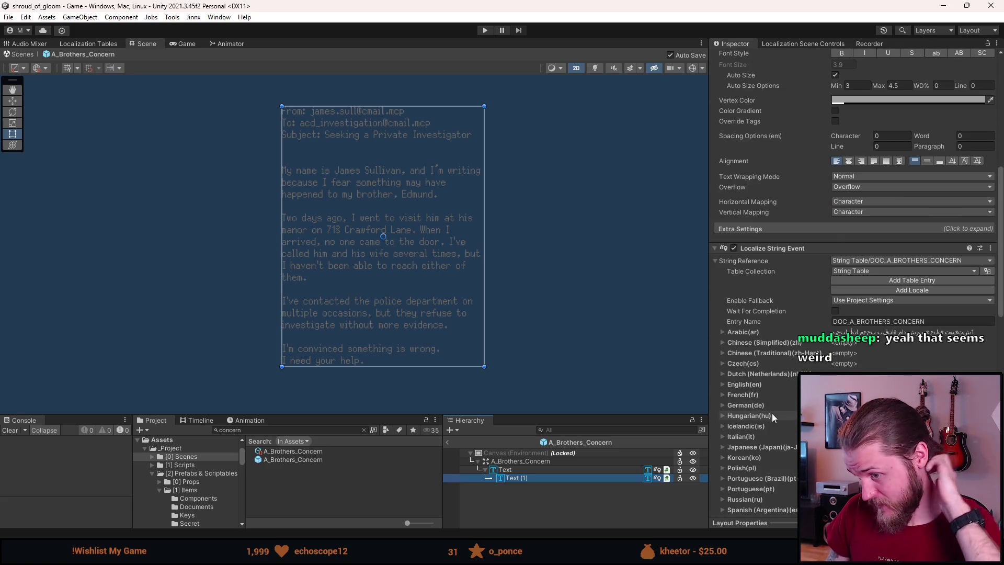
scroll(774, 412, down, 5)
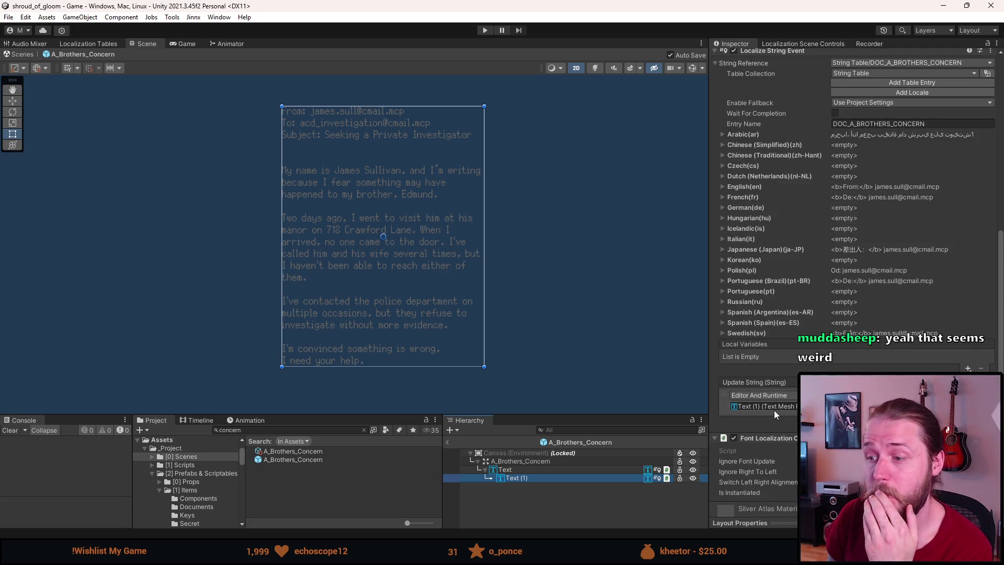
scroll(774, 409, down, 1)
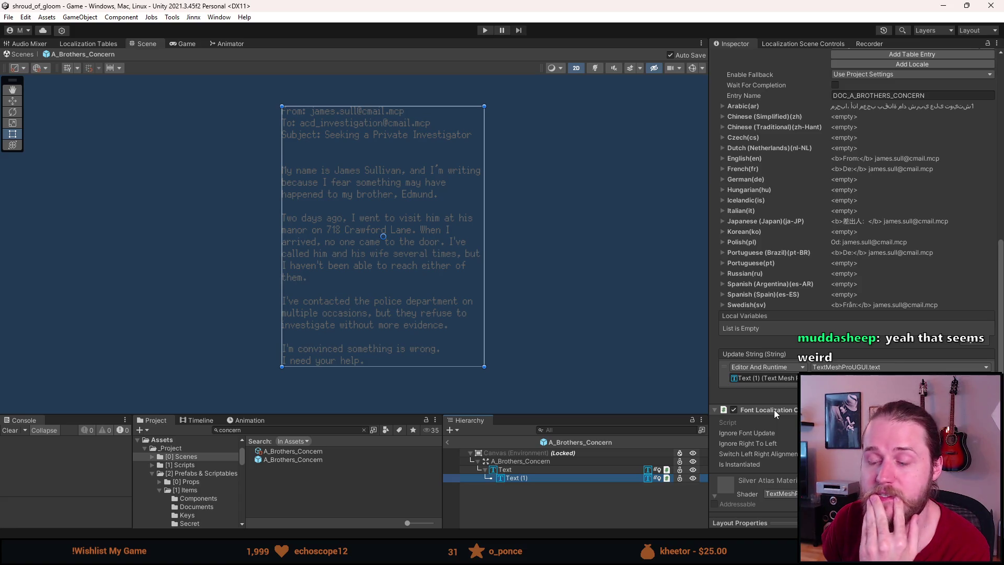
scroll(769, 394, up, 15)
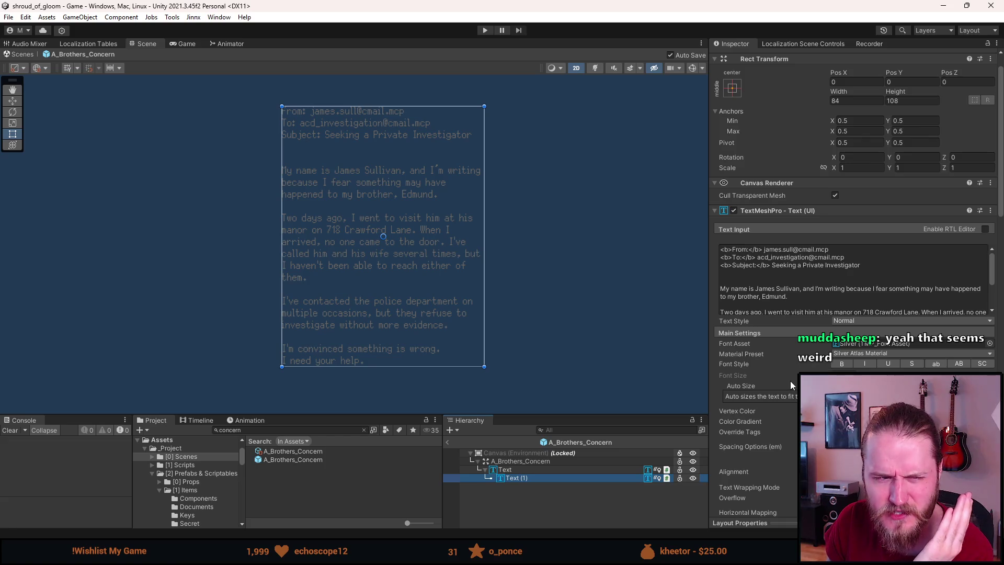
scroll(790, 381, down, 10)
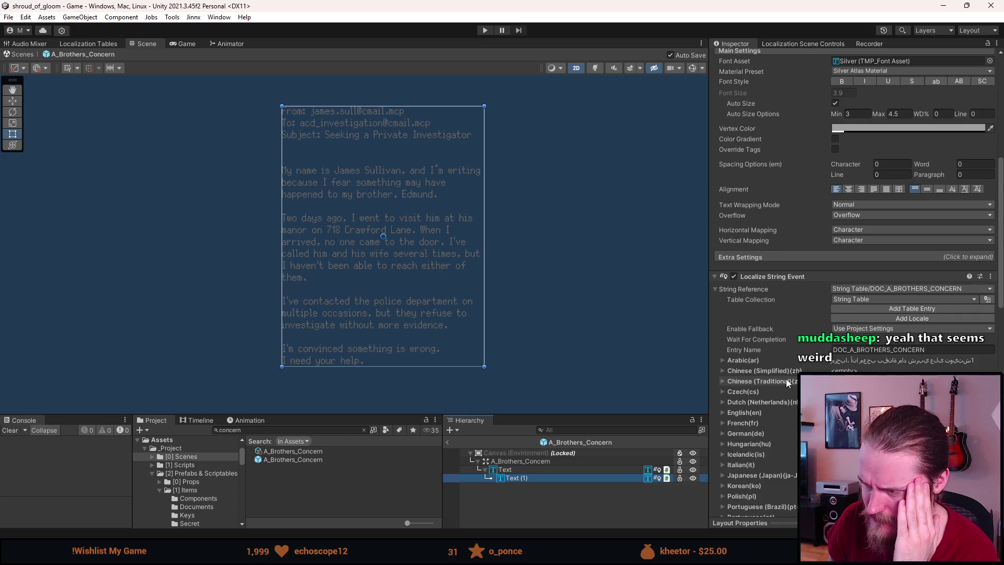
scroll(786, 379, down, 4)
scroll(764, 359, down, 3)
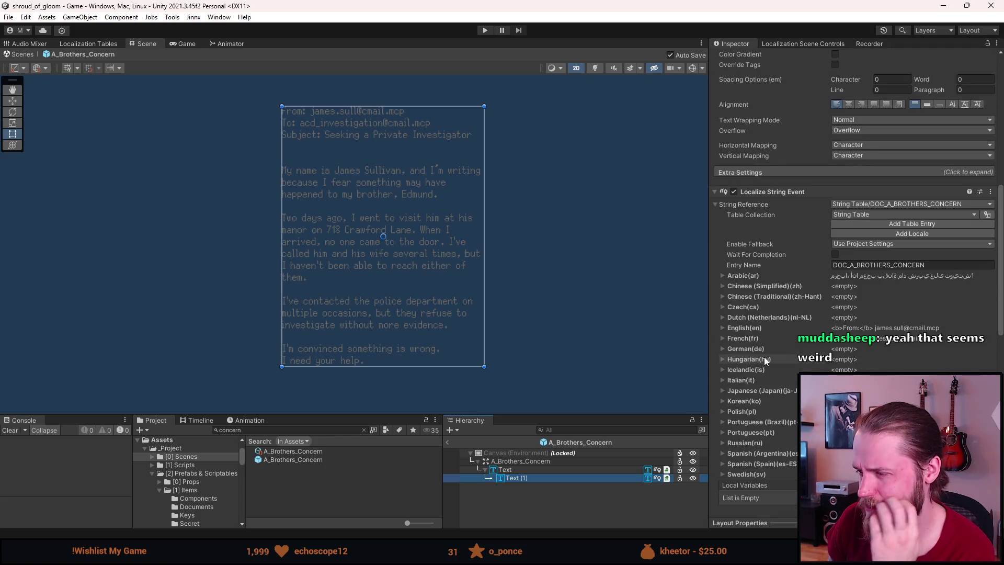
scroll(764, 357, down, 12)
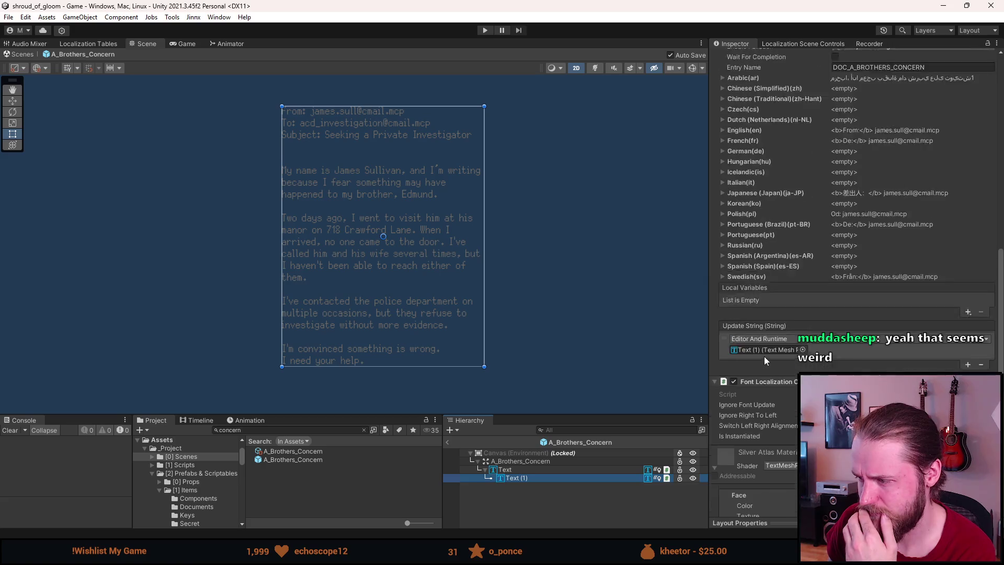
scroll(743, 395, down, 4)
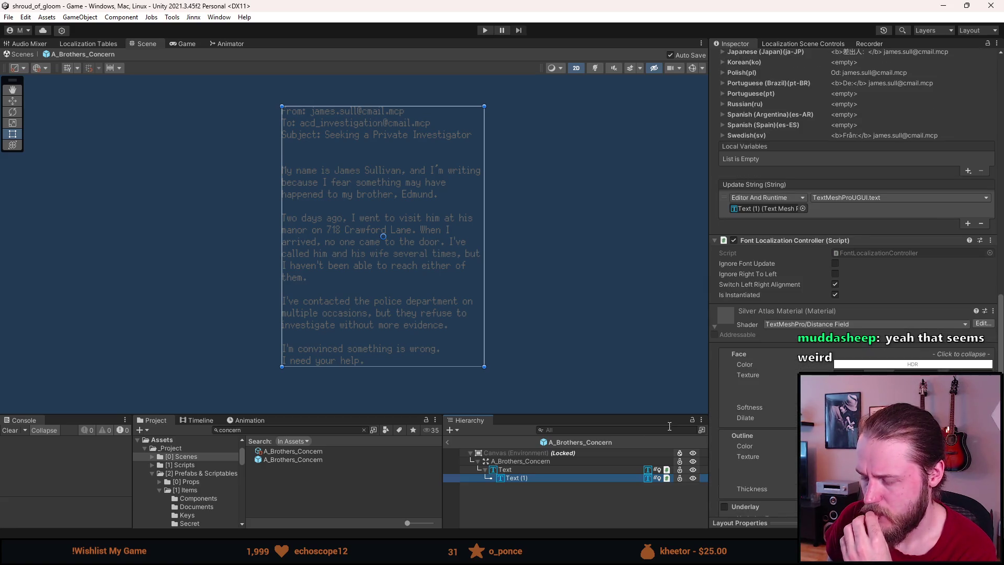
click(536, 471)
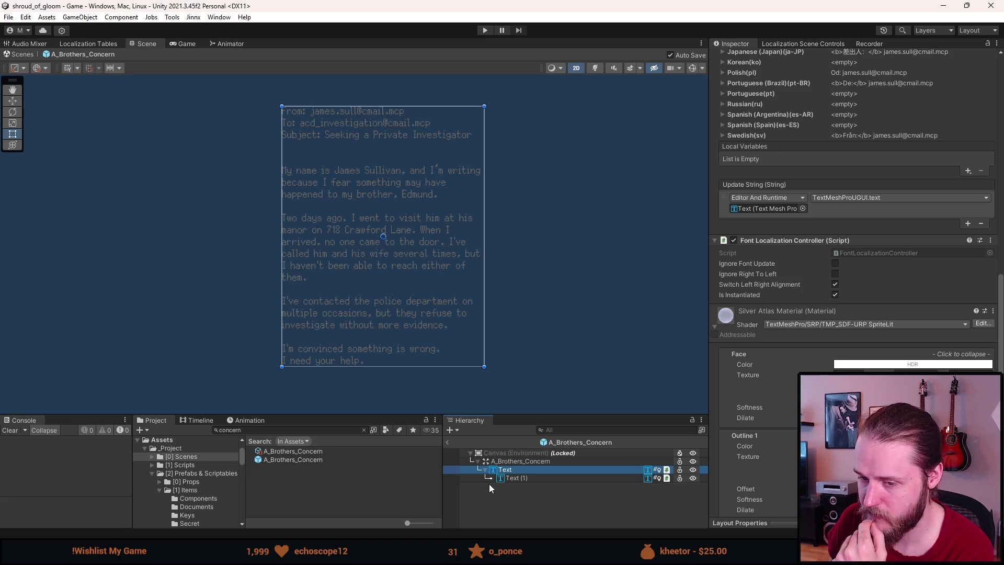
Step: Select both Text and Text (1) and disable their TextMeshPro text components
click(486, 470)
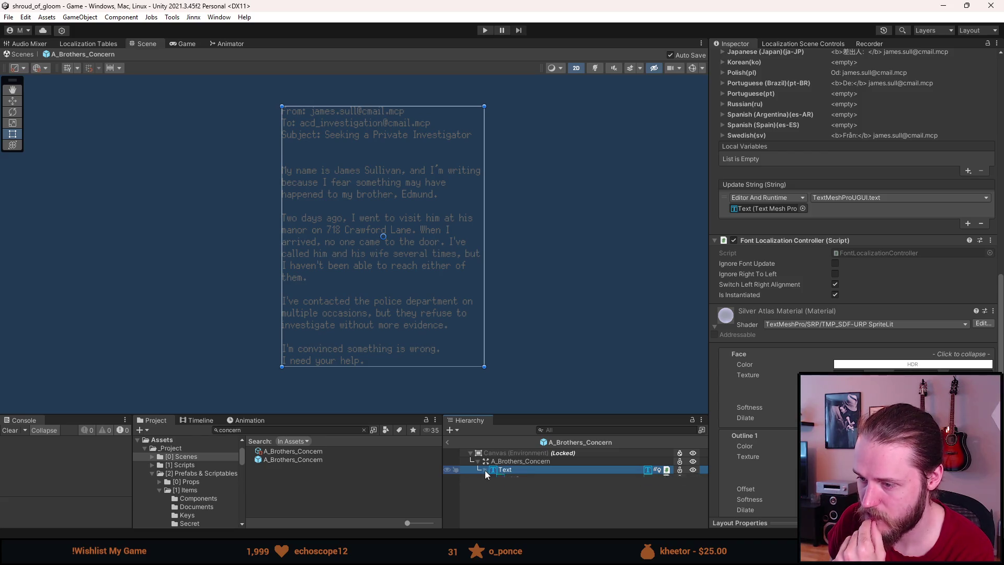
click(485, 469)
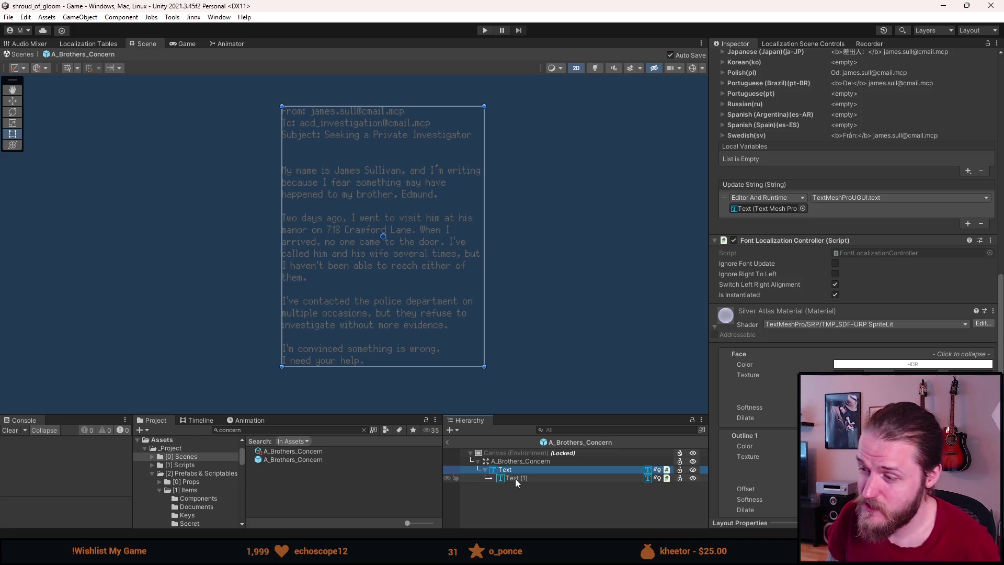
ctrl+click(516, 479)
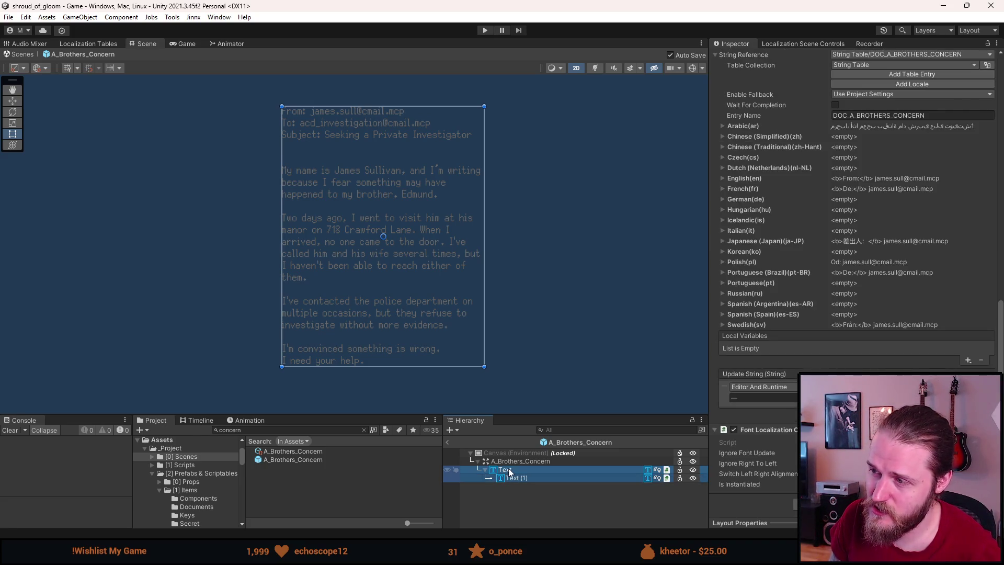
scroll(762, 406, up, 10)
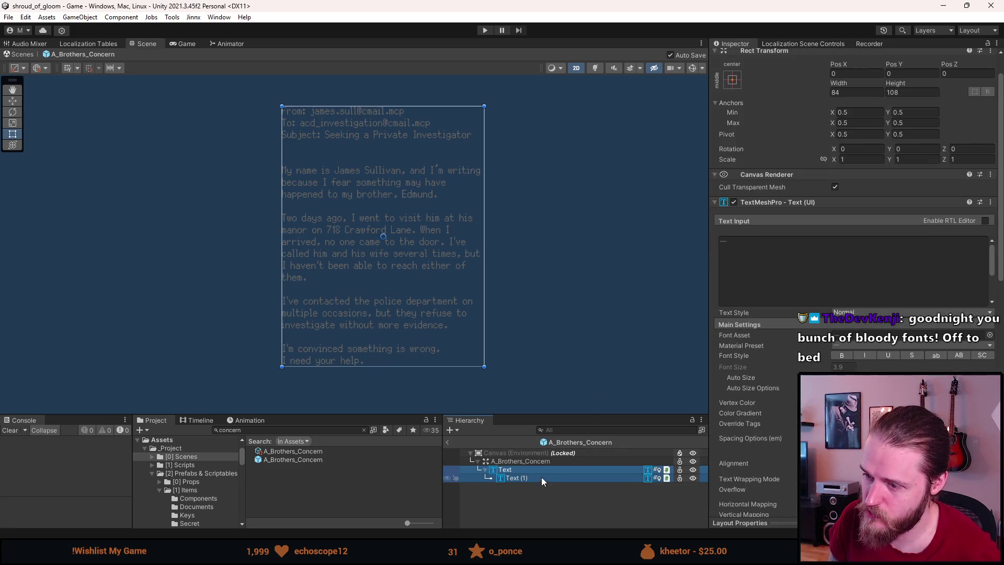
click(734, 203)
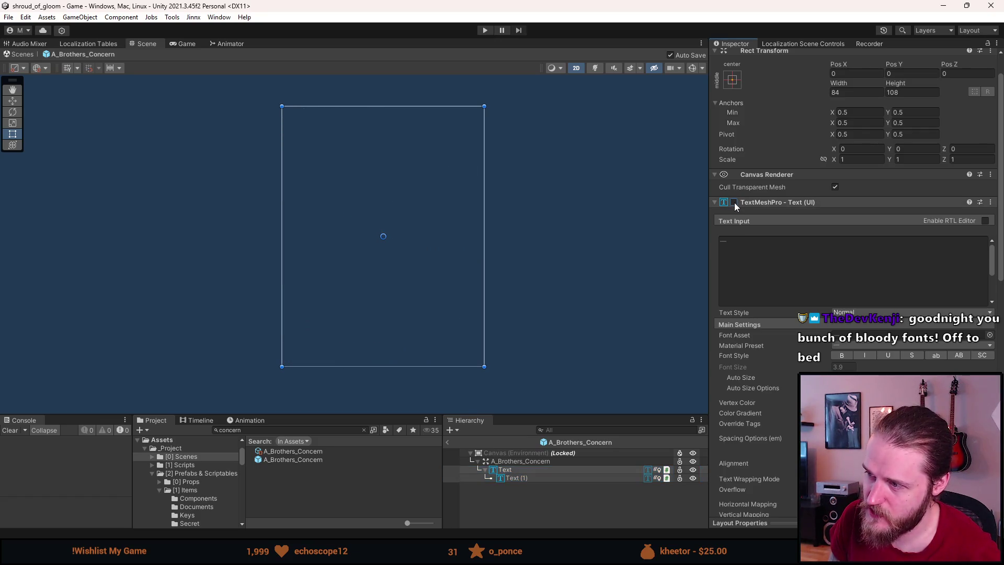
Step: Duplicate the Text object with Ctrl+D and nest the copy under the original
scroll(734, 203, up, 2)
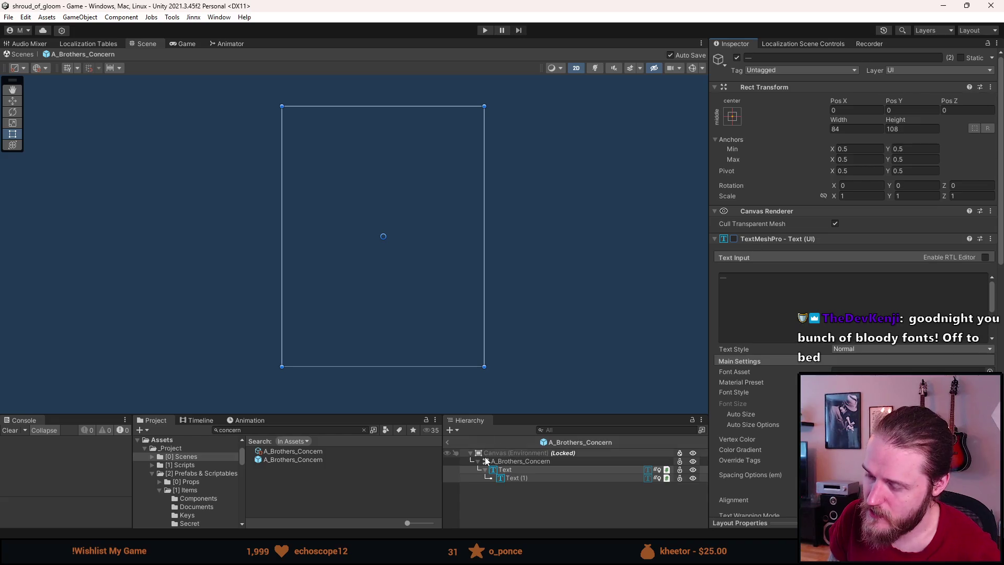
click(504, 470)
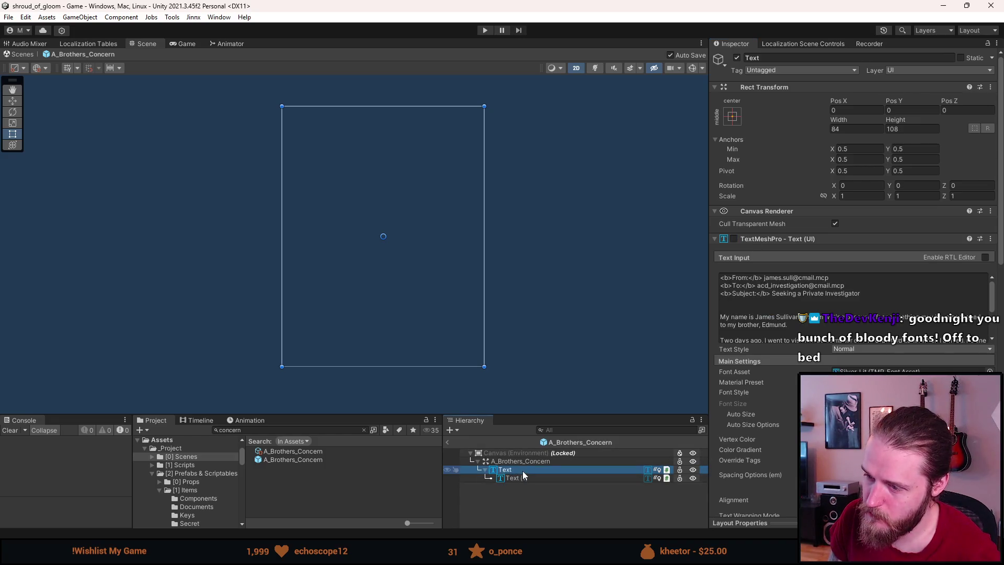
key(ctrl+d)
drag(508, 491, 511, 470)
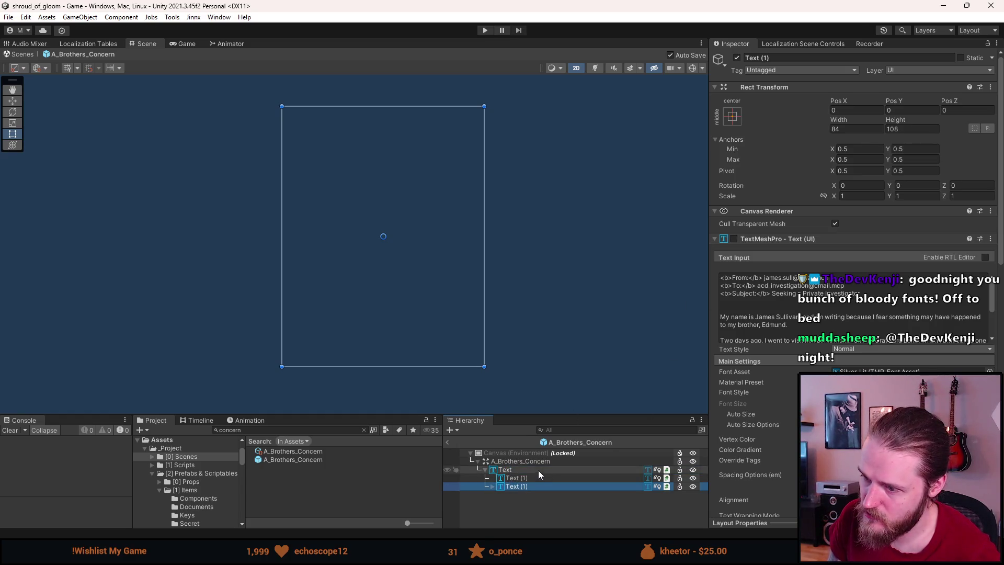
Step: Select the copy and its child and re-enable their TextMeshPro text components
key(Right)
shift+click(533, 495)
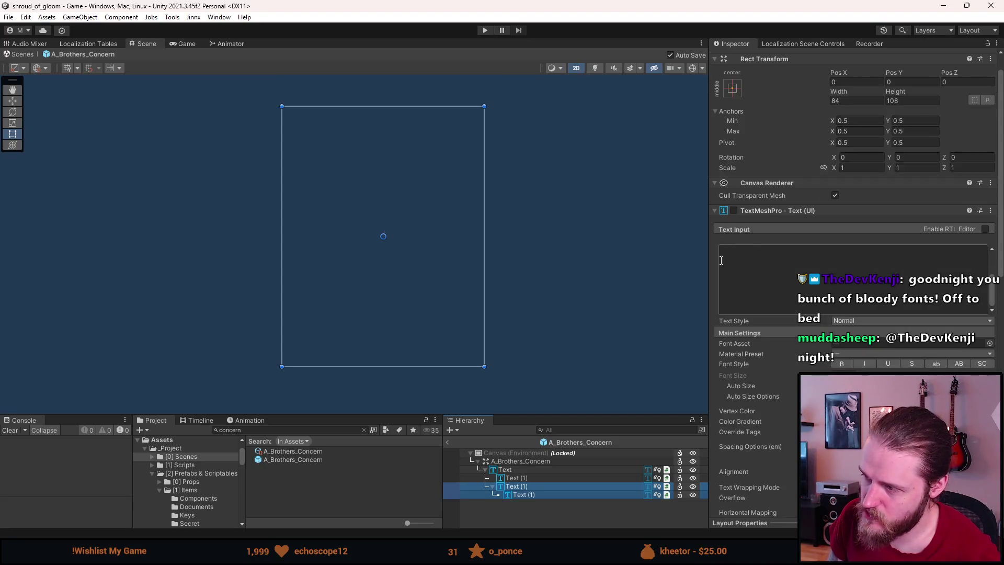
scroll(693, 278, down, 2)
scroll(547, 286, up, 3)
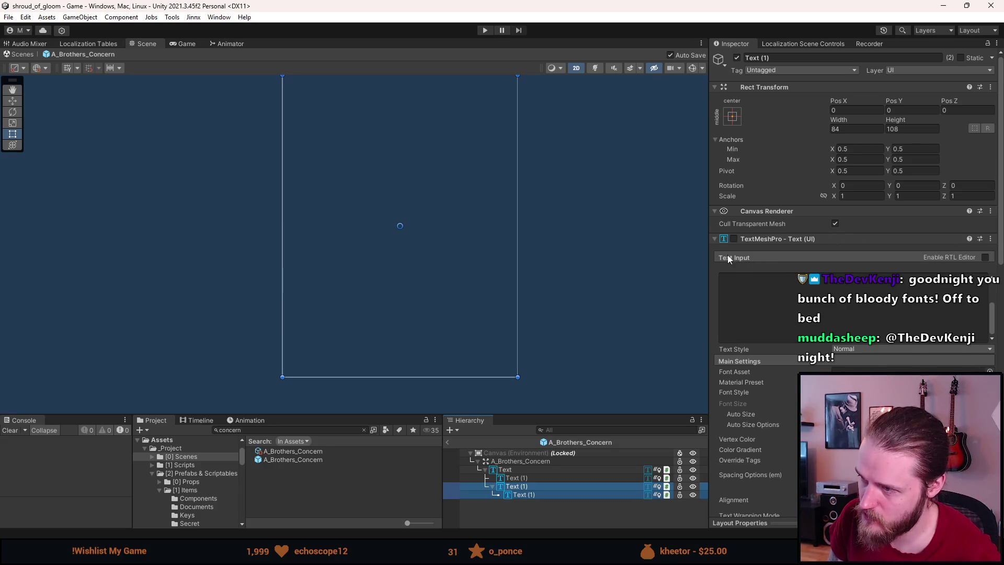
click(734, 239)
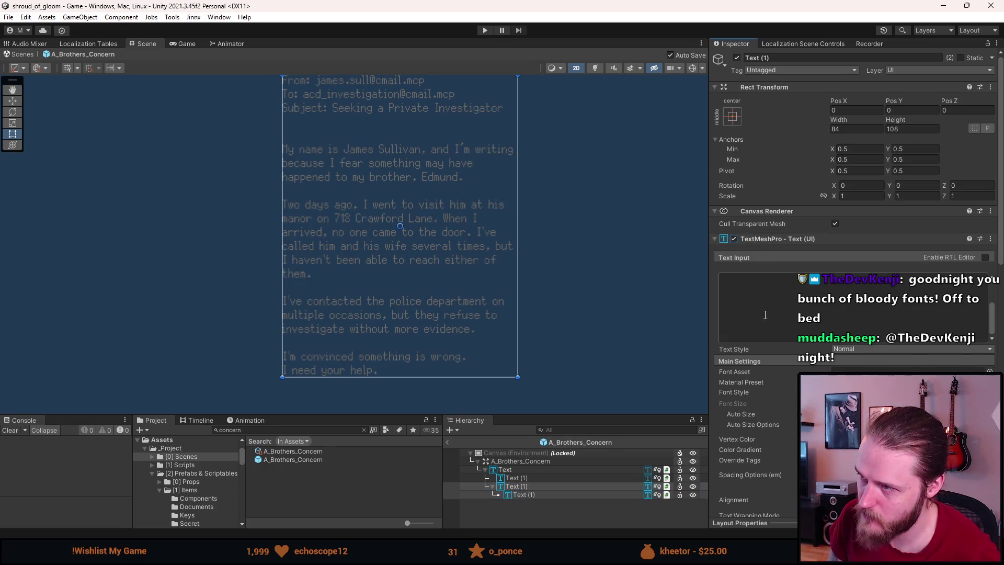
scroll(472, 186, down, 2)
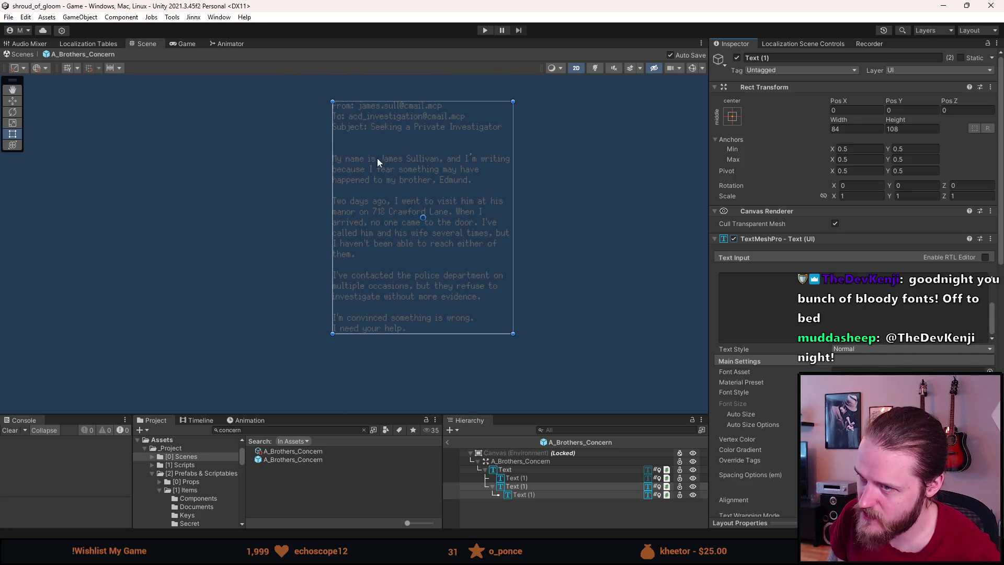
scroll(746, 467, down, 10)
scroll(780, 447, up, 8)
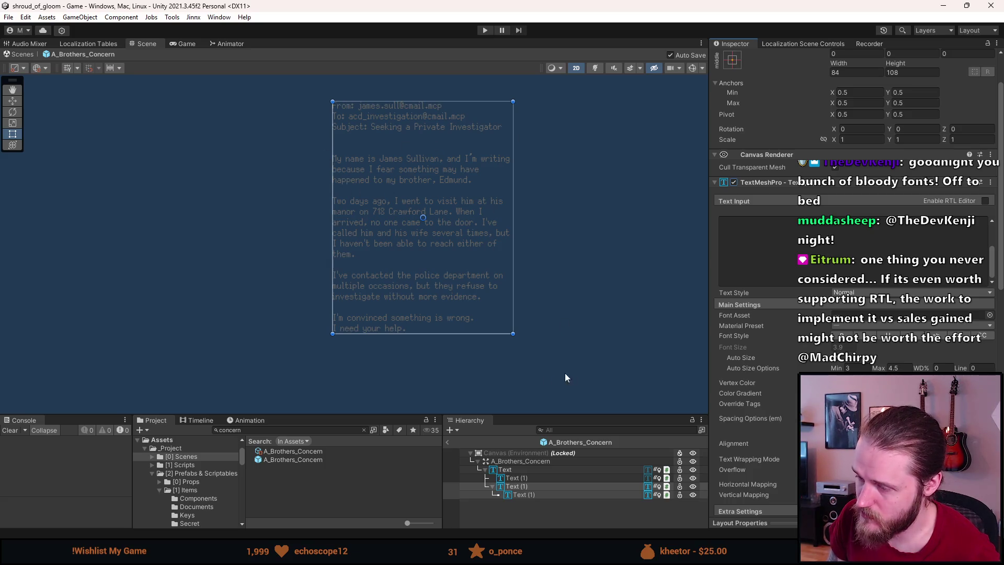
click(506, 469)
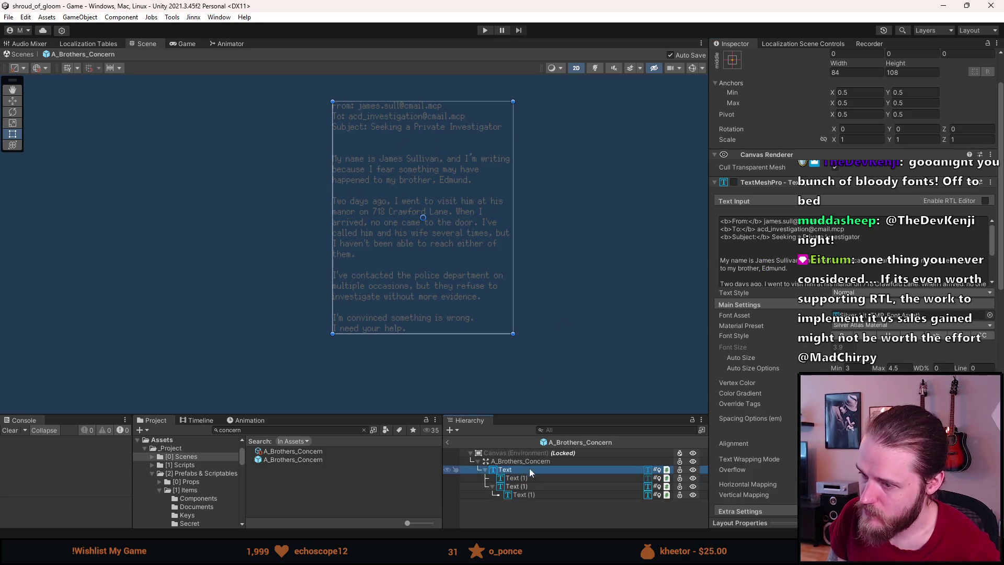
scroll(919, 353, down, 5)
scroll(918, 353, down, 10)
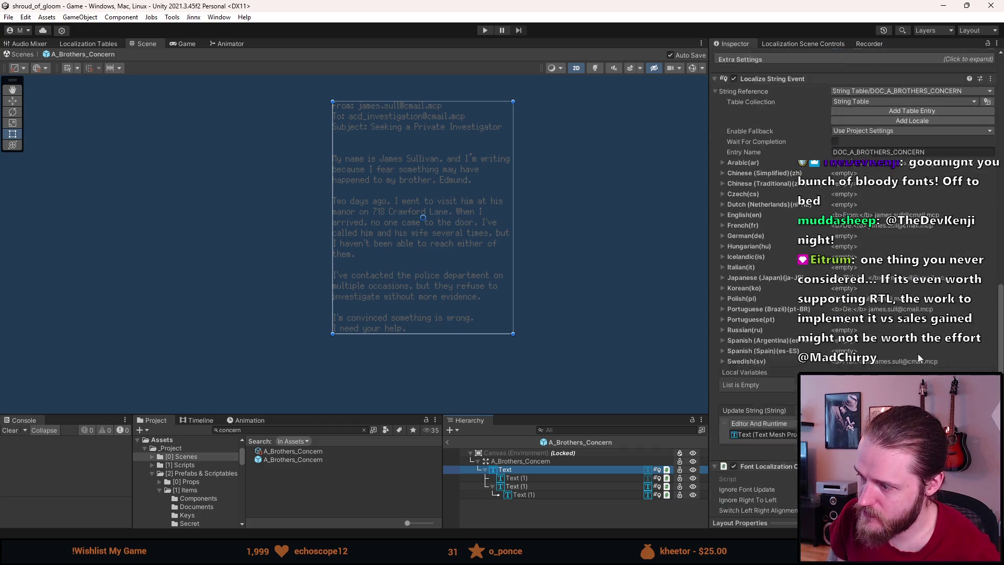
scroll(775, 118, up, 10)
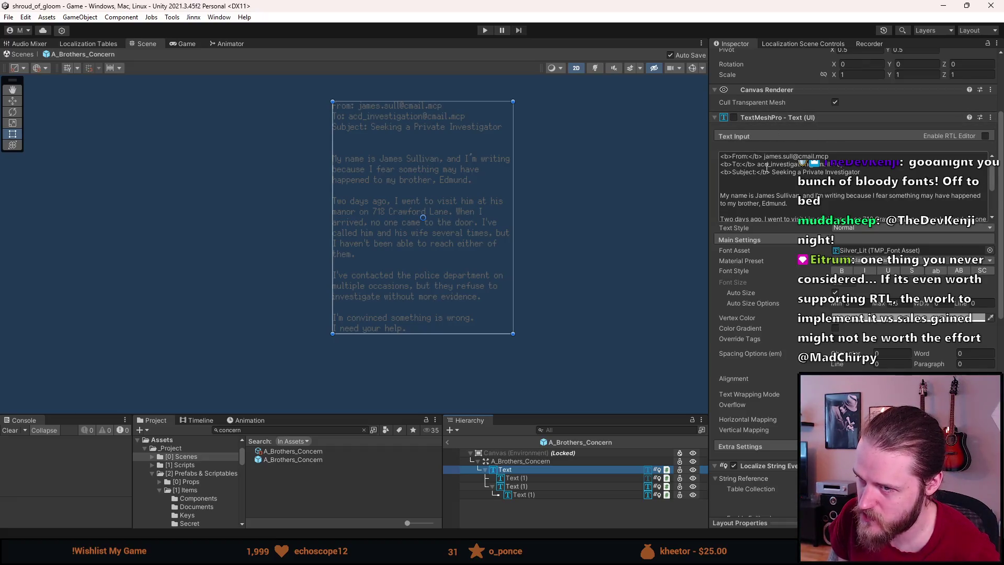
scroll(853, 188, down, 3)
click(534, 486)
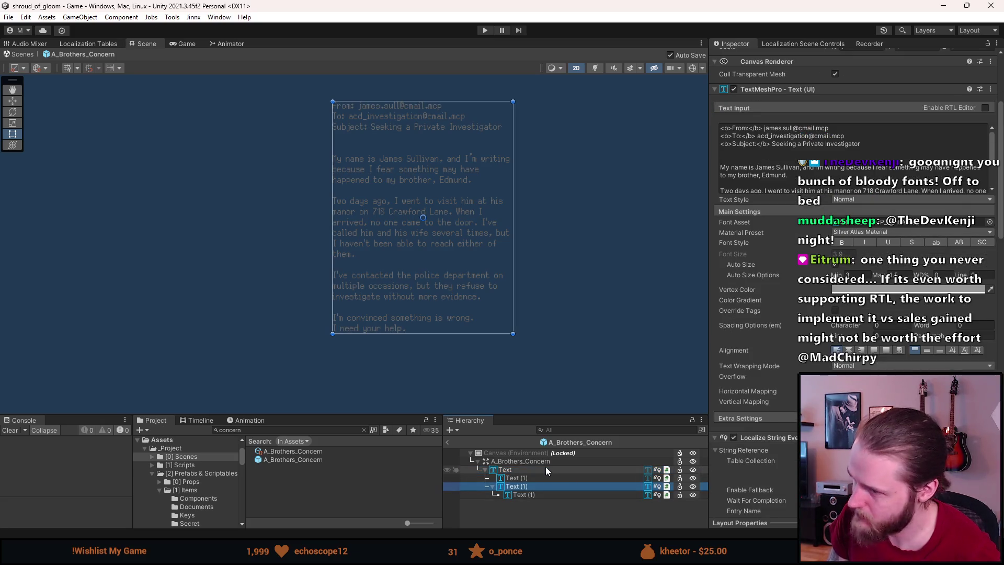
click(544, 469)
scroll(858, 209, down, 10)
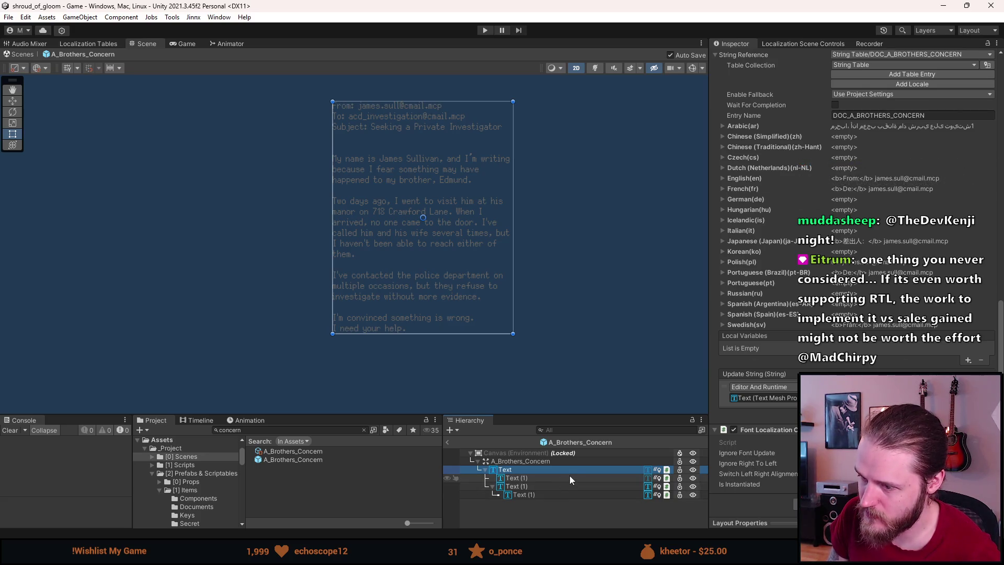
click(524, 486)
shift+click(532, 496)
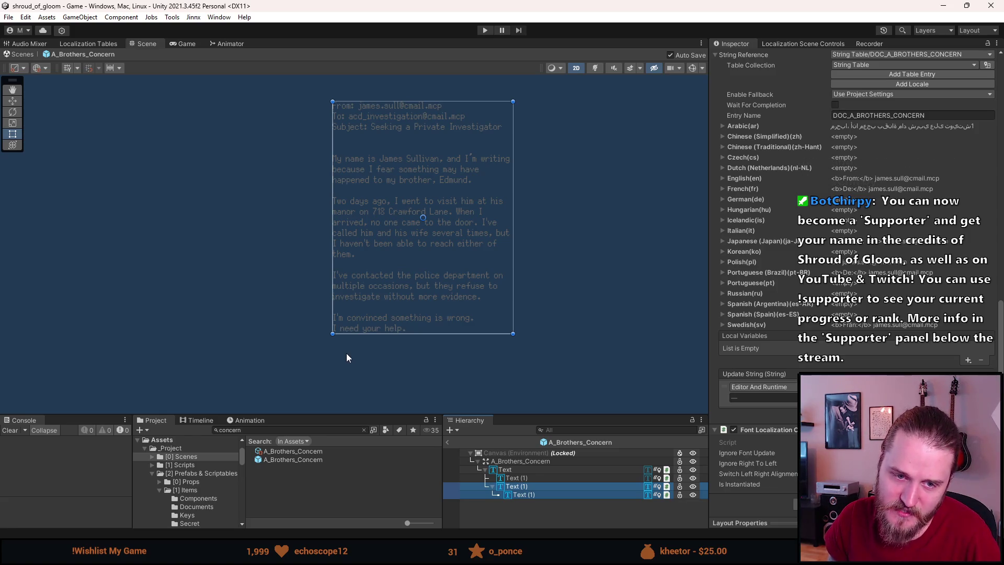
click(173, 45)
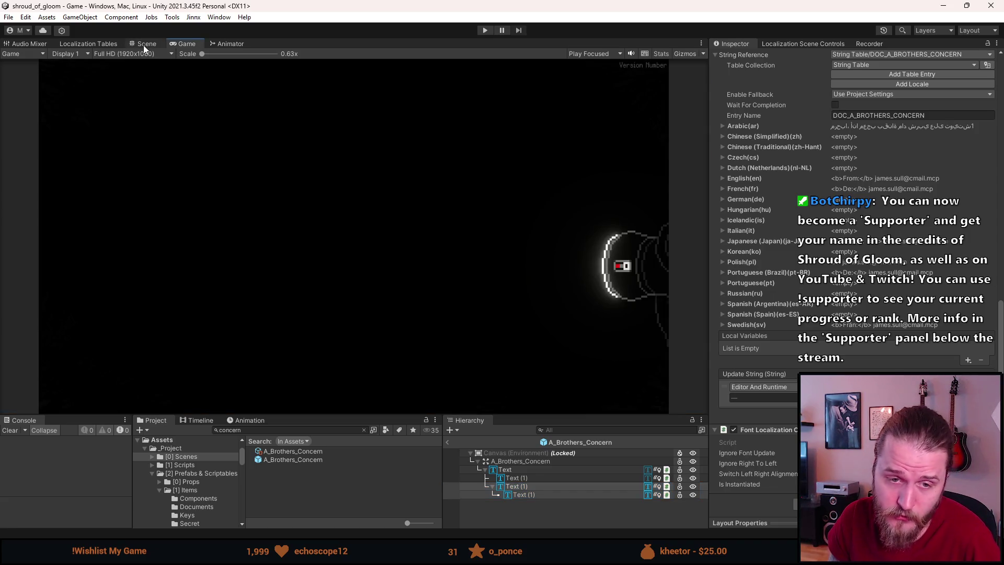
click(144, 45)
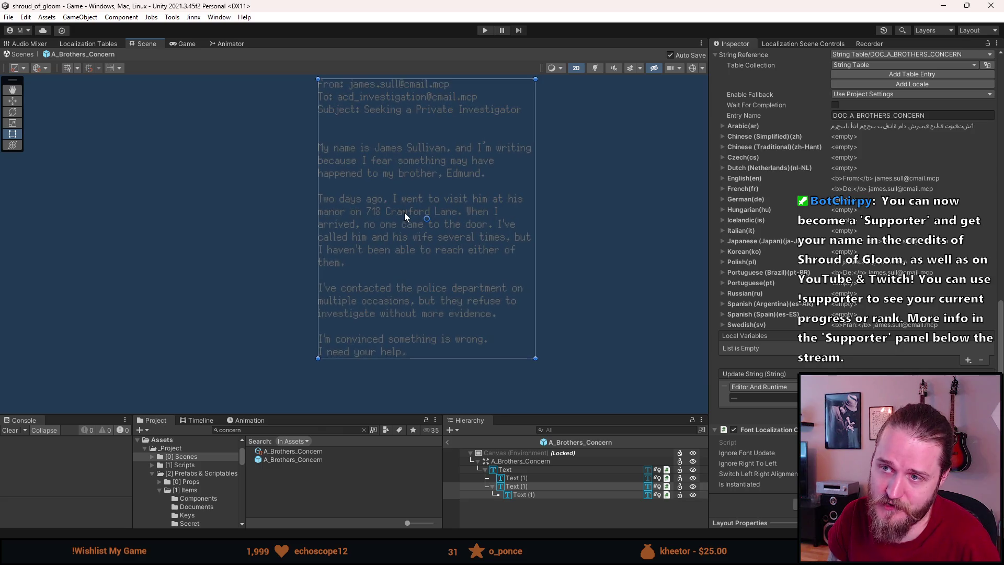
scroll(405, 216, up, 2)
drag(405, 216, 345, 228)
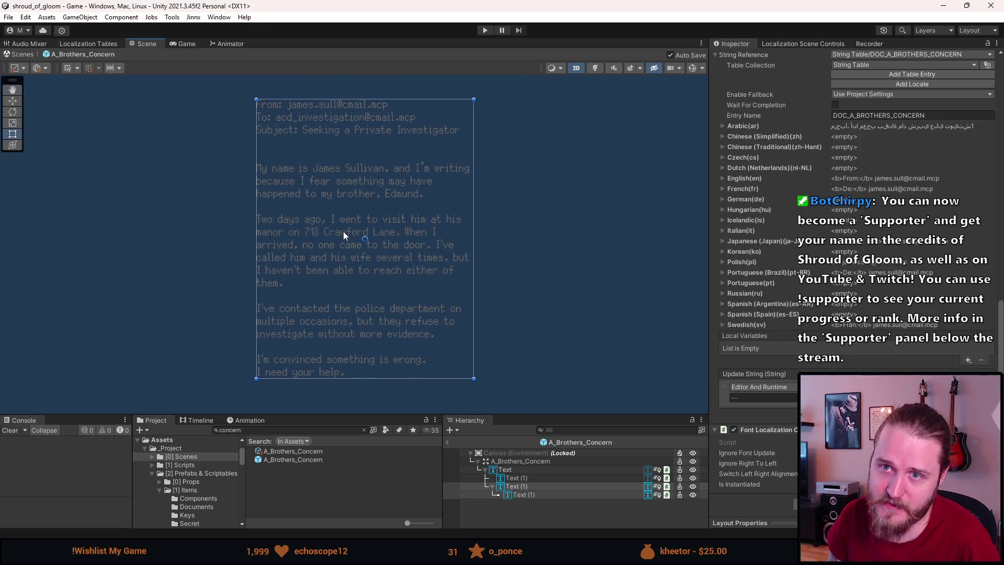
scroll(352, 219, up, 1)
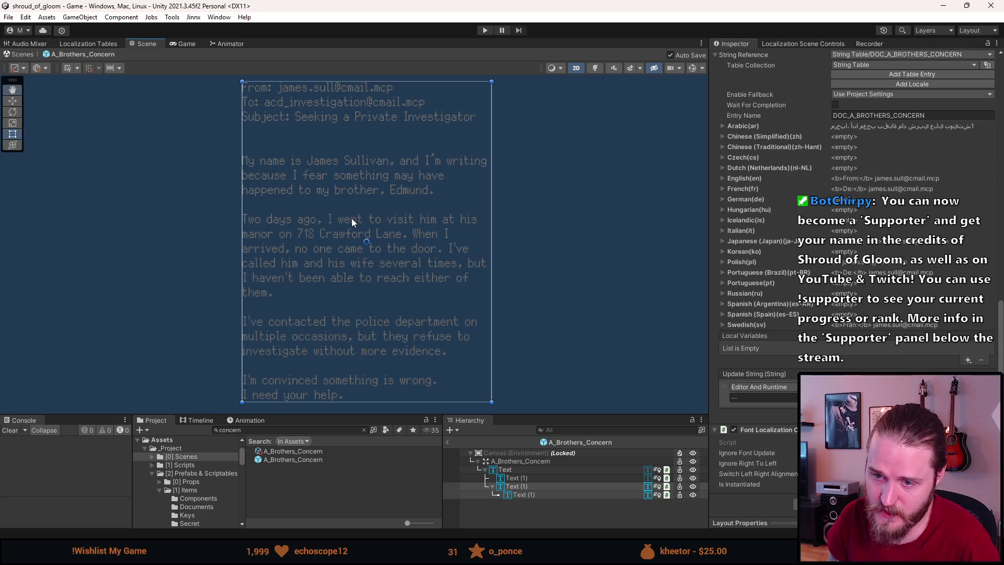
drag(351, 218, 347, 221)
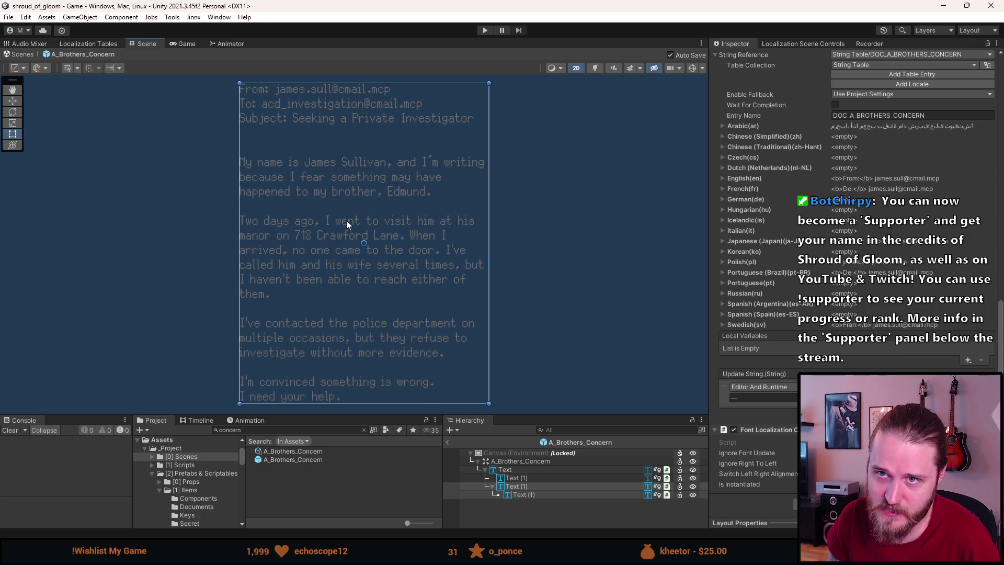
mouse_move(358, 222)
mouse_down()
mouse_move(381, 222)
mouse_move(353, 222)
mouse_up()
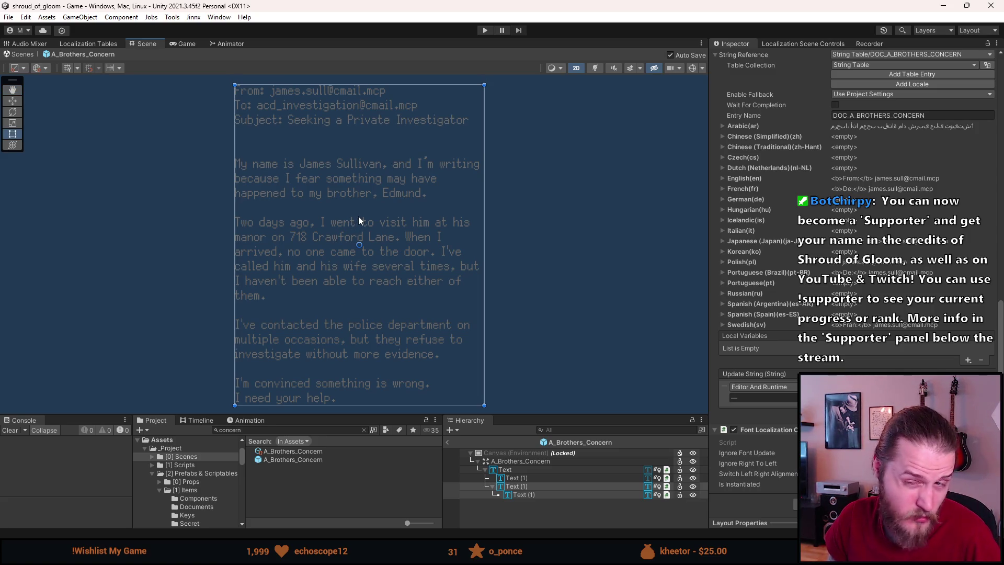
mouse_move(360, 226)
mouse_down()
mouse_move(485, 217)
mouse_move(360, 226)
mouse_up()
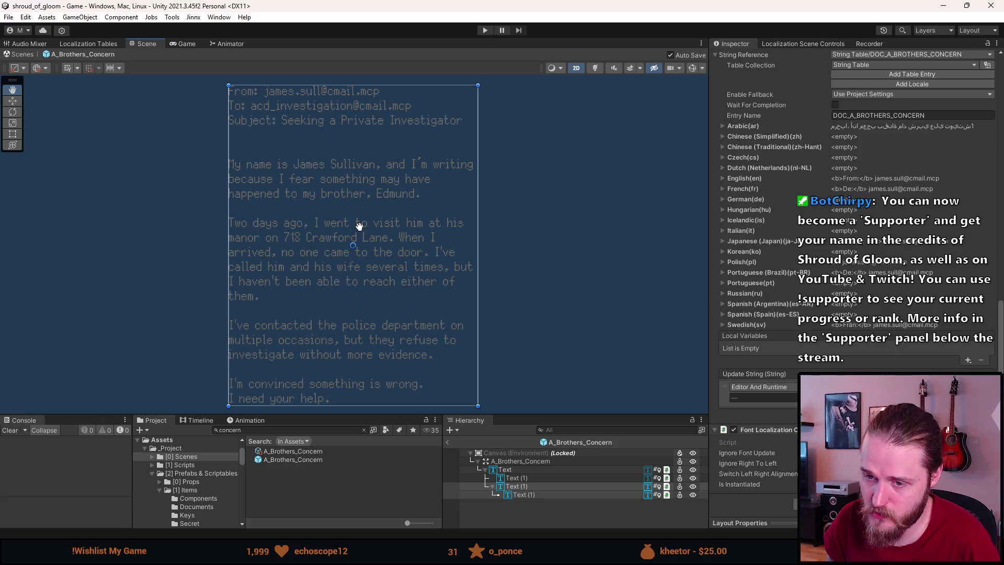
key(t)
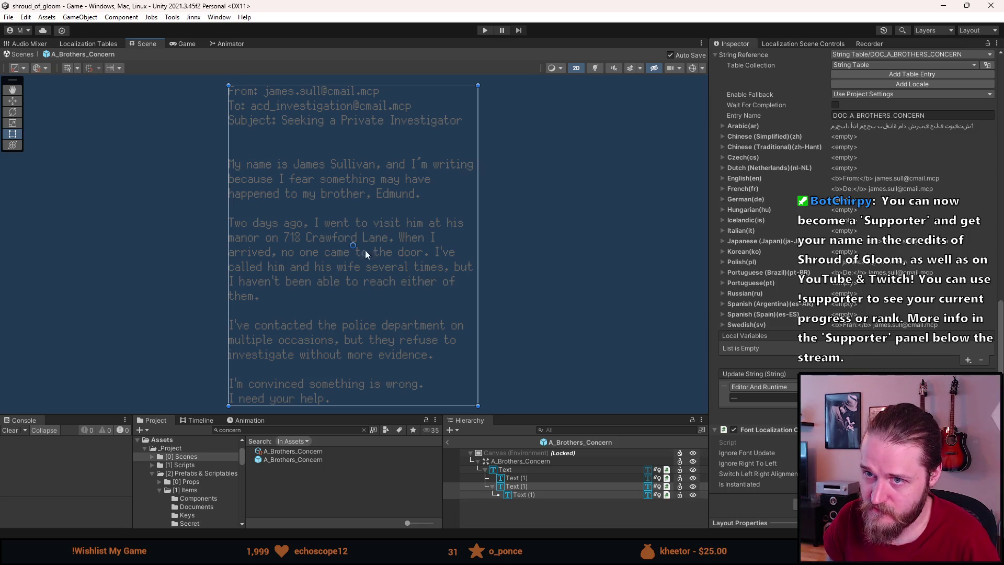
key(q)
drag(360, 263, 368, 260)
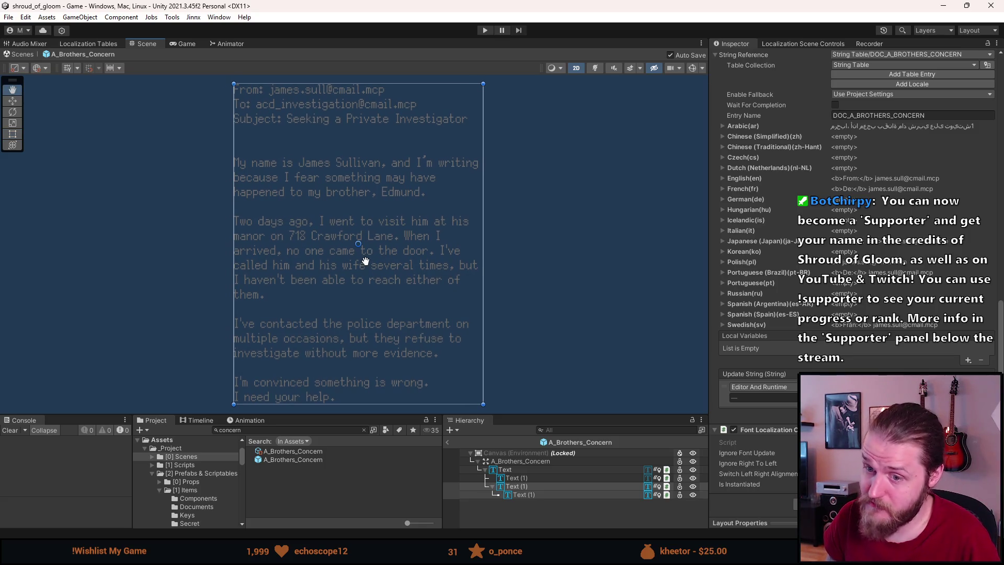
key(t)
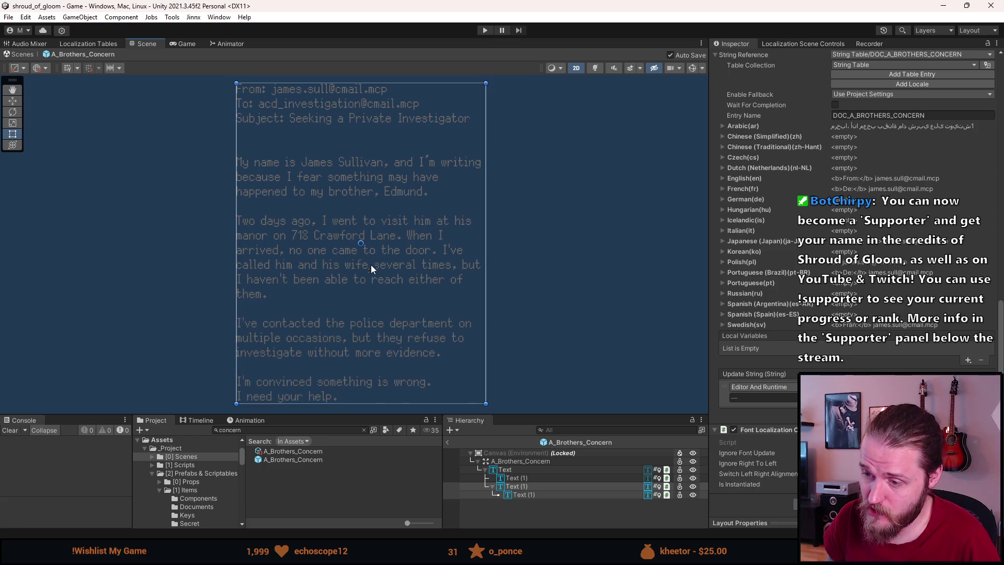
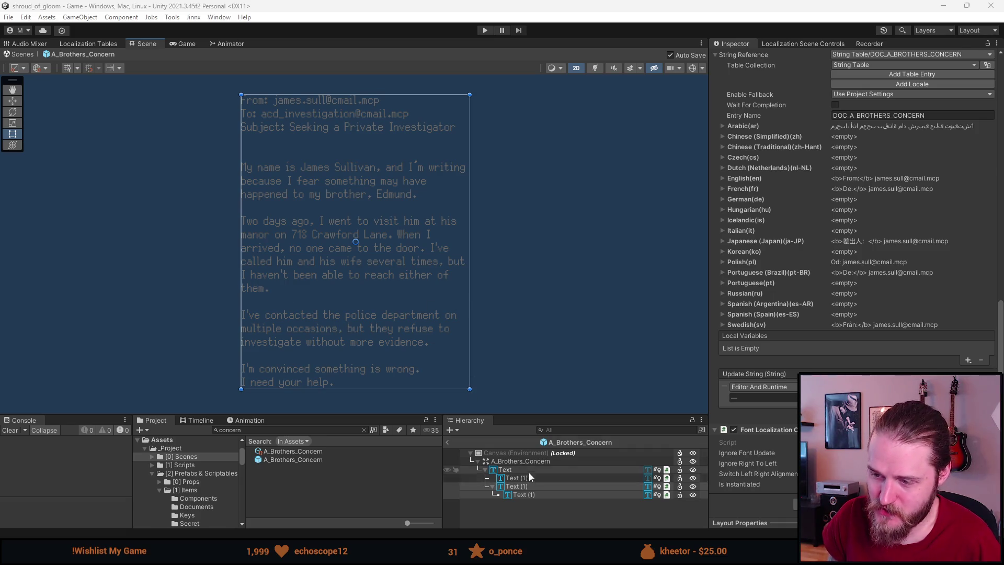
Step: Delete the extra nested Text (1) copy, then select both Text and Text (1)
click(524, 490)
key(Delete)
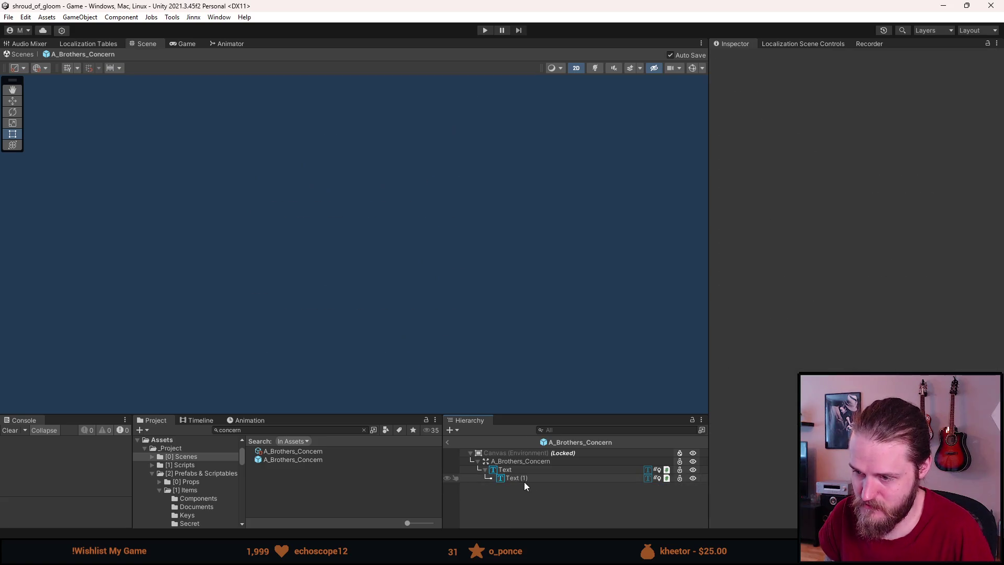
click(528, 470)
ctrl+click(531, 476)
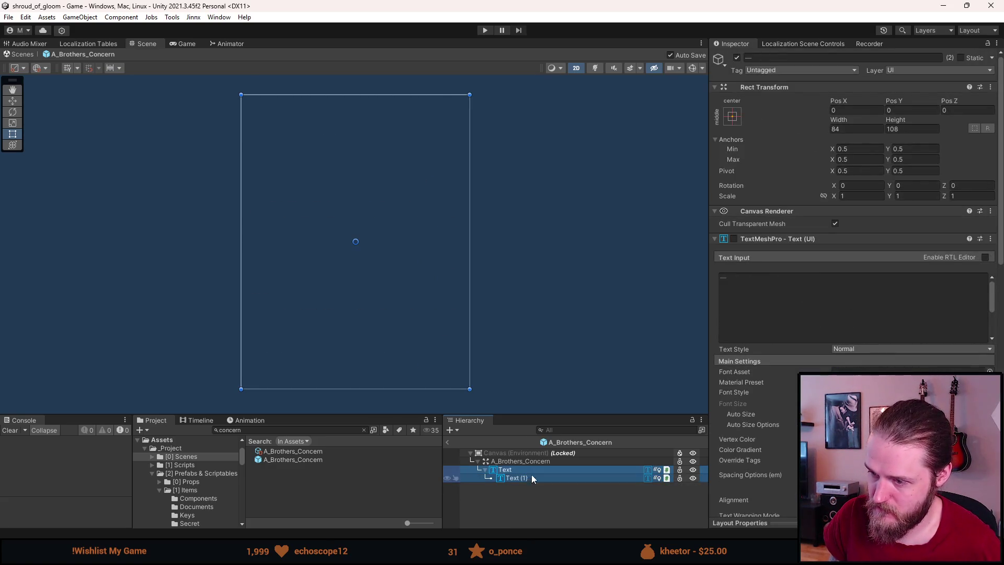
Step: Re-enable the TextMeshPro text so the letter shows, and run the game in the Game view
click(734, 239)
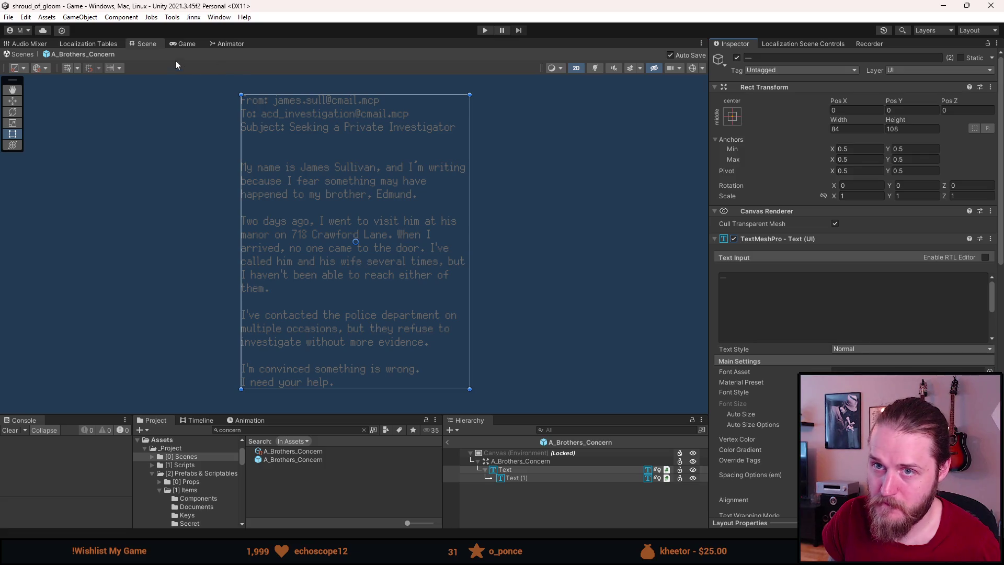
click(185, 44)
click(482, 25)
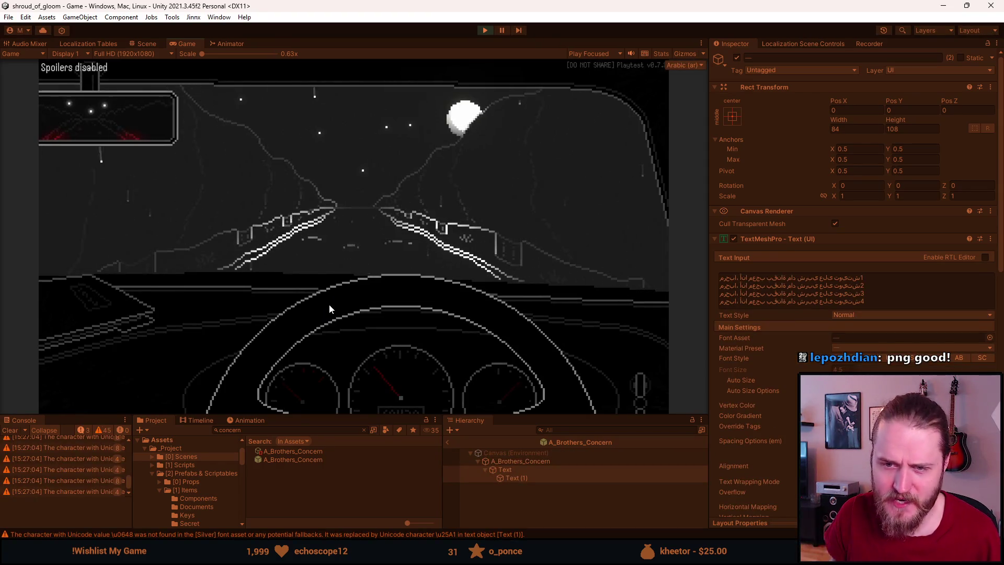
Step: Skip the cutscene, view the Arabic dashboard note, and leave the car
click(328, 304)
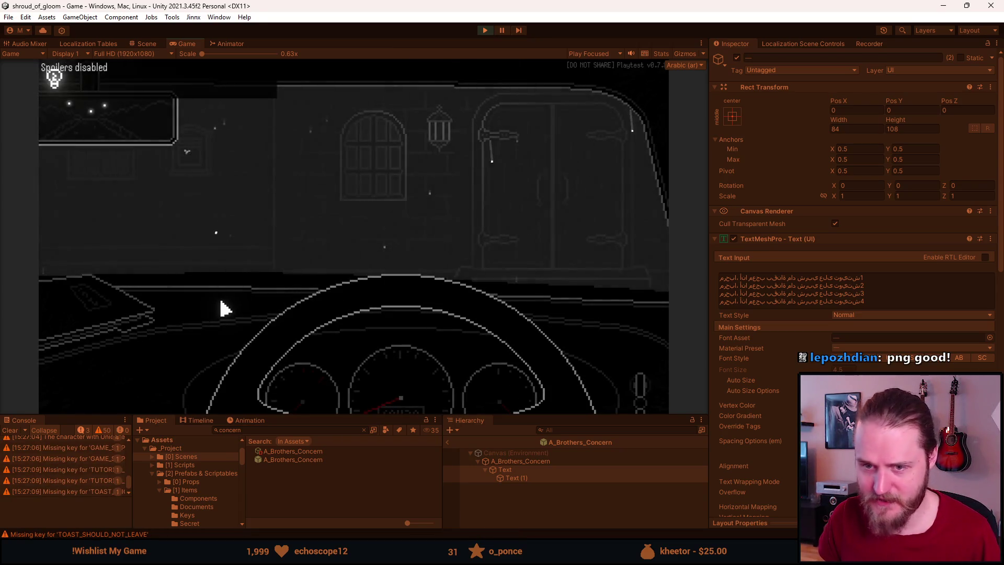
click(117, 314)
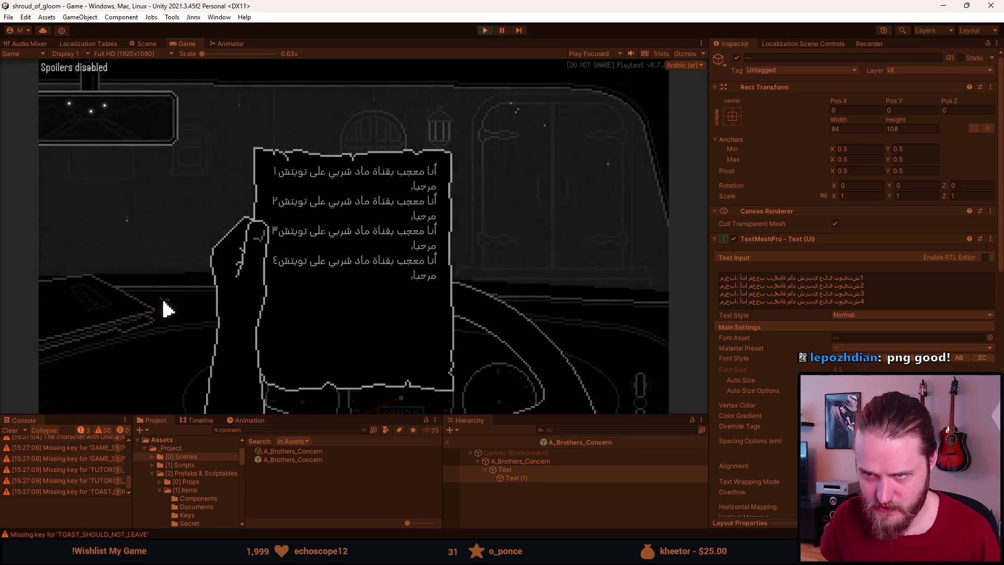
click(164, 309)
click(574, 214)
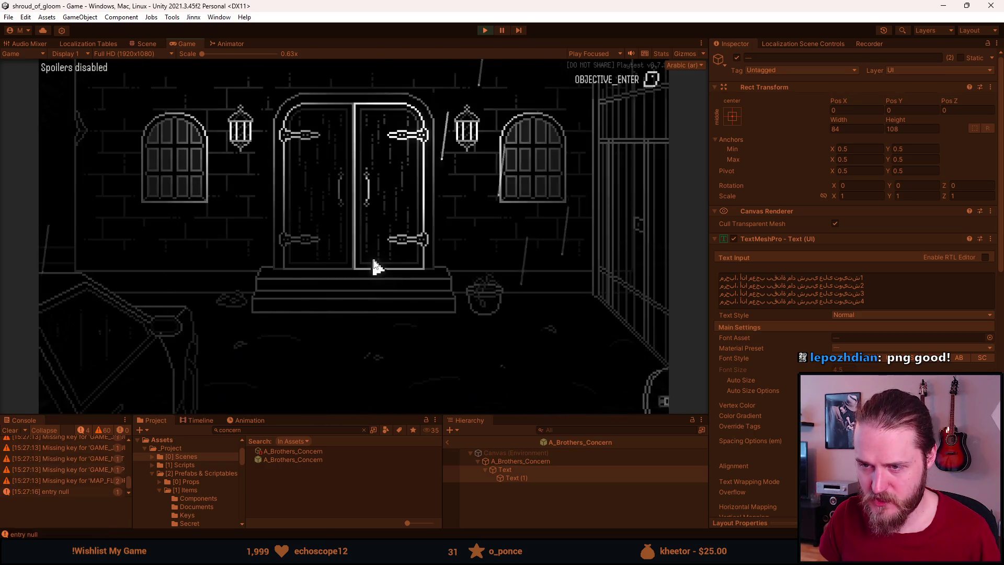
Step: Set the game's language to English in Settings, then Save & Quit to the main menu
click(374, 261)
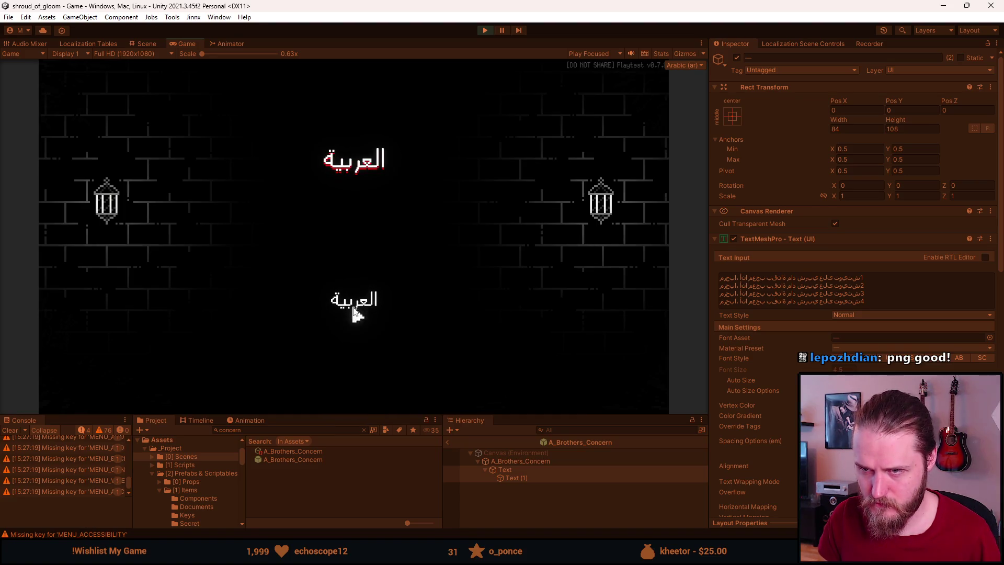
click(306, 137)
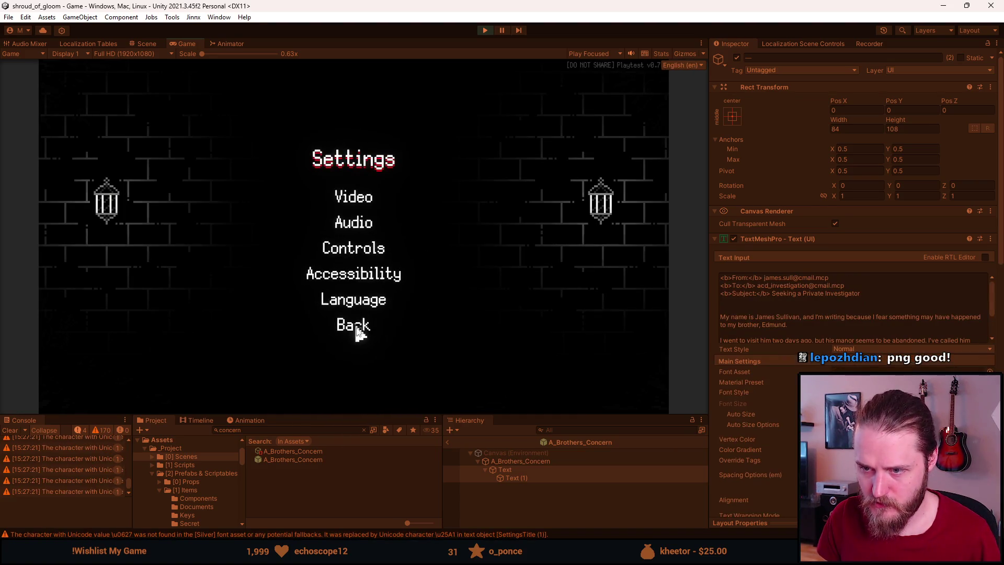
click(356, 330)
click(360, 302)
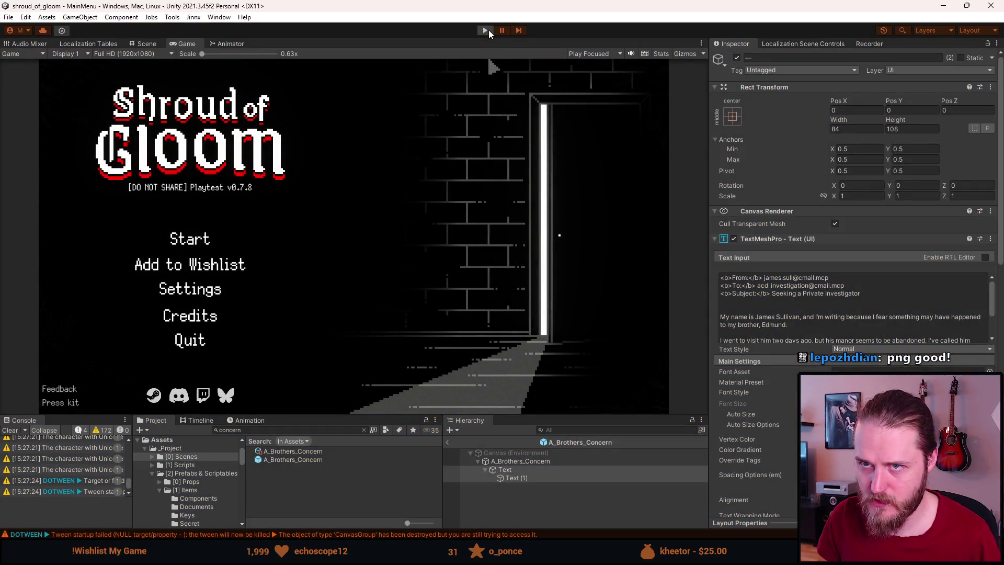
Step: Replay the game and read the A Brother's Concern letter from the bag in English
click(488, 31)
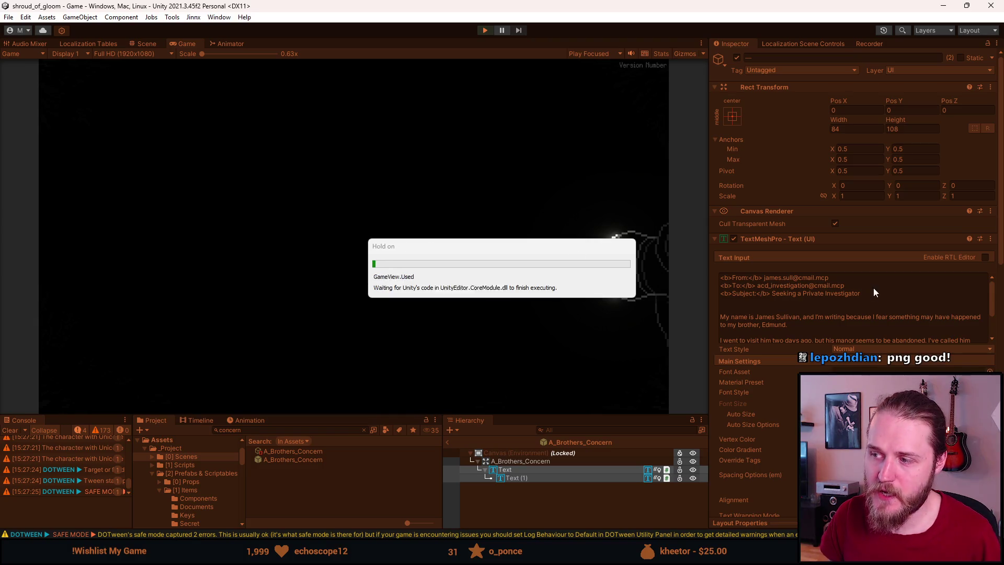
click(847, 279)
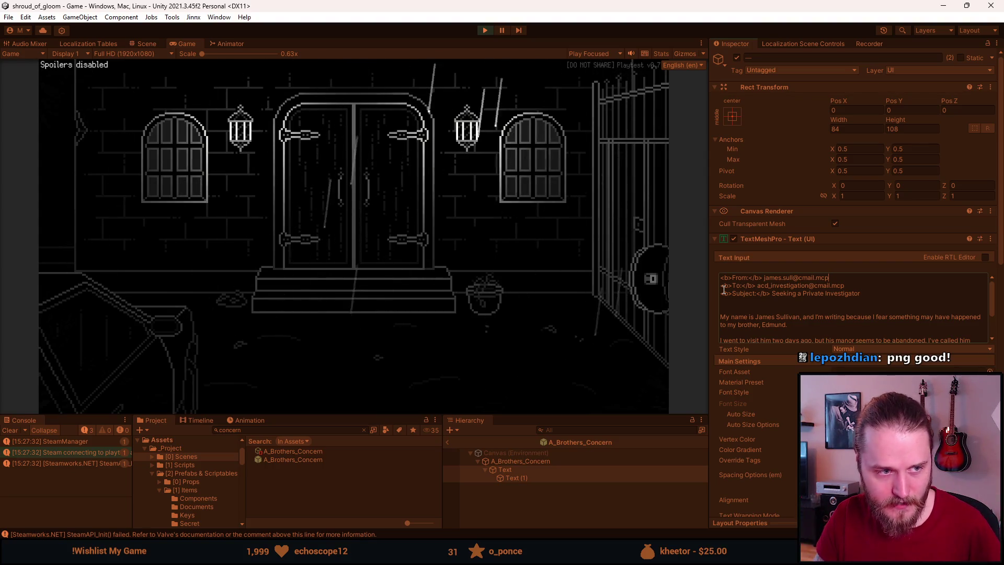
click(334, 309)
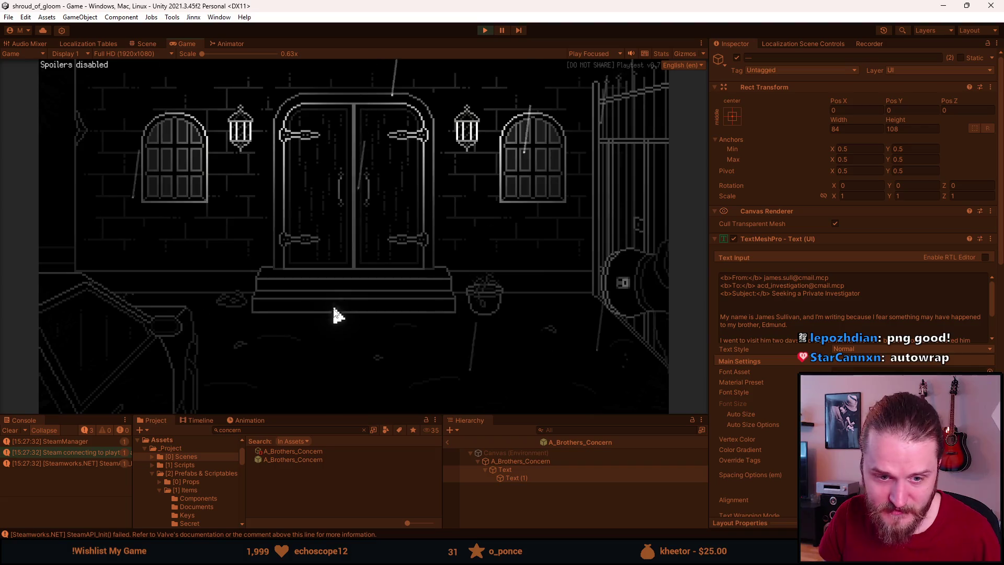
click(140, 402)
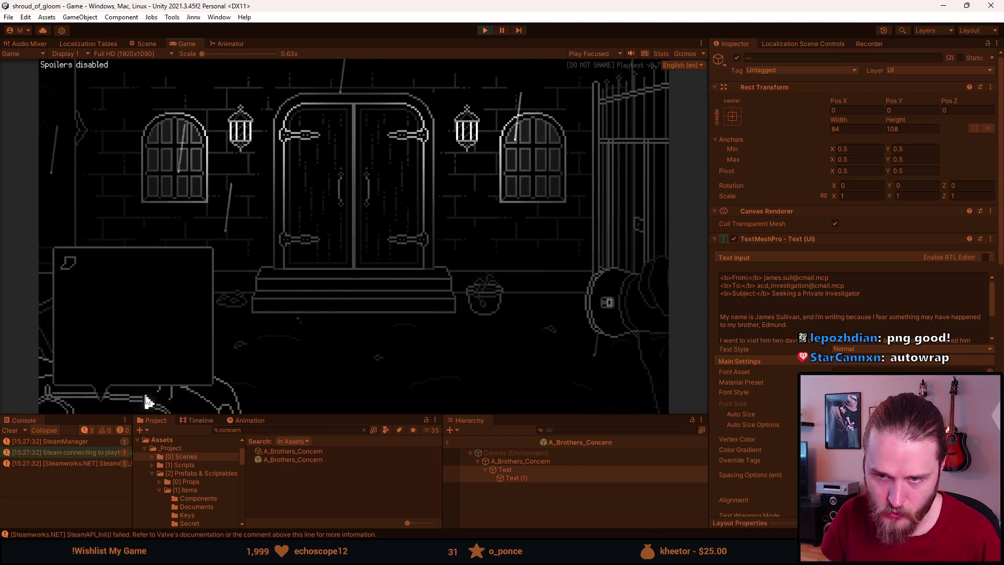
click(74, 265)
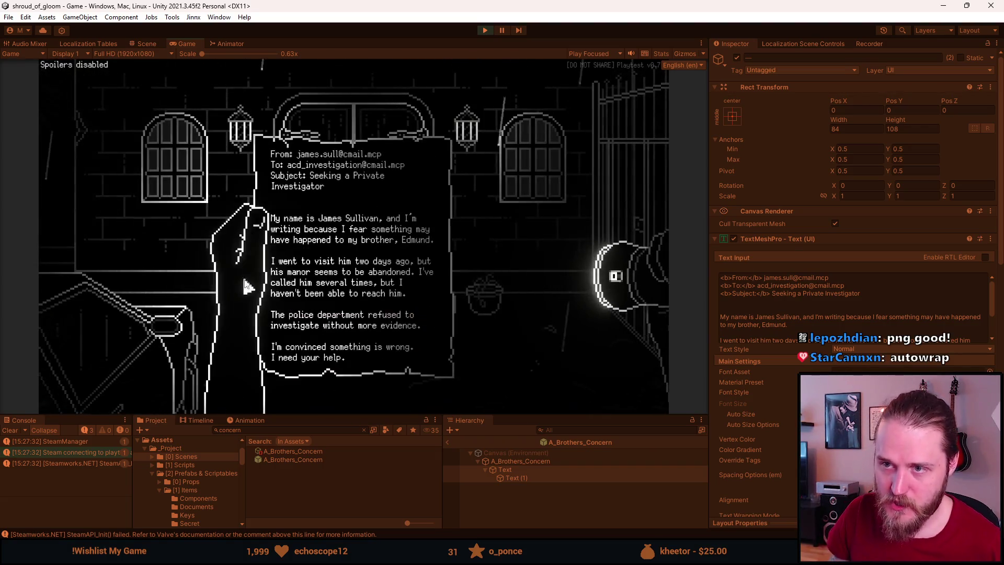
key(Escape)
Step: Switch the game's language to Arabic and reopen the letter to see its Arabic text
click(348, 246)
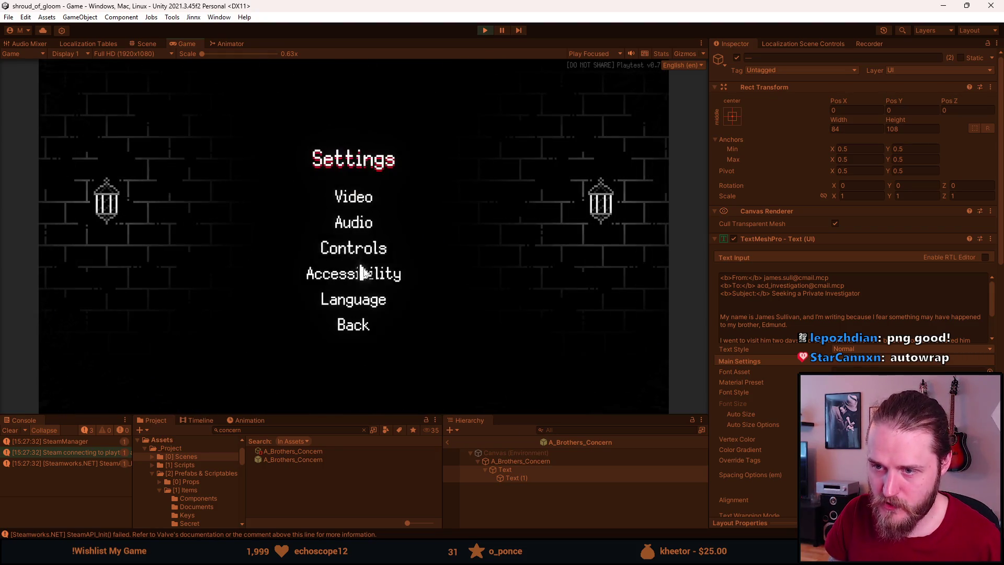
click(364, 299)
click(400, 327)
key(Escape)
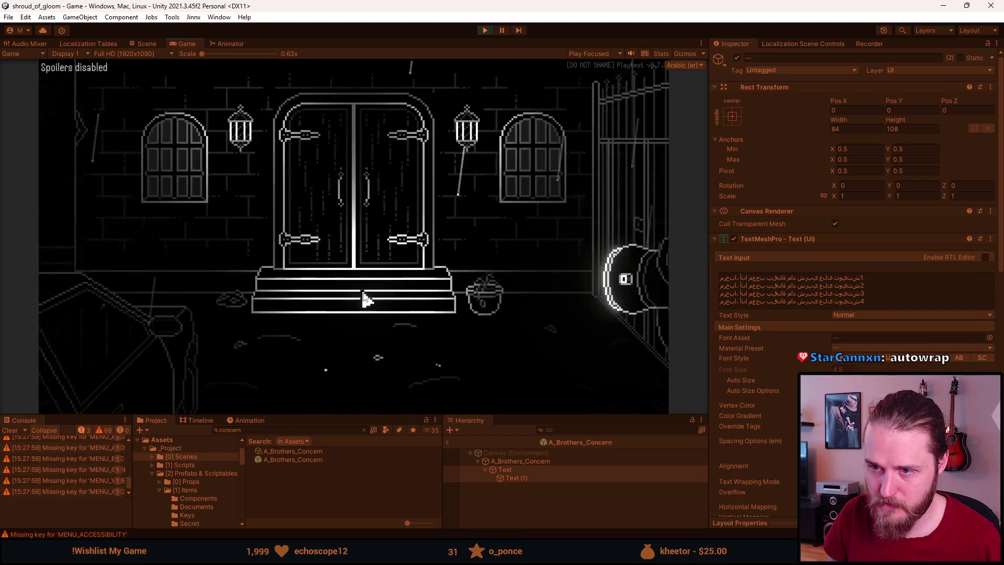
click(121, 361)
click(79, 265)
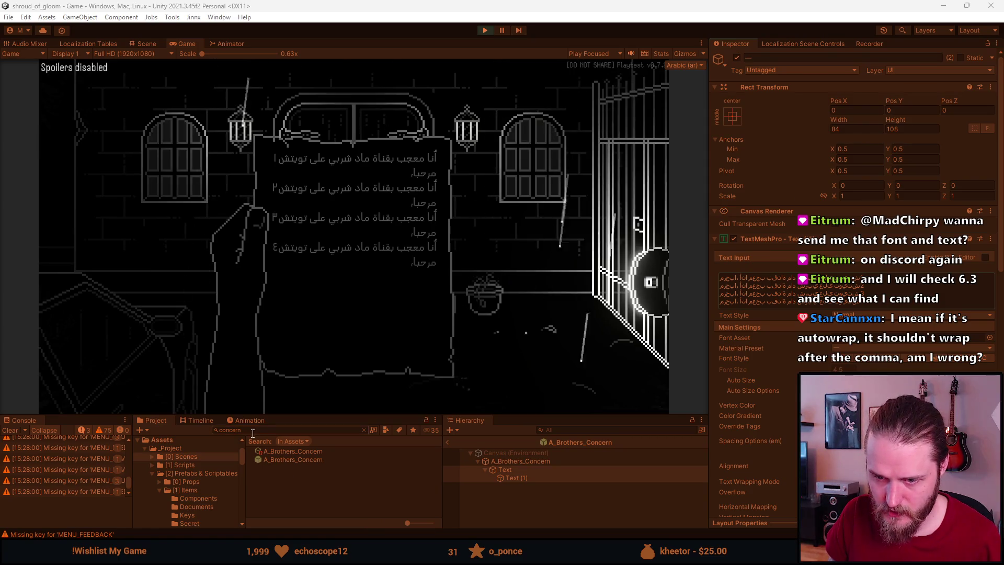
Step: Clear the asset search to show the _Project/[1] Scripts folder contents
click(187, 464)
Step: Browse to Assets/TextMesh Pro/Fonts and inspect the Arabic_PX font asset's settings
scroll(195, 480, down, 3)
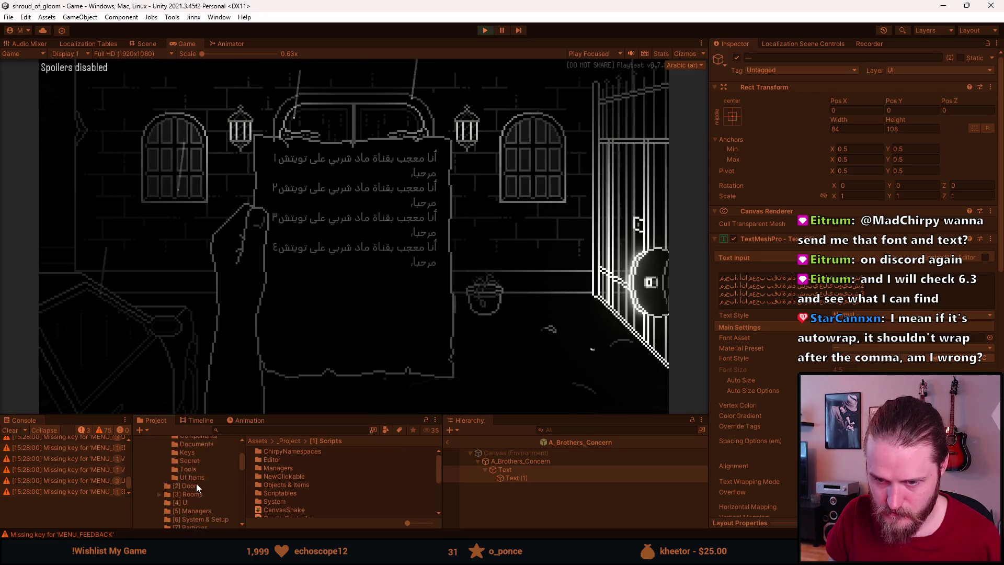
scroll(197, 482, down, 3)
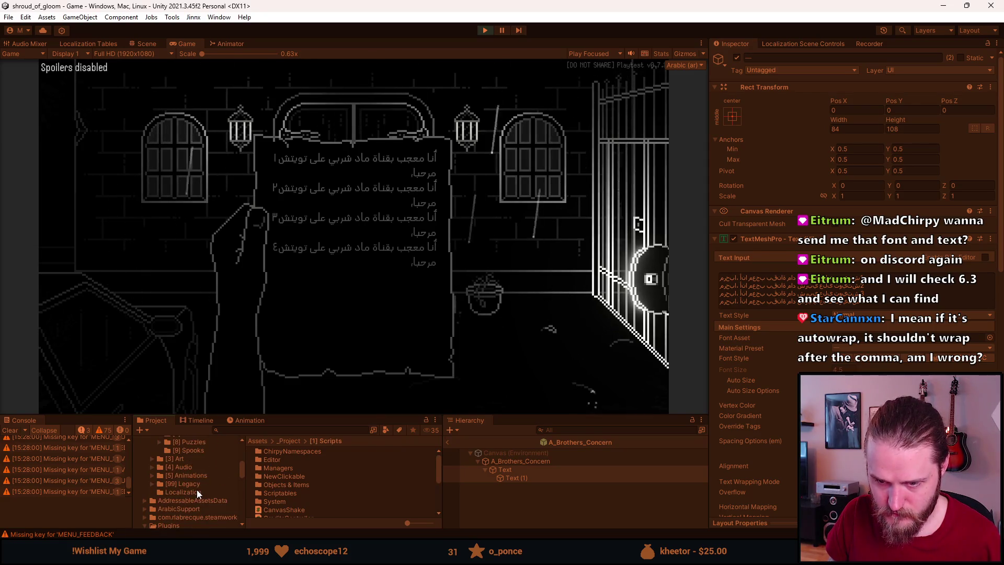
scroll(198, 489, down, 3)
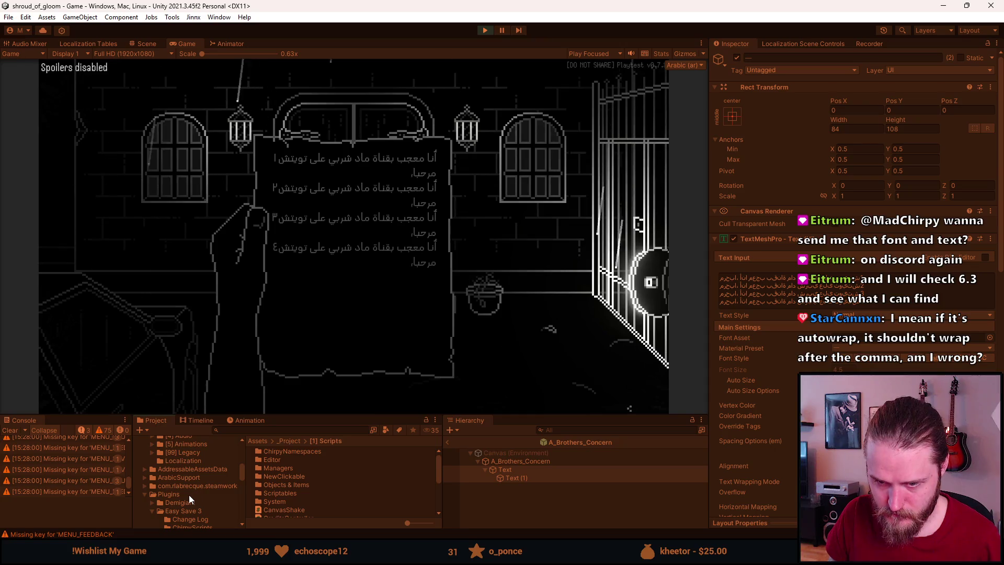
scroll(182, 494, down, 6)
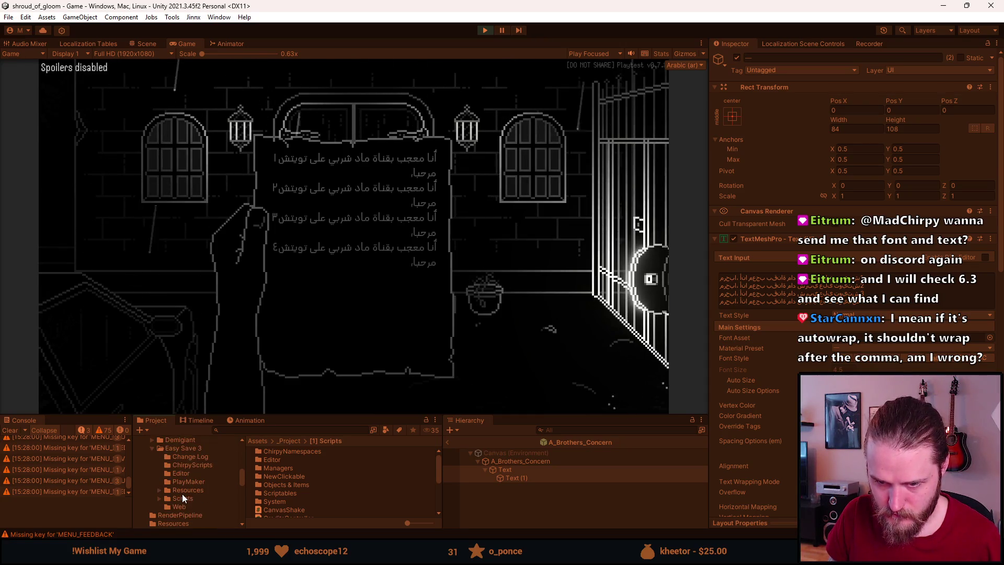
scroll(183, 501, down, 2)
click(187, 495)
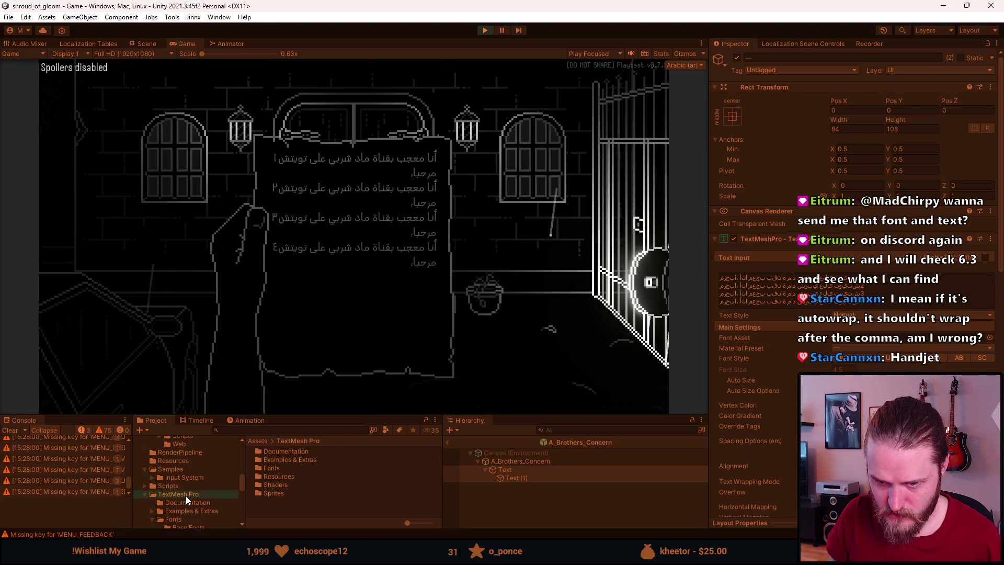
double_click(272, 468)
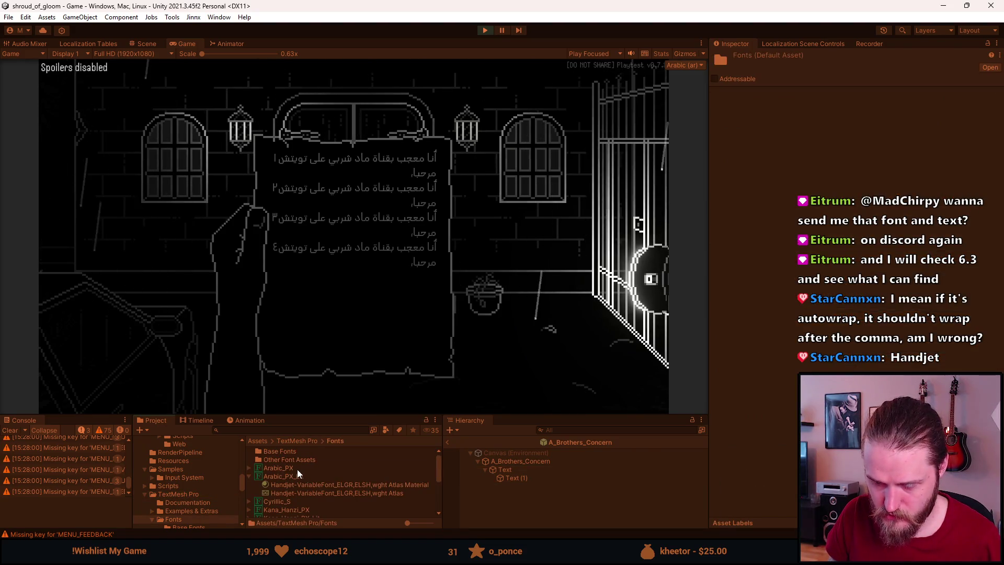
click(291, 467)
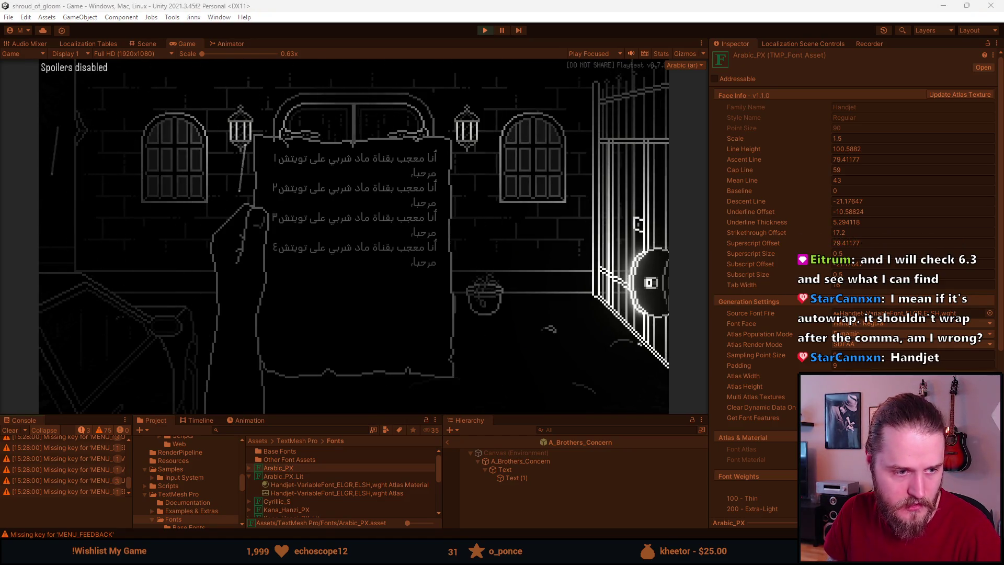
Step: Open the Base Fonts folder listing Andika, Caveat, DotGothic16, Handjet and Lexend fonts
click(296, 450)
double_click(297, 450)
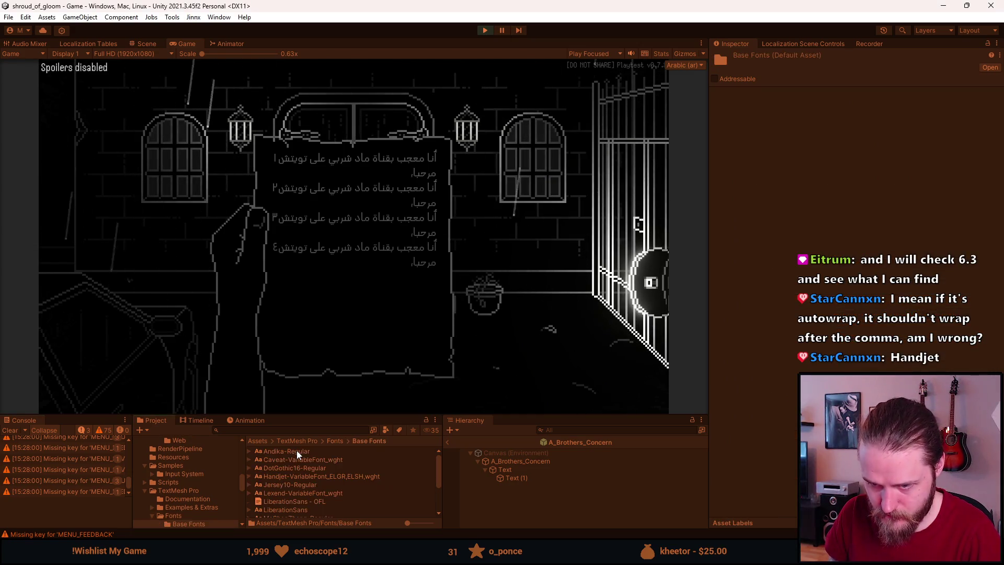
scroll(295, 466, down, 3)
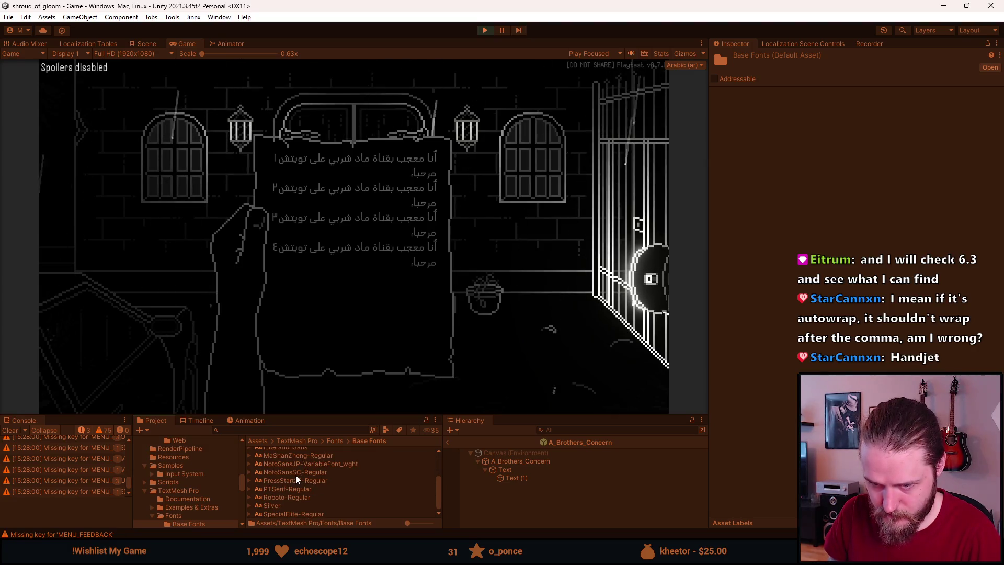
scroll(295, 475, up, 2)
scroll(295, 474, up, 2)
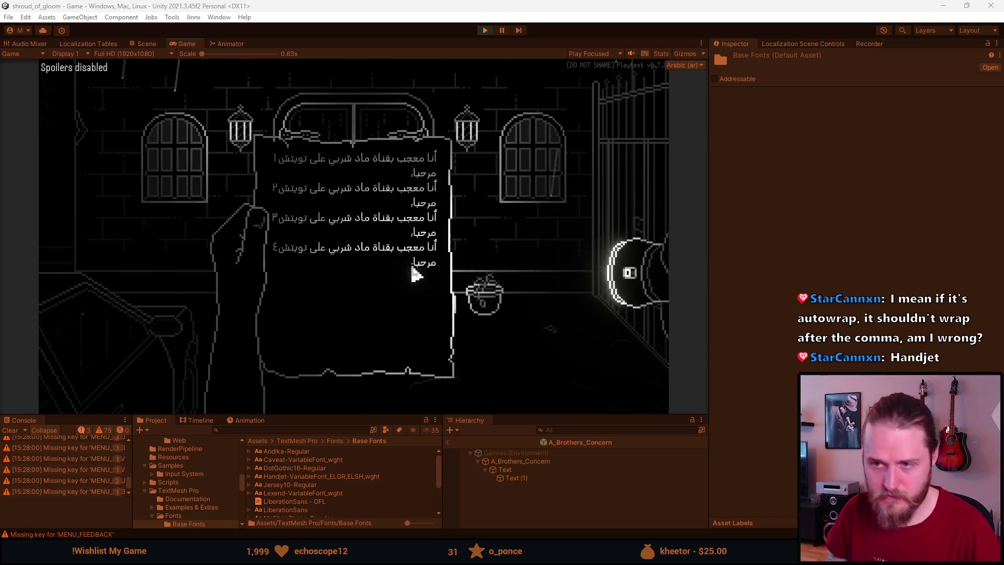
click(521, 205)
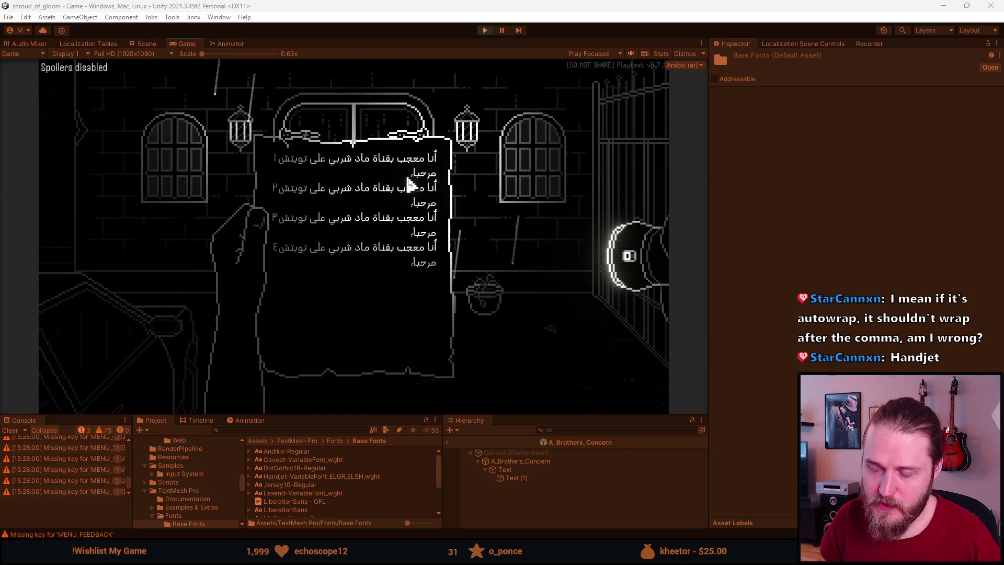
Step: Close the Arabic note, check the brick room's Arabic labels, reread the paper note, and pass through the doors
click(476, 155)
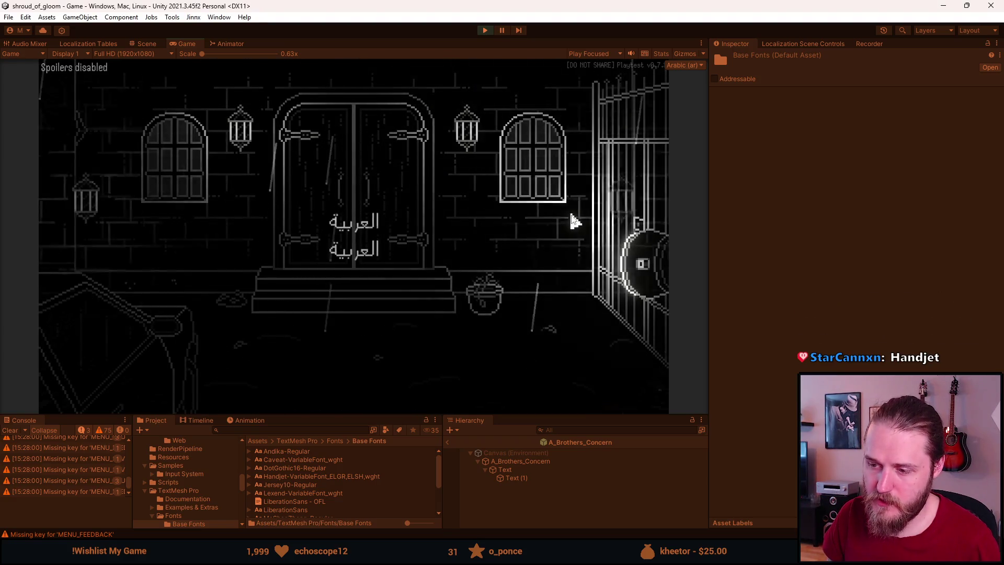
click(571, 215)
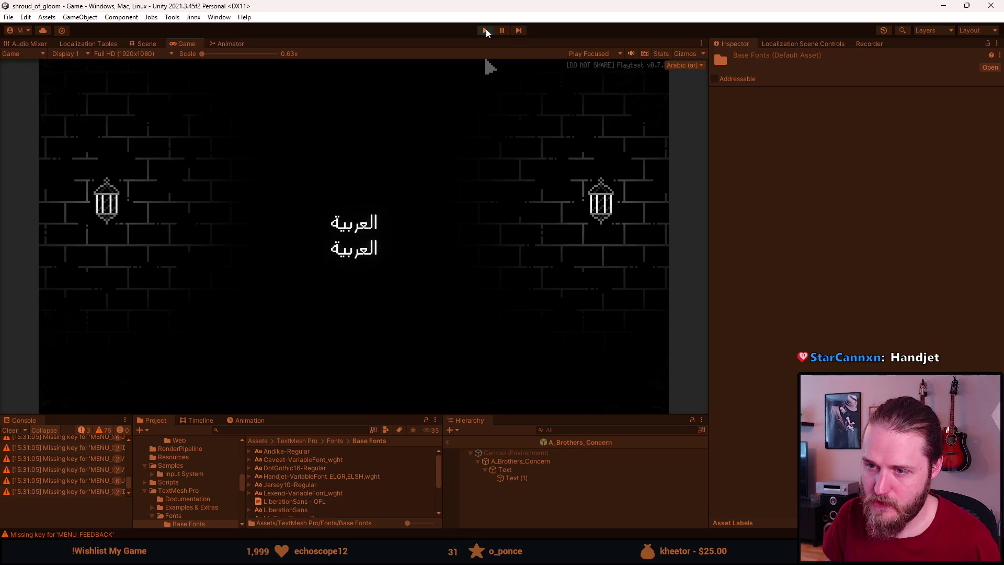
click(368, 224)
click(159, 395)
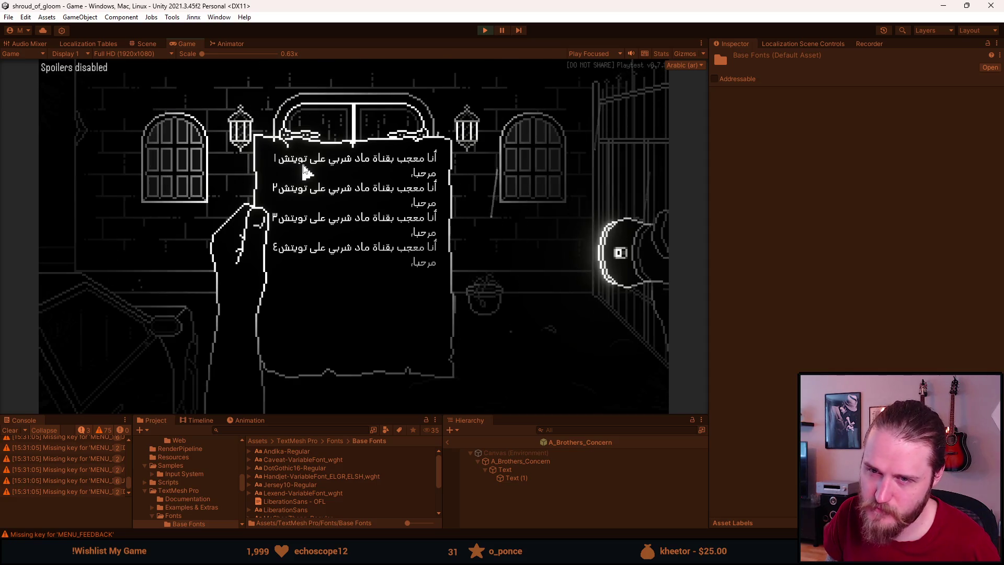
click(306, 171)
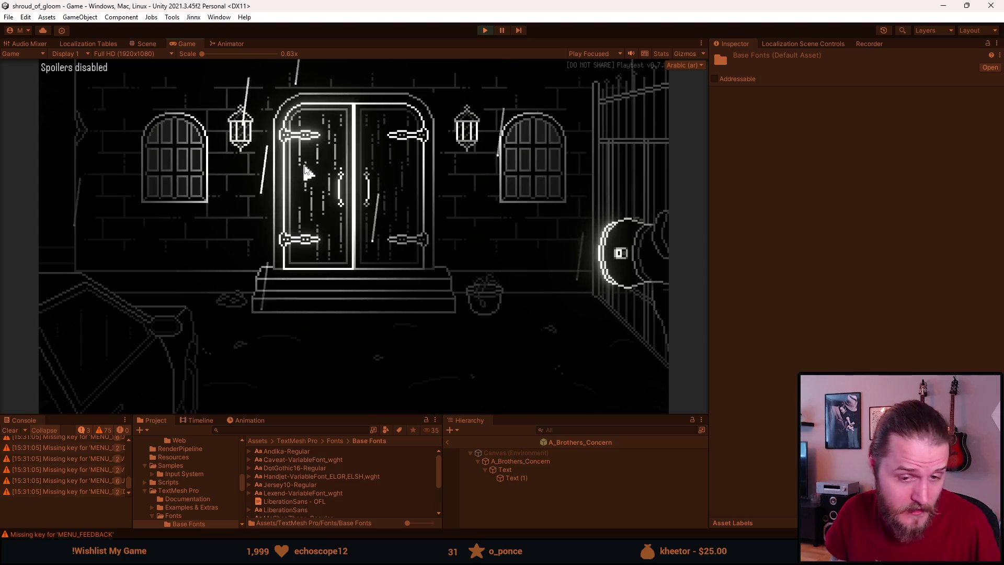
click(306, 170)
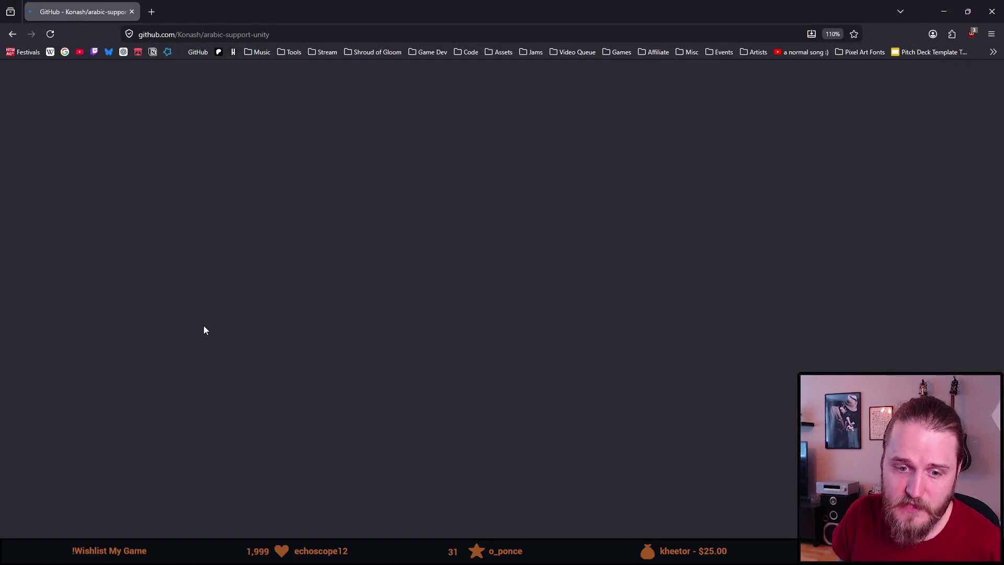
Step: Scroll through the arabic-support-unity README down to its Multiple lines note
scroll(204, 328, down, 8)
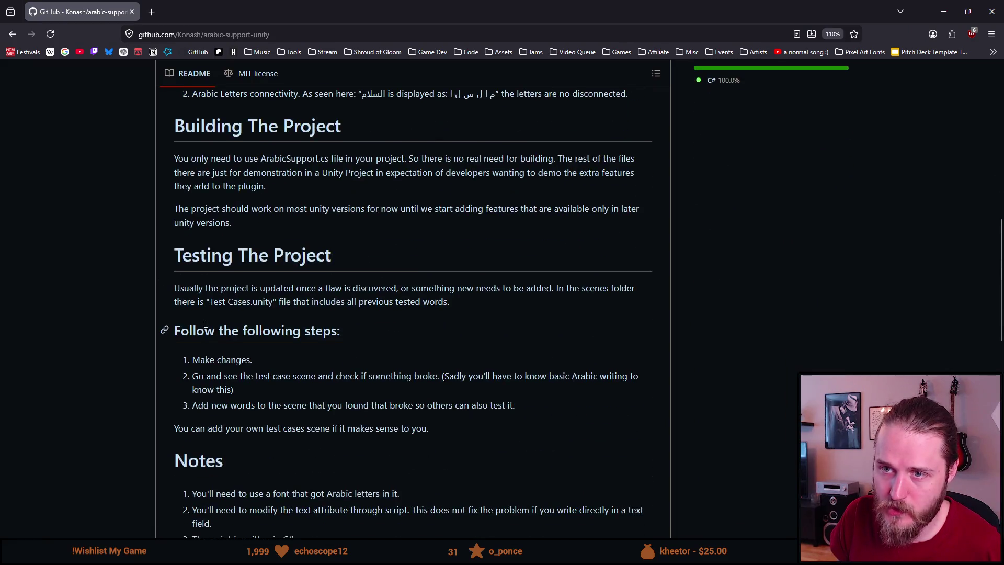
scroll(205, 328, down, 6)
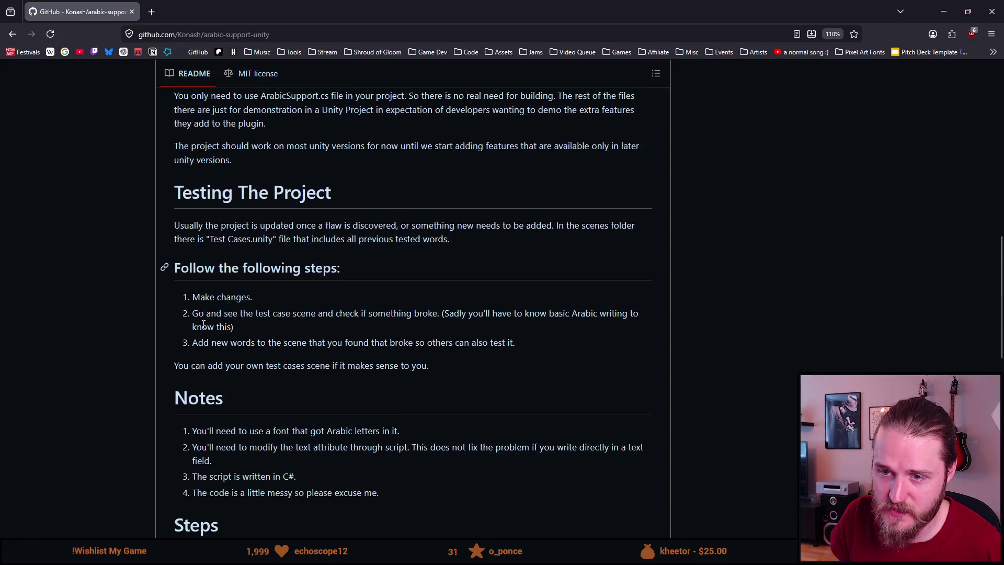
scroll(203, 335, down, 2)
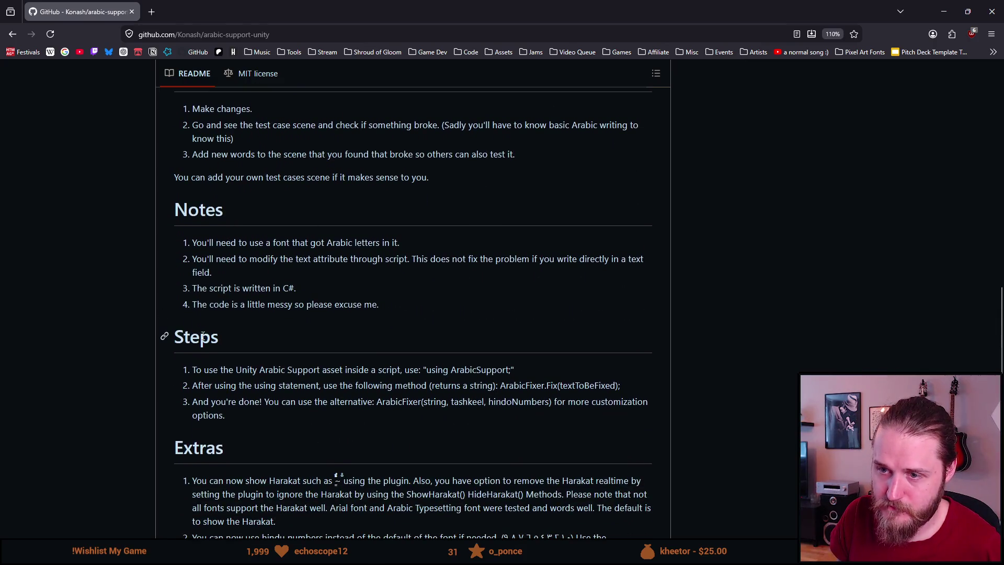
scroll(203, 335, down, 2)
scroll(203, 335, down, 5)
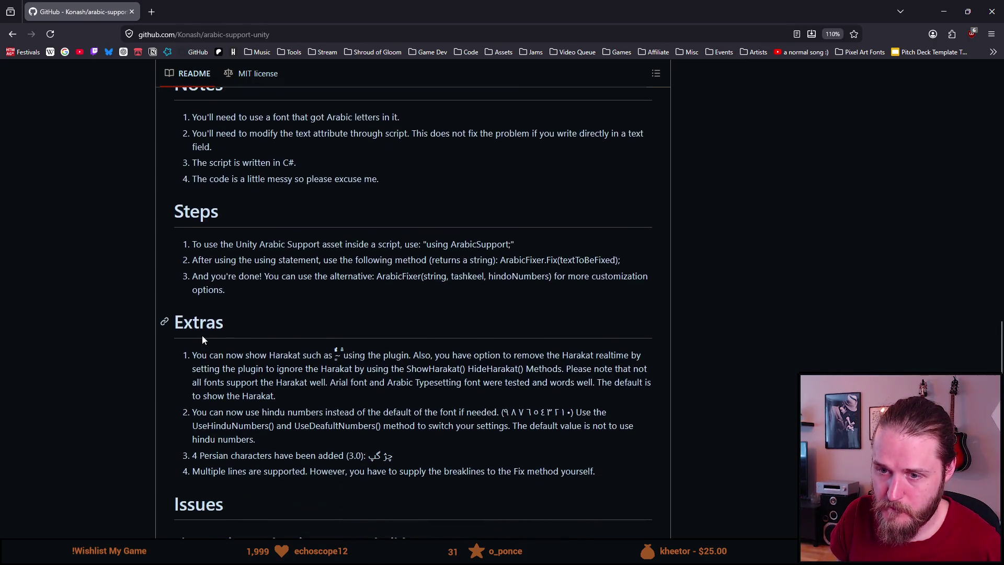
scroll(203, 335, down, 5)
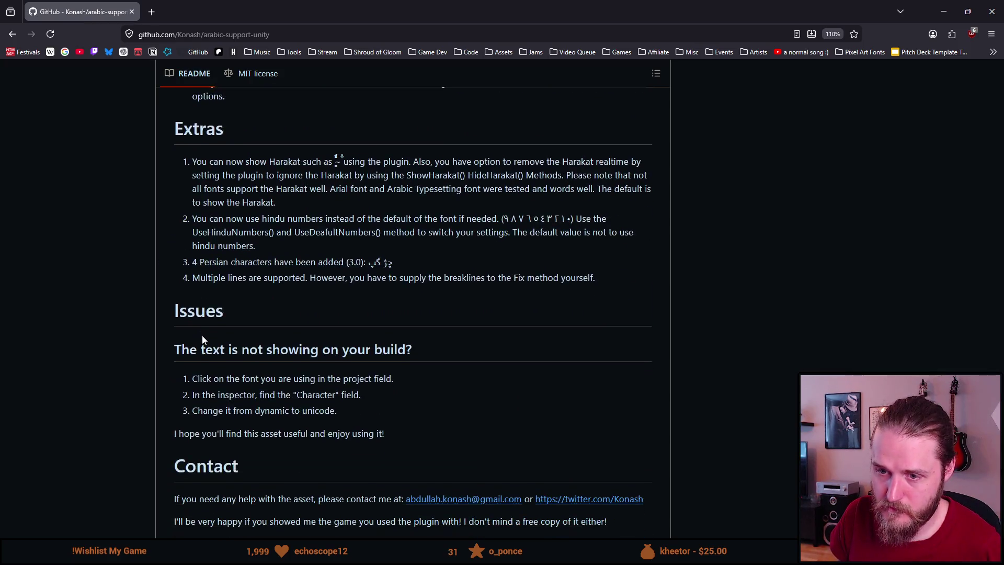
scroll(203, 335, up, 15)
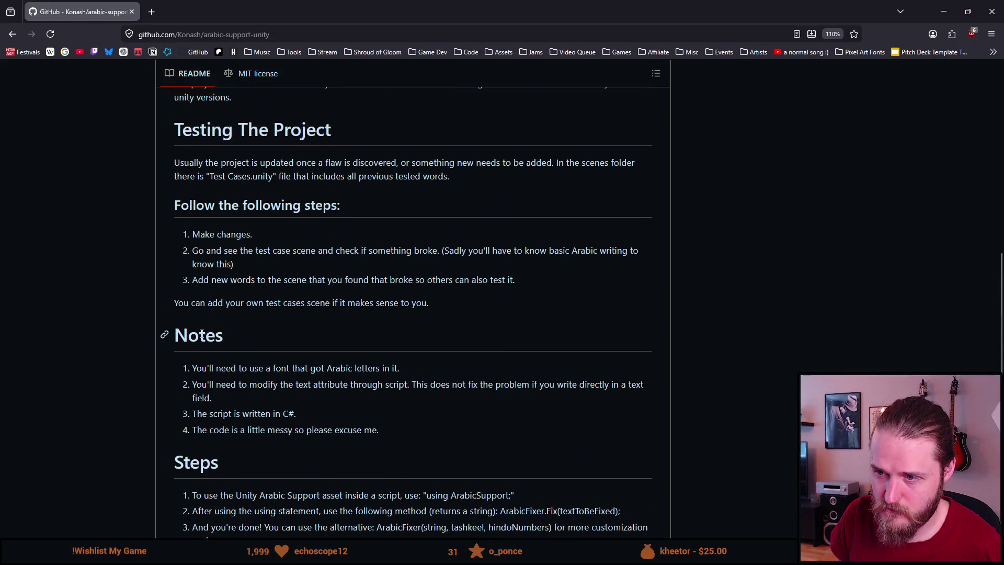
scroll(201, 335, up, 6)
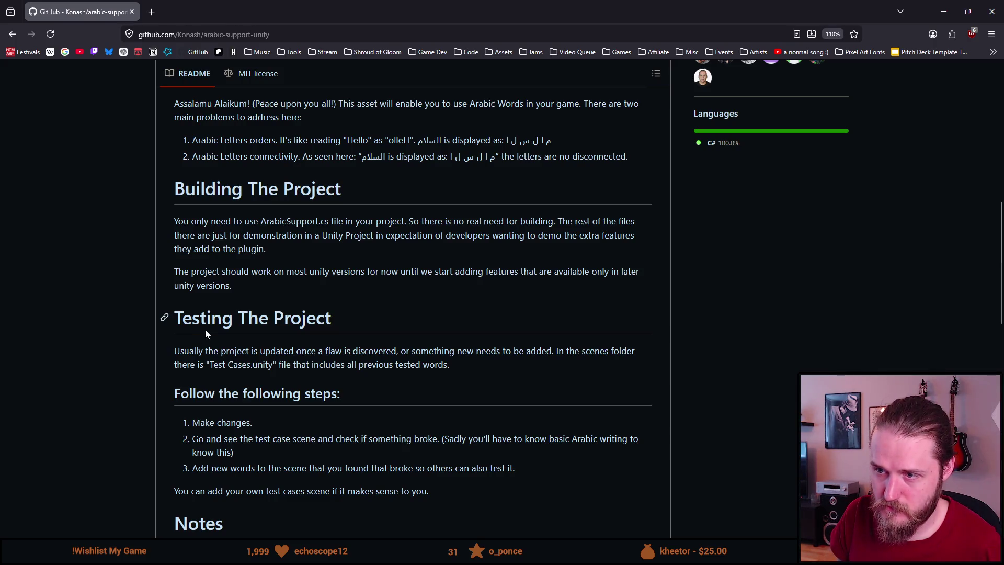
scroll(208, 333, up, 2)
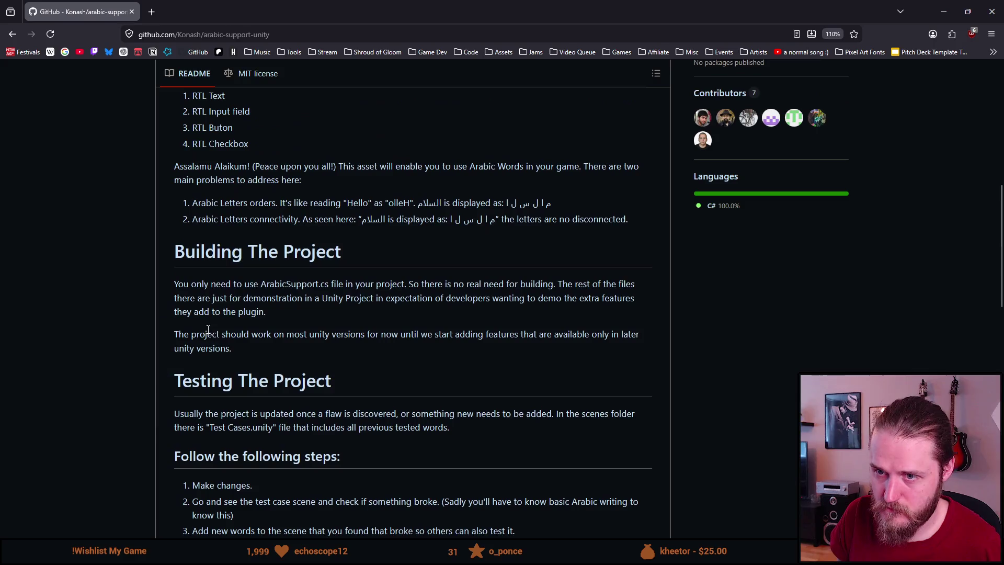
scroll(208, 329, up, 6)
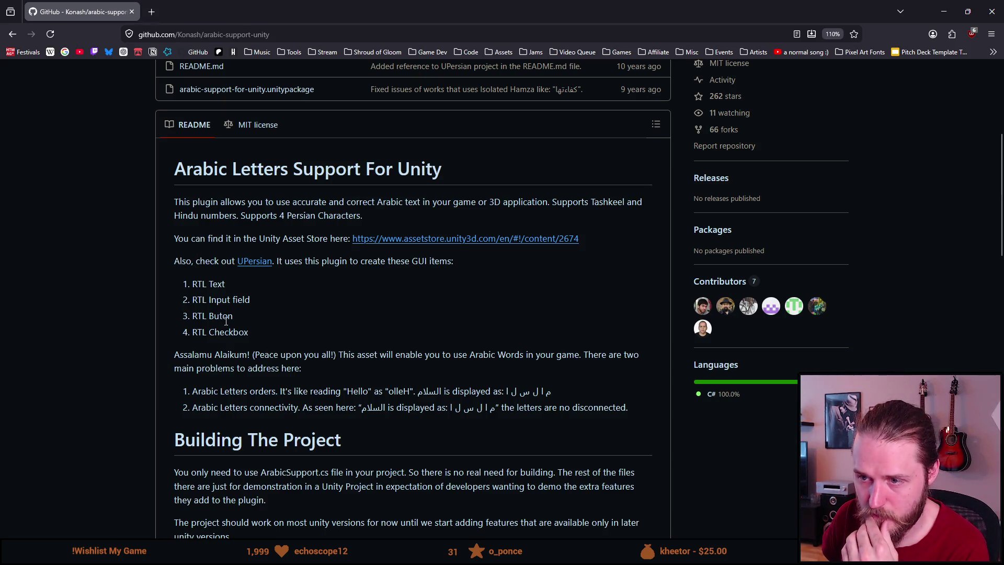
scroll(226, 321, down, 2)
scroll(225, 324, down, 6)
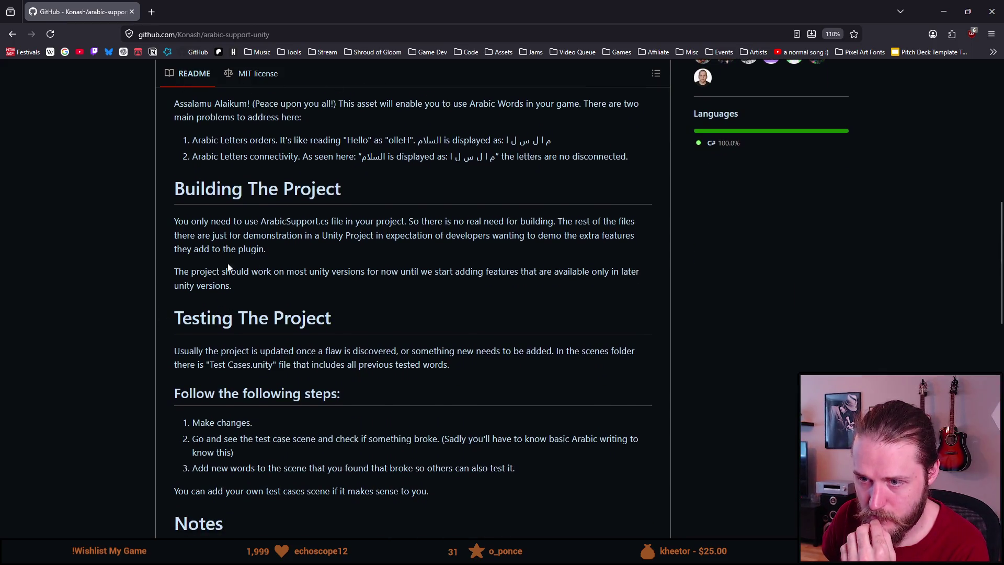
scroll(213, 253, down, 4)
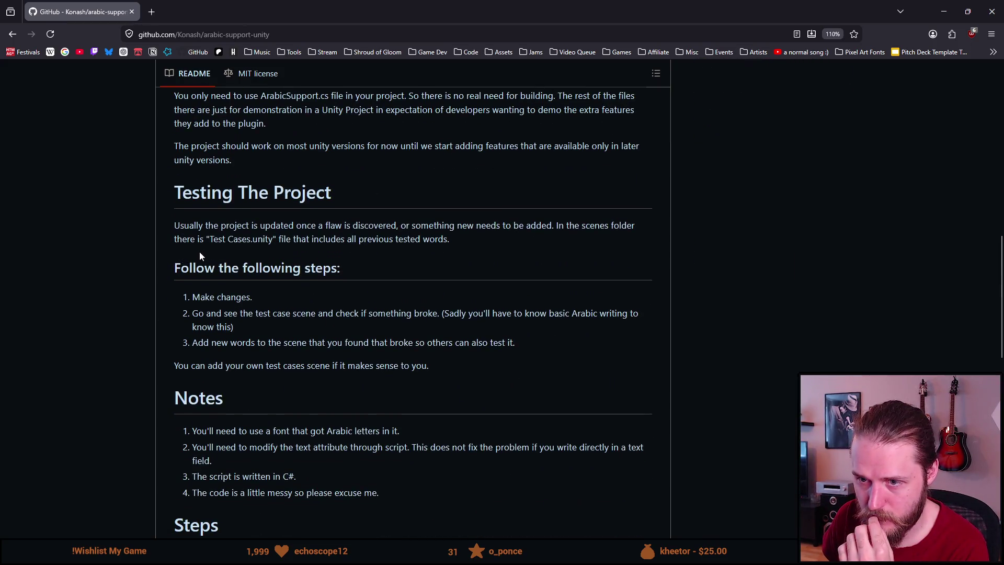
scroll(200, 255, down, 2)
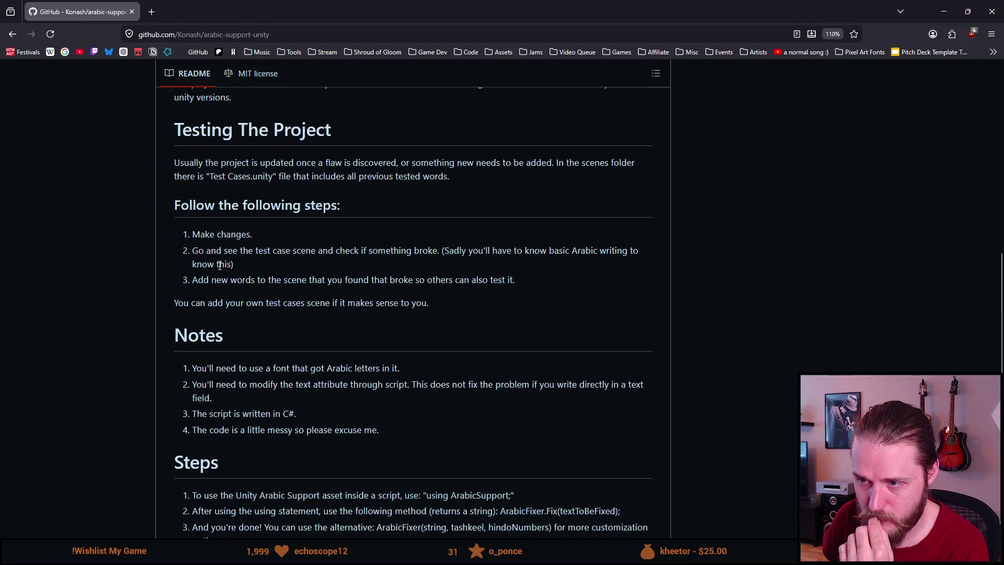
scroll(215, 276, down, 6)
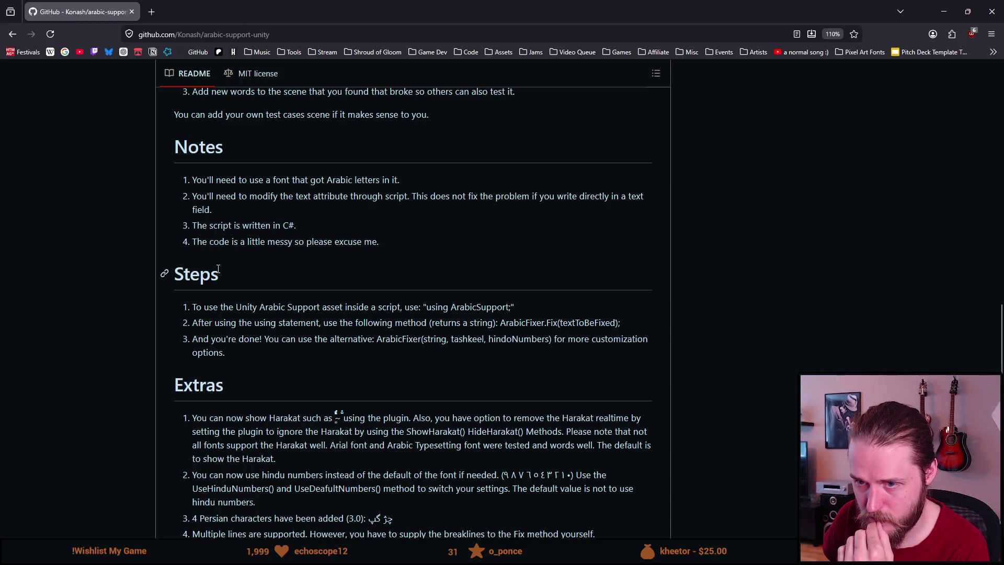
scroll(218, 268, down, 2)
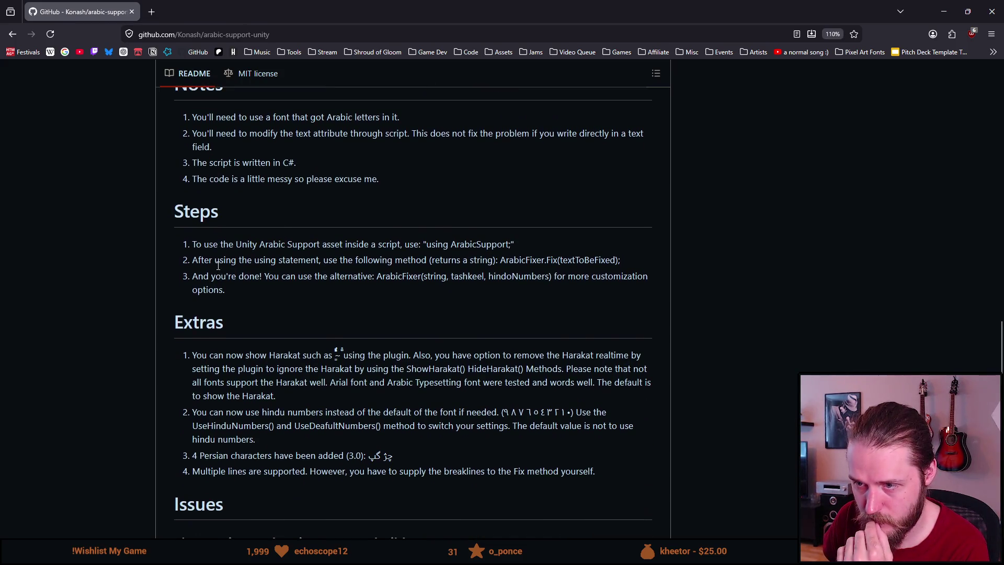
scroll(218, 267, down, 2)
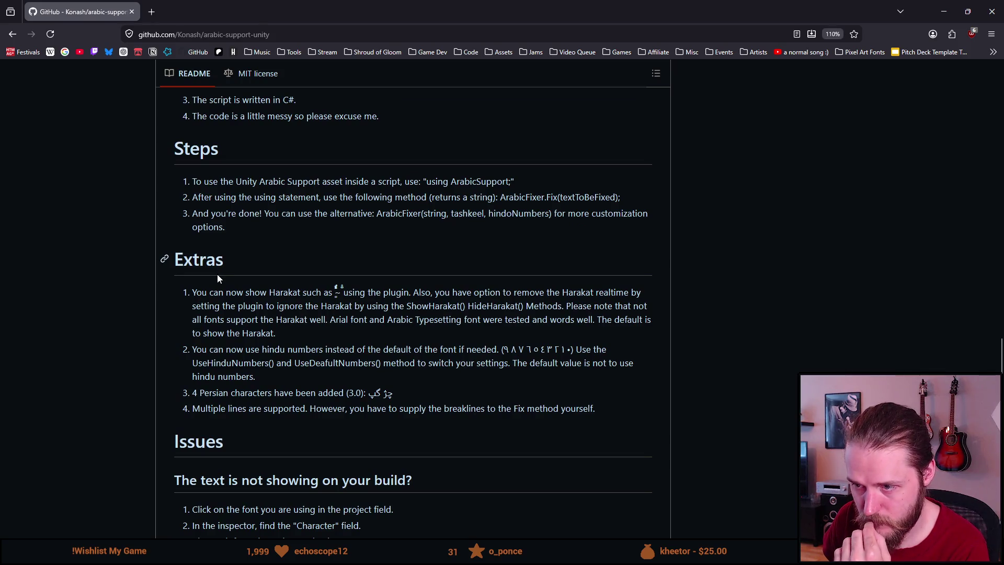
scroll(217, 275, down, 2)
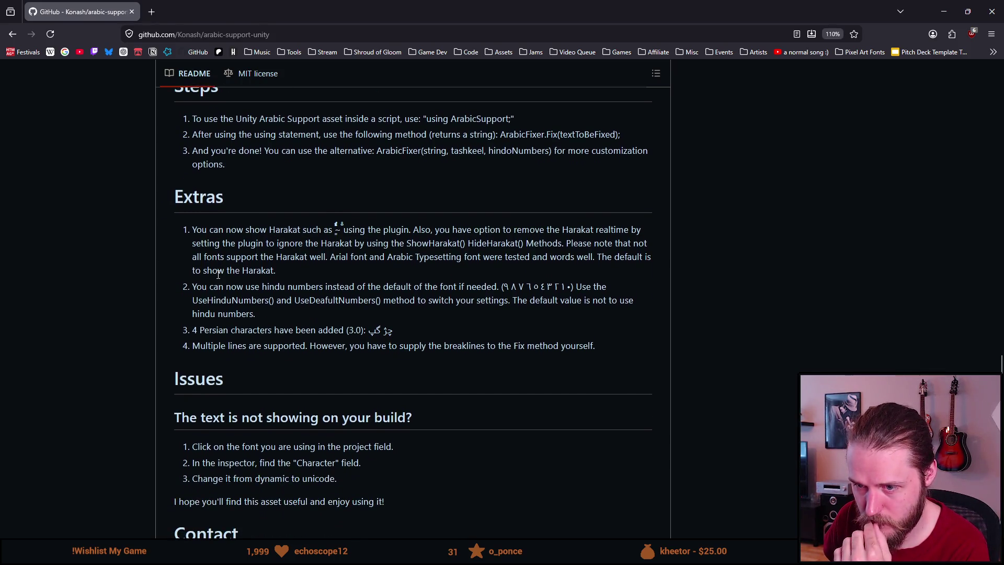
scroll(225, 351, down, 4)
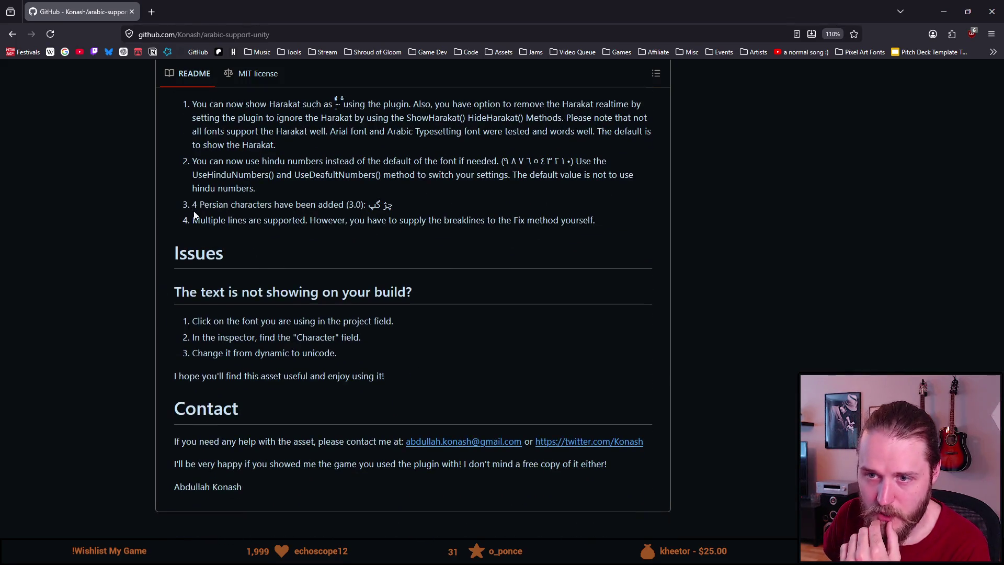
Step: Highlight the note that breaklines must be supplied yourself, then return to Unity
mouse_move(194, 215)
mouse_down()
mouse_move(187, 220)
mouse_move(238, 220)
mouse_up()
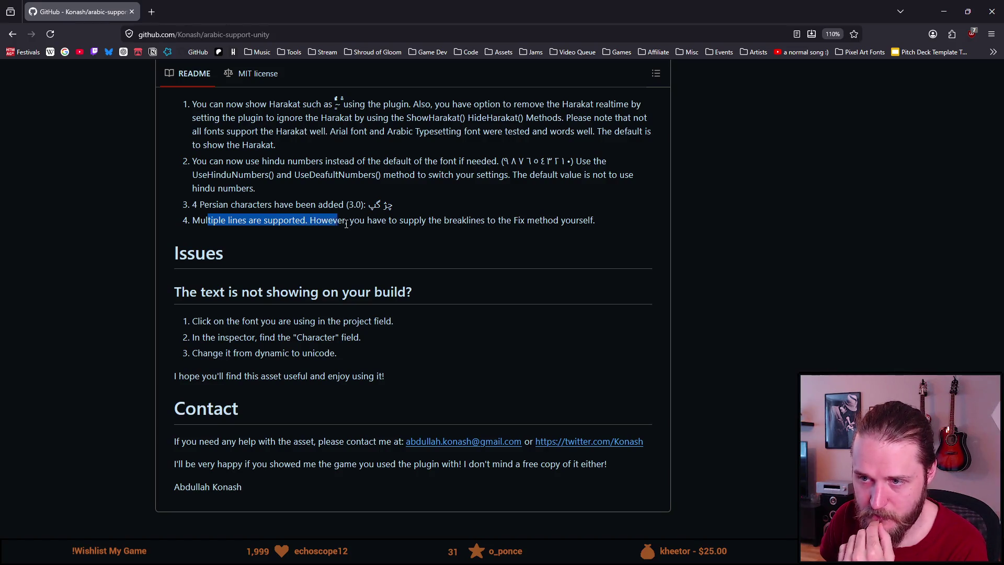
drag(366, 223, 491, 237)
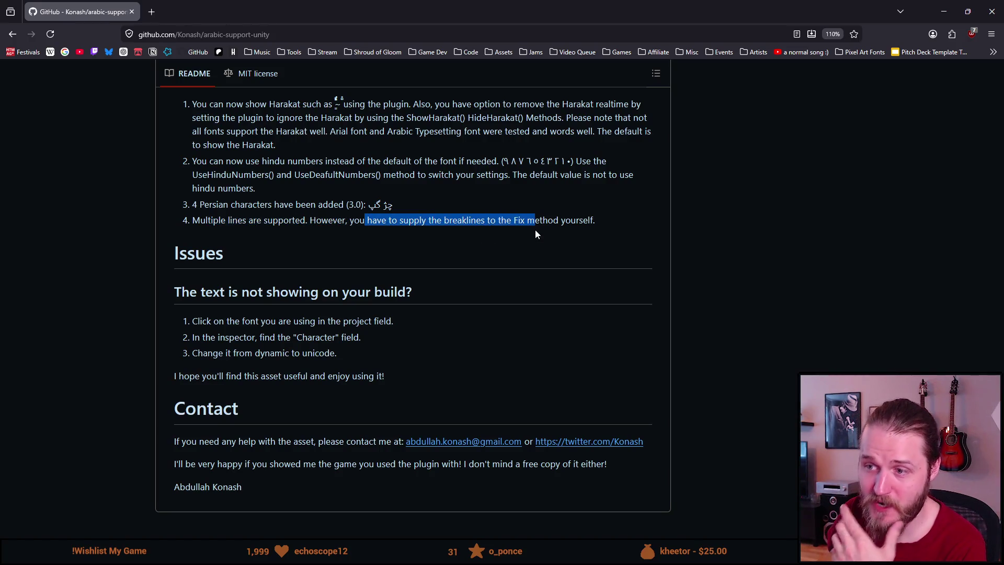
drag(582, 228, 600, 228)
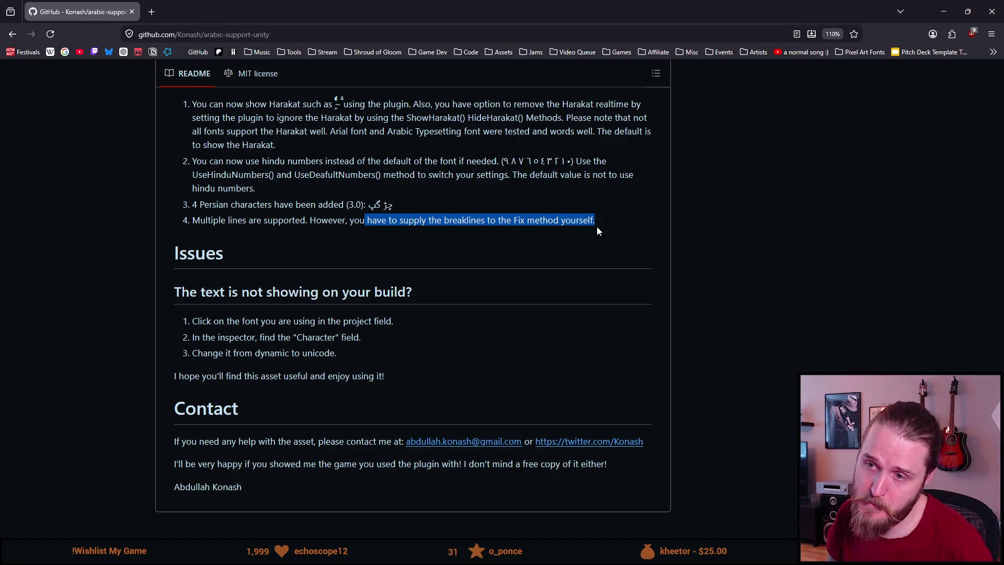
drag(597, 224, 367, 215)
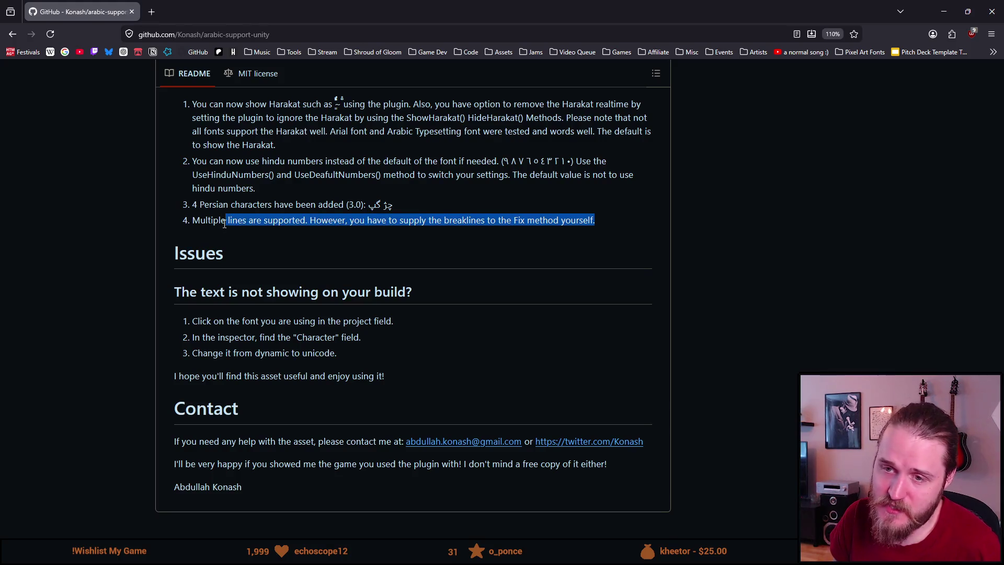
double_click(457, 220)
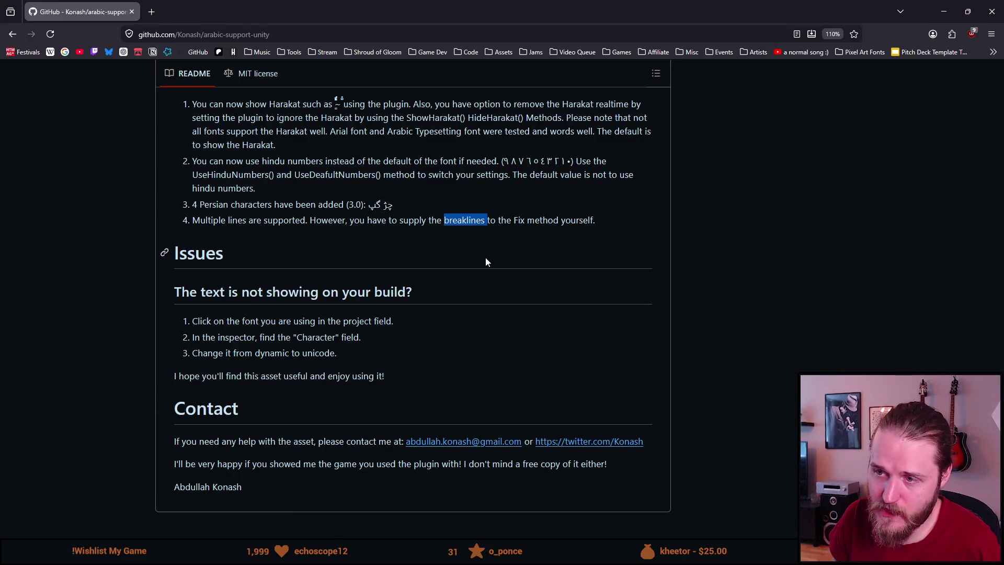
mouse_move(372, 221)
mouse_down()
mouse_move(541, 206)
mouse_move(590, 225)
mouse_up()
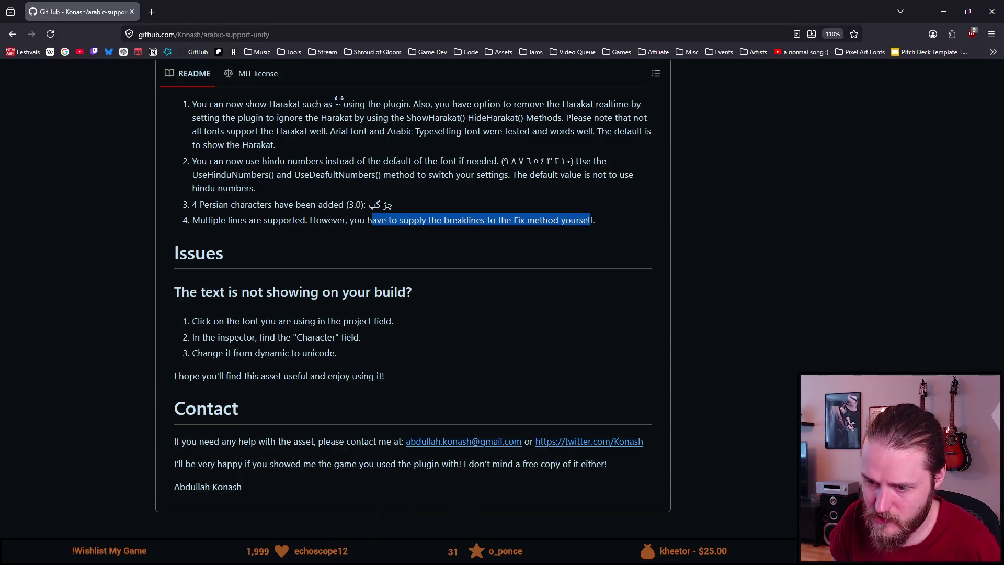
mouse_move(319, 555)
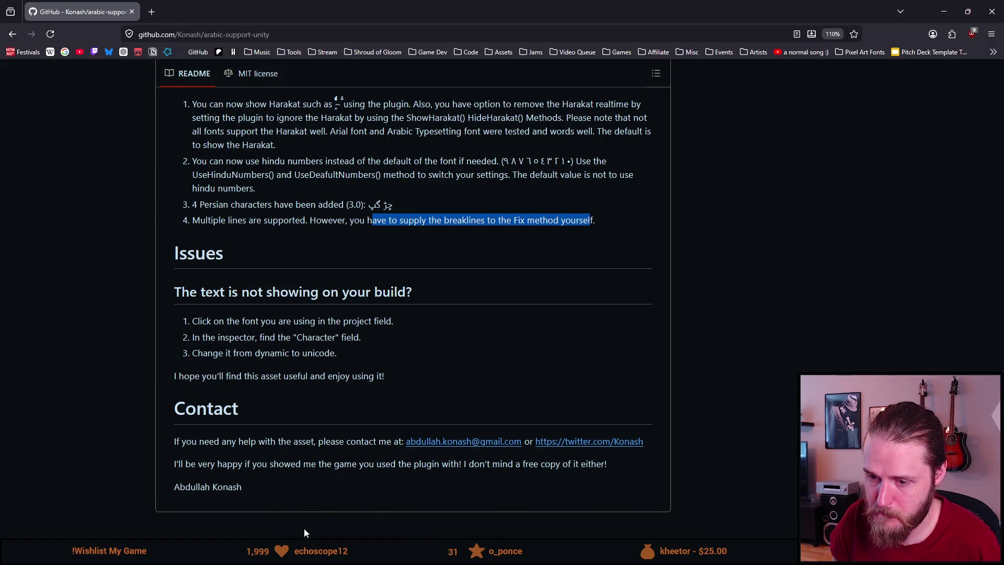
key(alt+Tab)
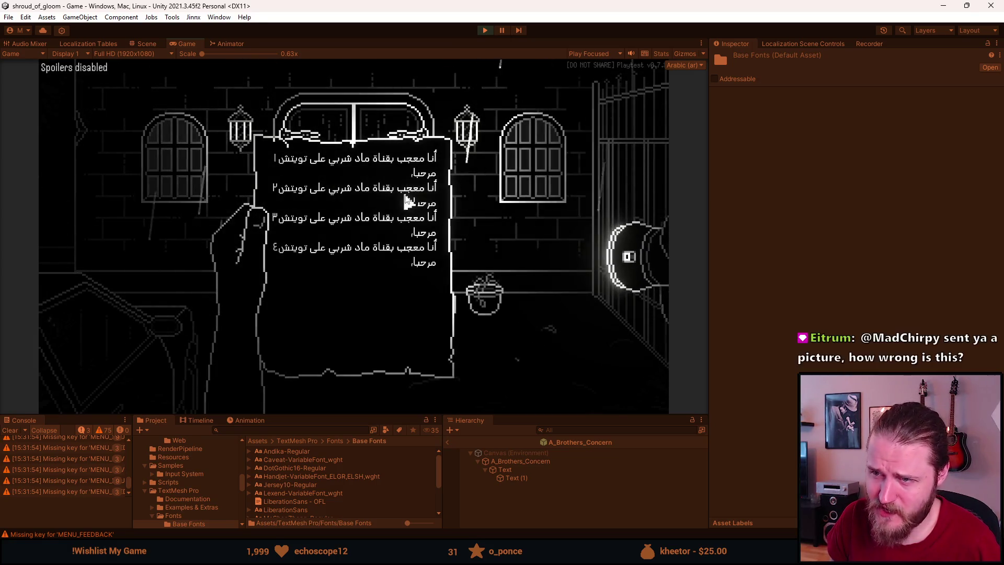
Step: Dismiss the Arabic letter, continue into the brick room, then switch to the browser
click(528, 152)
click(399, 152)
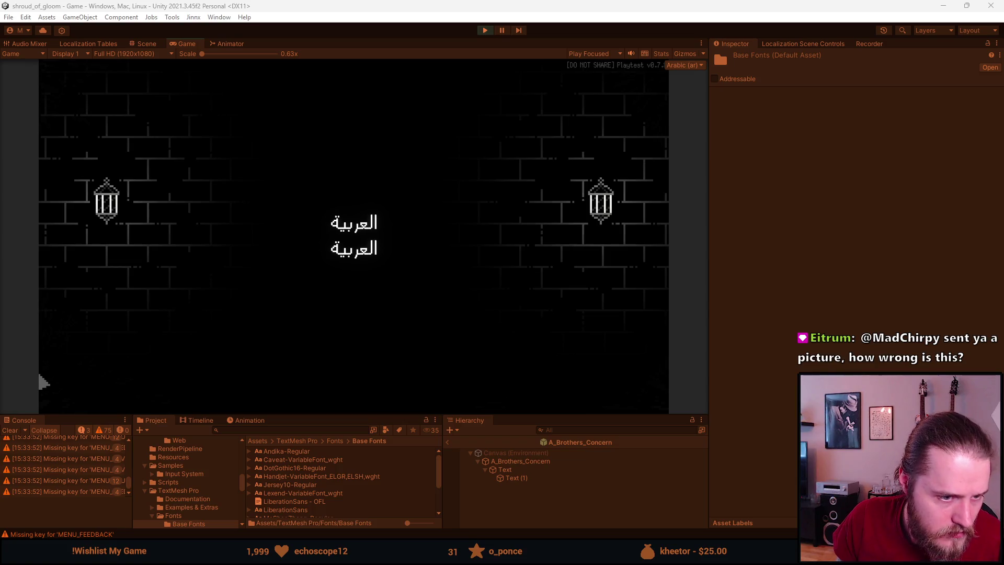
key(alt+Tab)
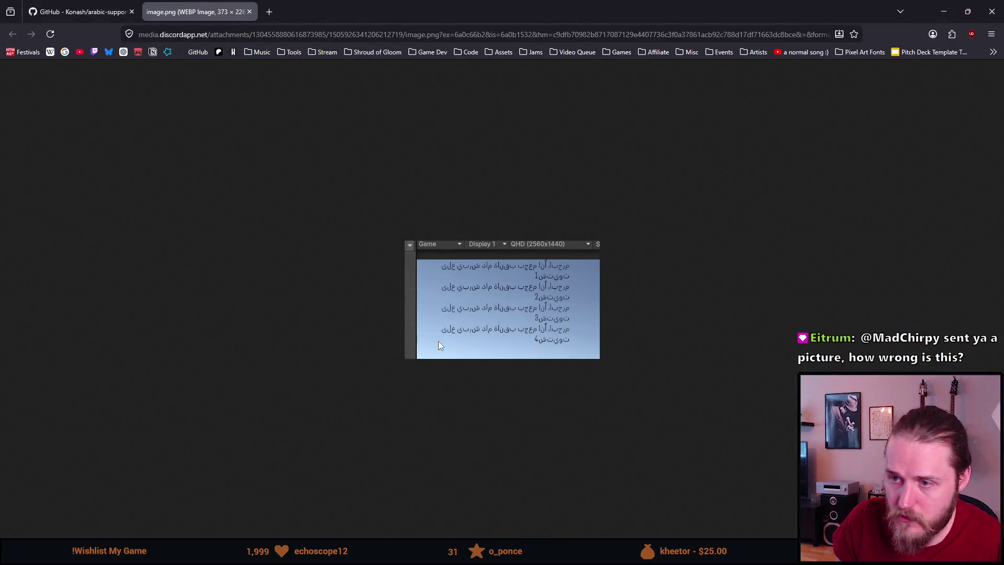
Step: Zoom in on the disconnected Arabic screenshot, then drag the browser right to reveal Unity
ctrl+scroll(510, 348, up, 5)
ctrl+scroll(510, 348, up, 1)
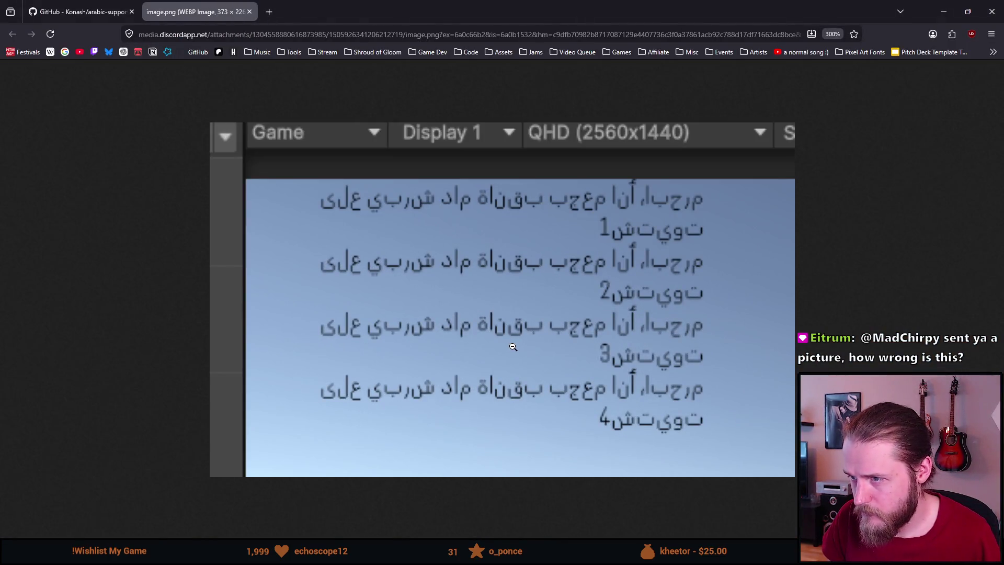
ctrl+scroll(510, 348, up, 1)
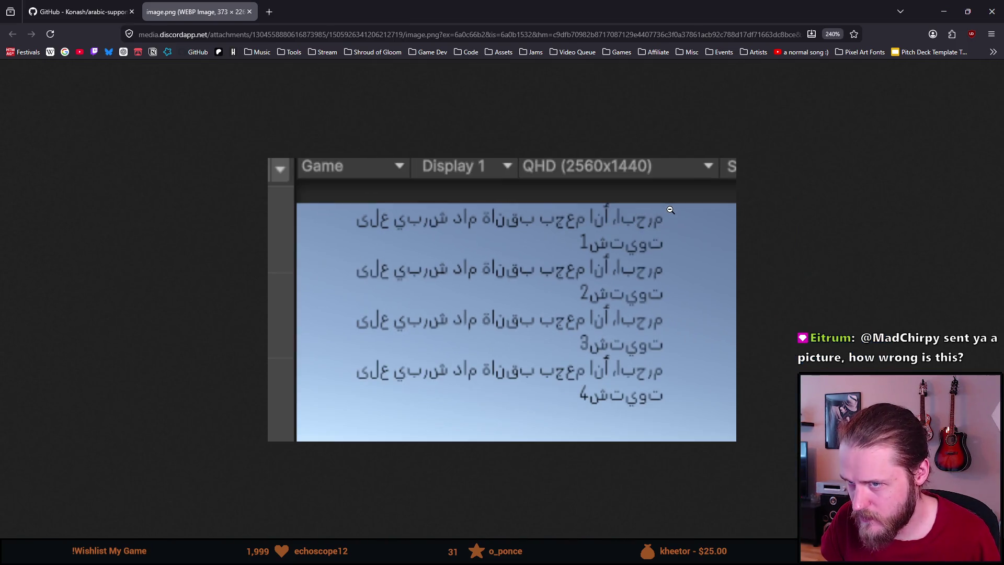
ctrl+scroll(670, 210, down, 2)
ctrl+scroll(698, 207, up, 1)
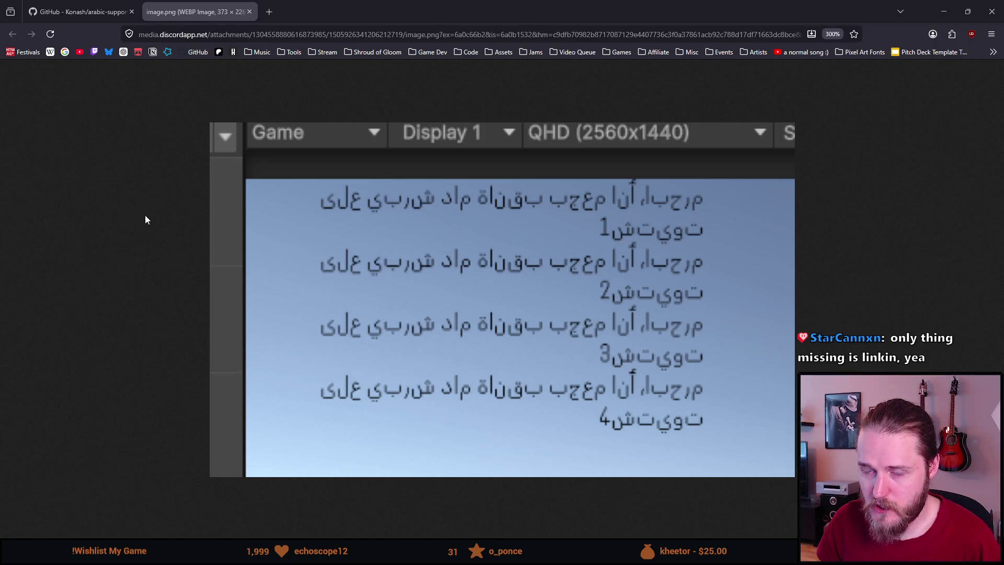
mouse_move(329, 5)
mouse_down()
mouse_move(1003, 185)
mouse_move(1003, 199)
mouse_up()
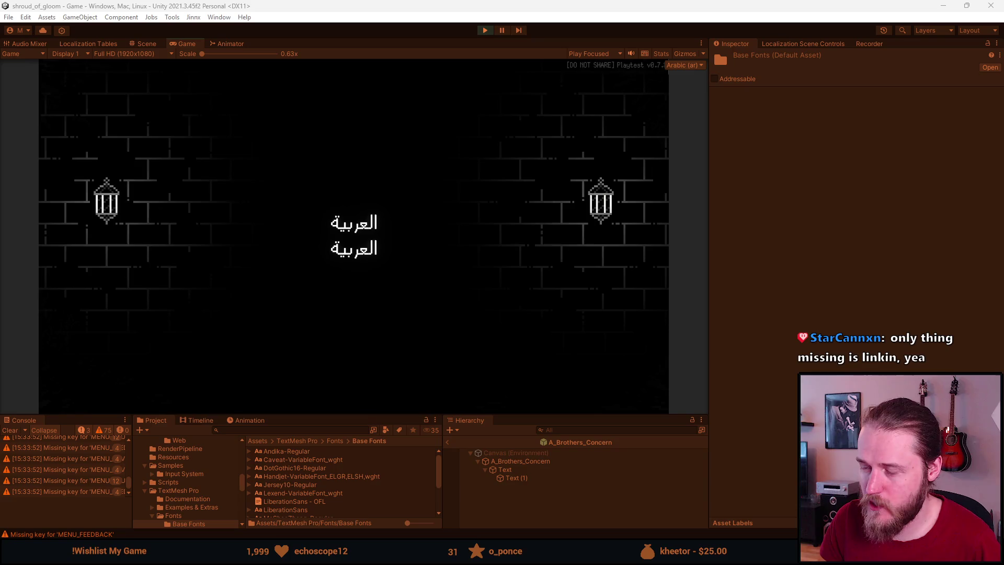
Step: Stop the game, select Text and Text (1) in the Scene view, and open the Font Asset picker
click(487, 32)
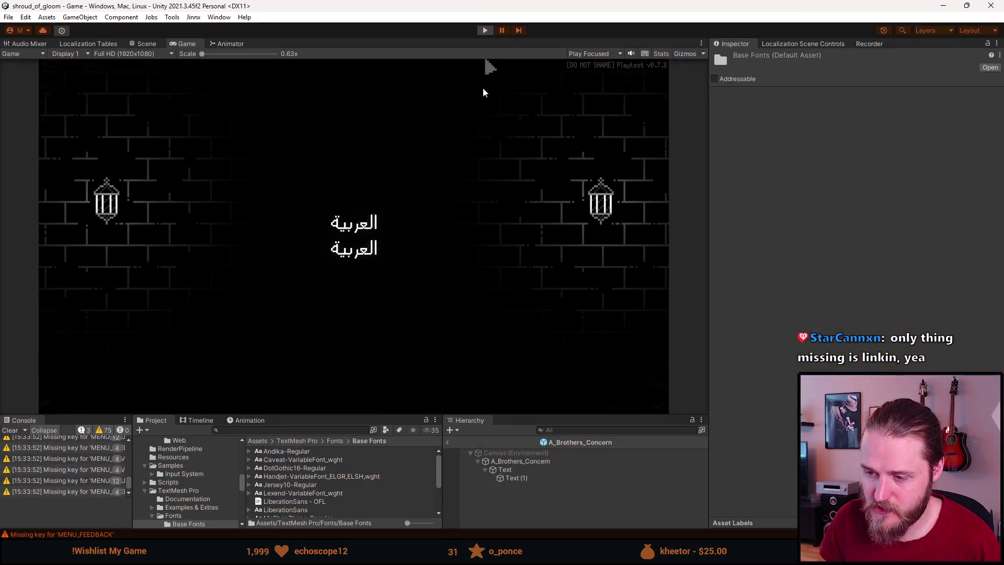
drag(554, 417, 552, 373)
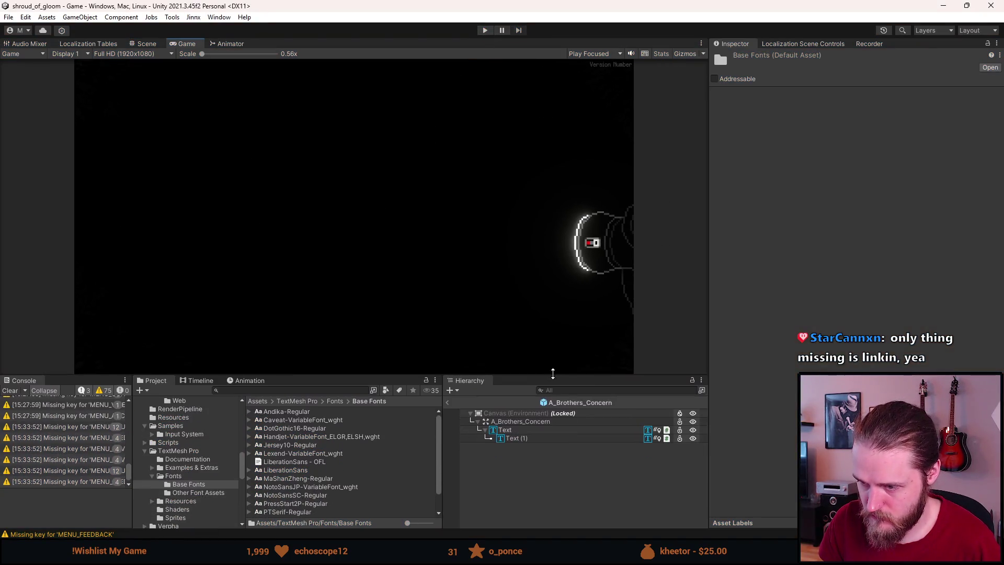
click(524, 430)
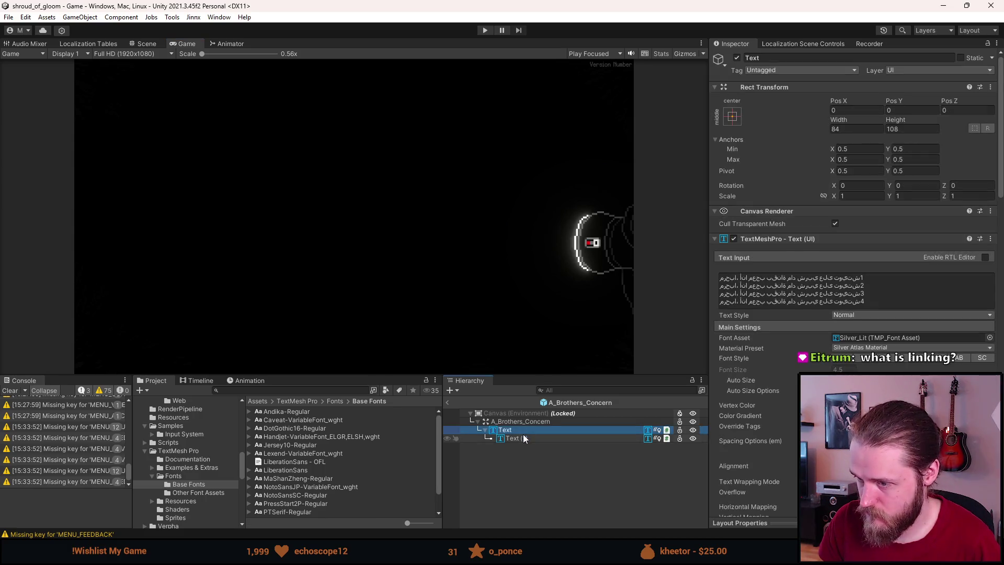
click(149, 38)
click(150, 42)
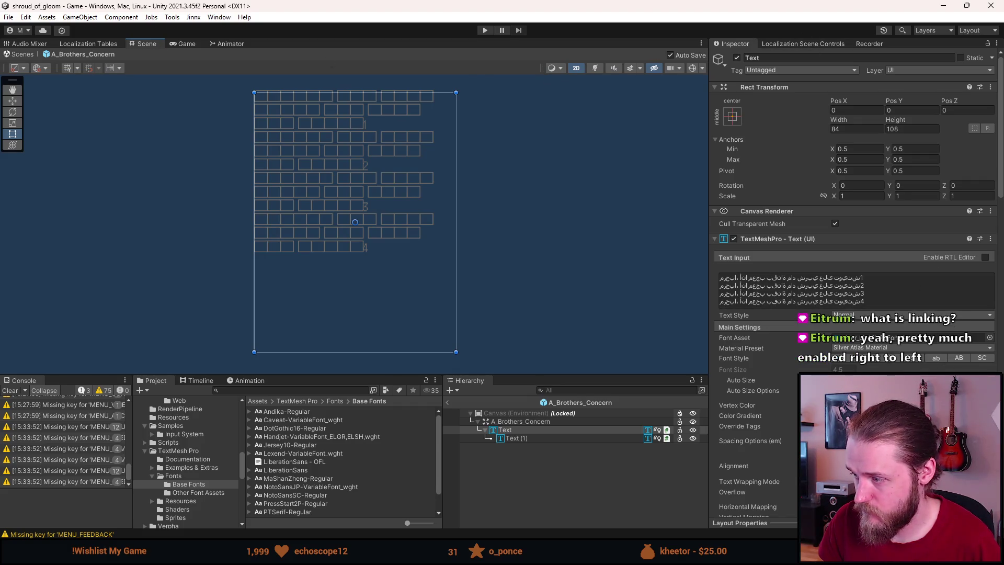
shift+click(601, 439)
click(989, 337)
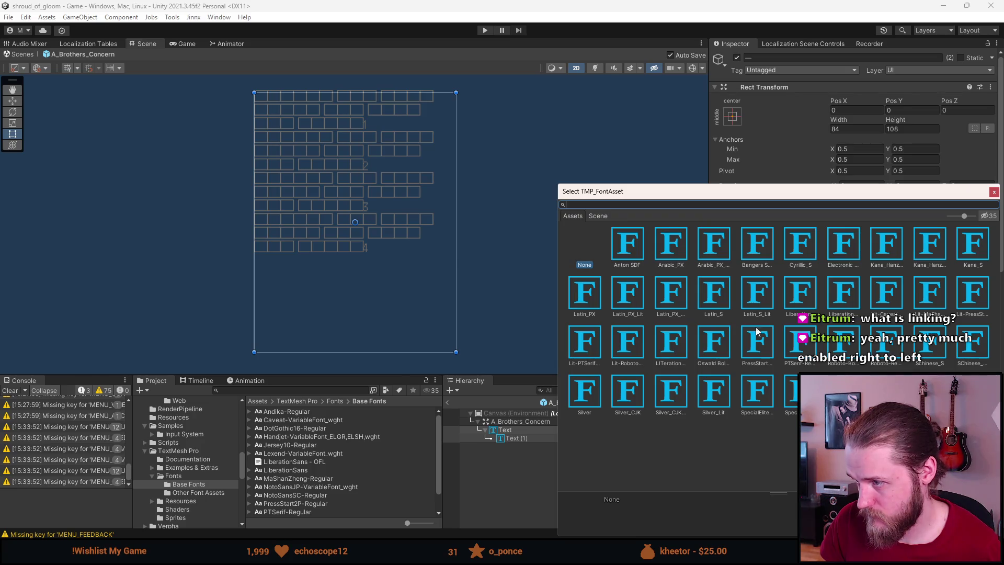
Step: Assign the Arabic_PX font to Text and Text (1) and tick Enable RTL Editor on both
click(671, 250)
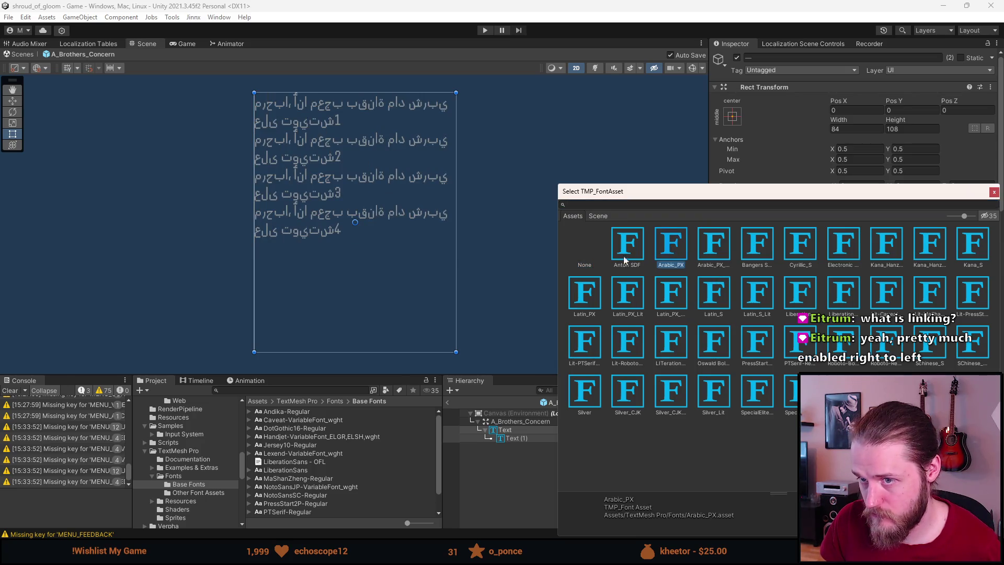
click(523, 486)
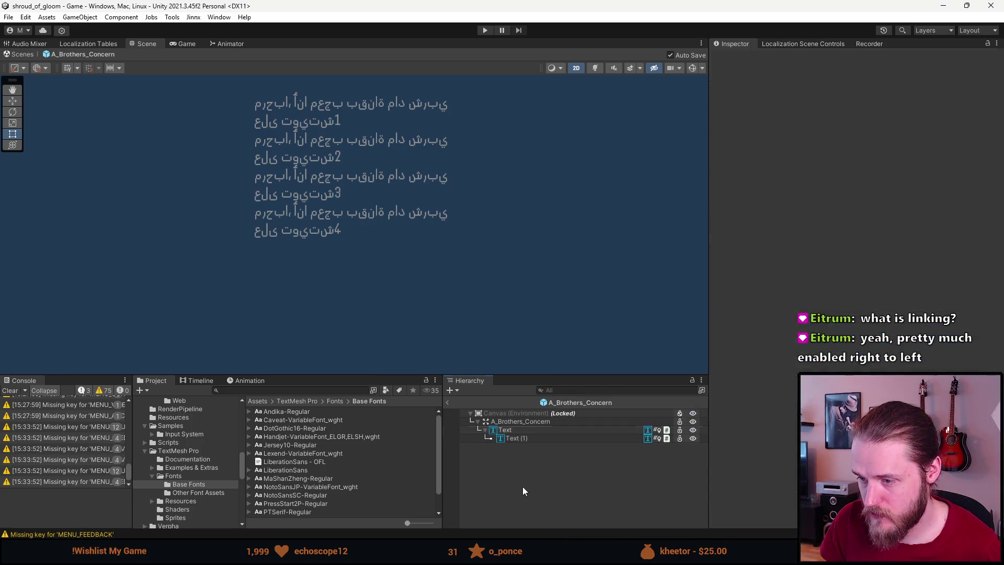
click(567, 428)
shift+click(566, 438)
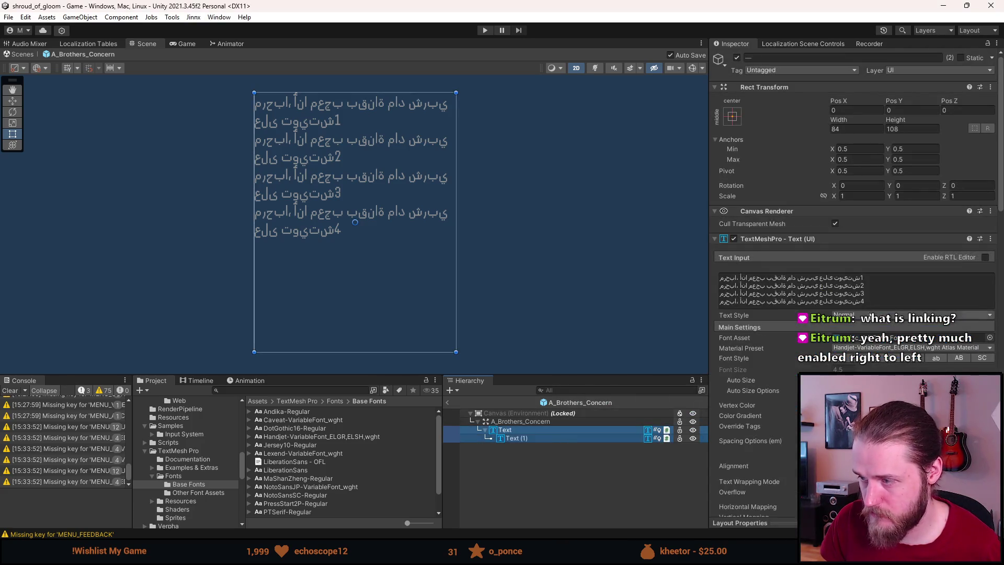
click(986, 258)
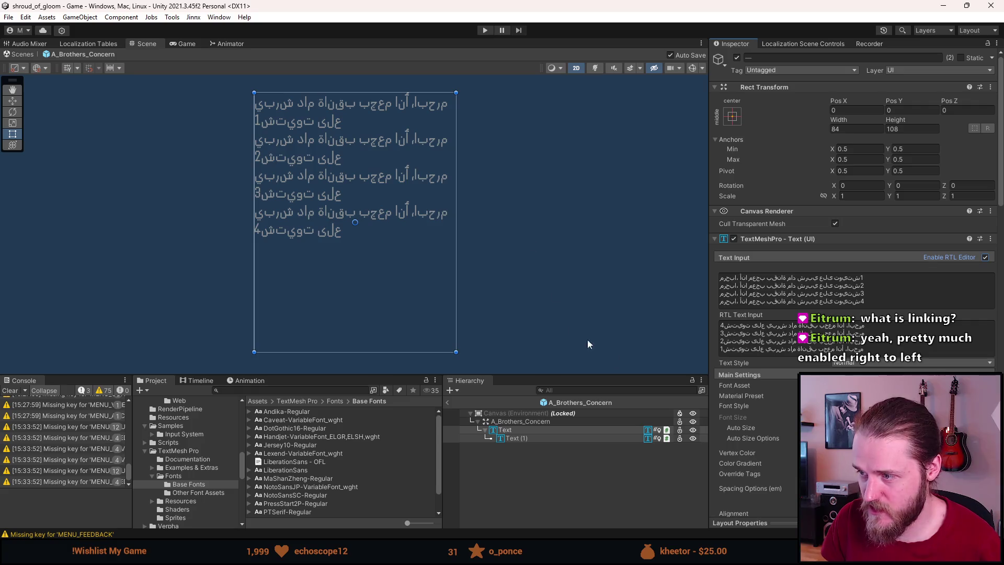
Step: Right-align the Arabic text, then undo the RTL Editor and Arabic_PX font changes
scroll(744, 399, down, 3)
click(865, 457)
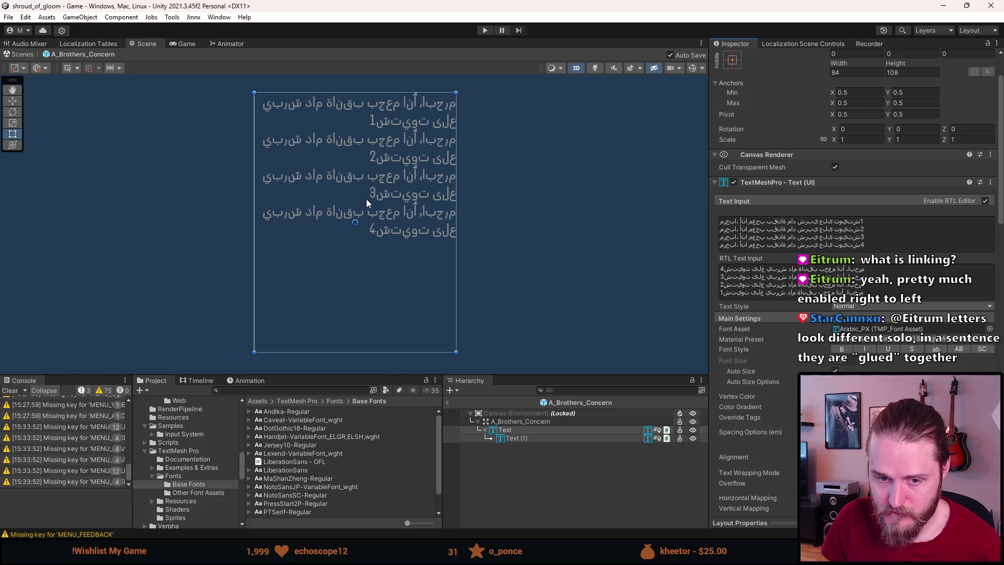
key(ctrl+z)
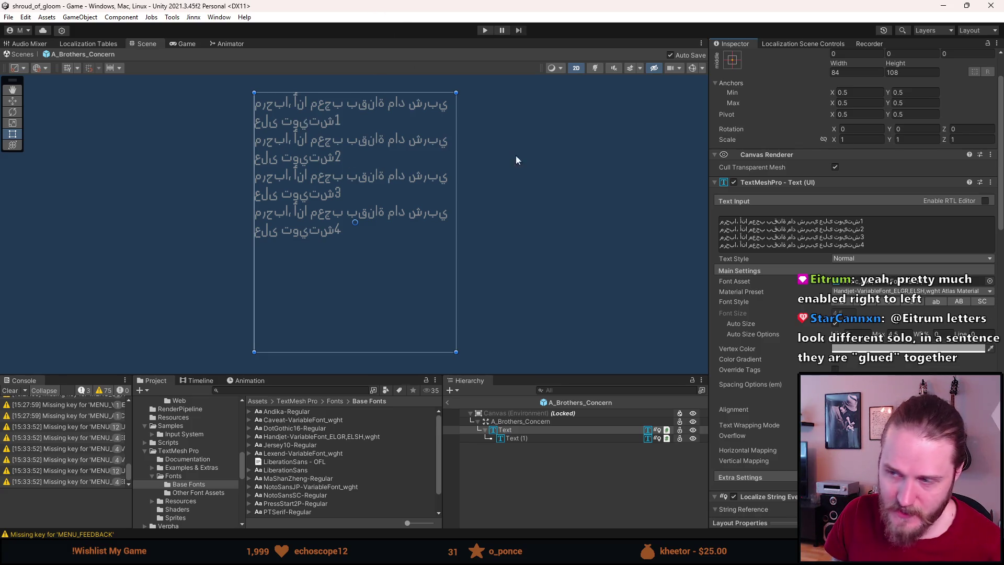
key(ctrl+z)
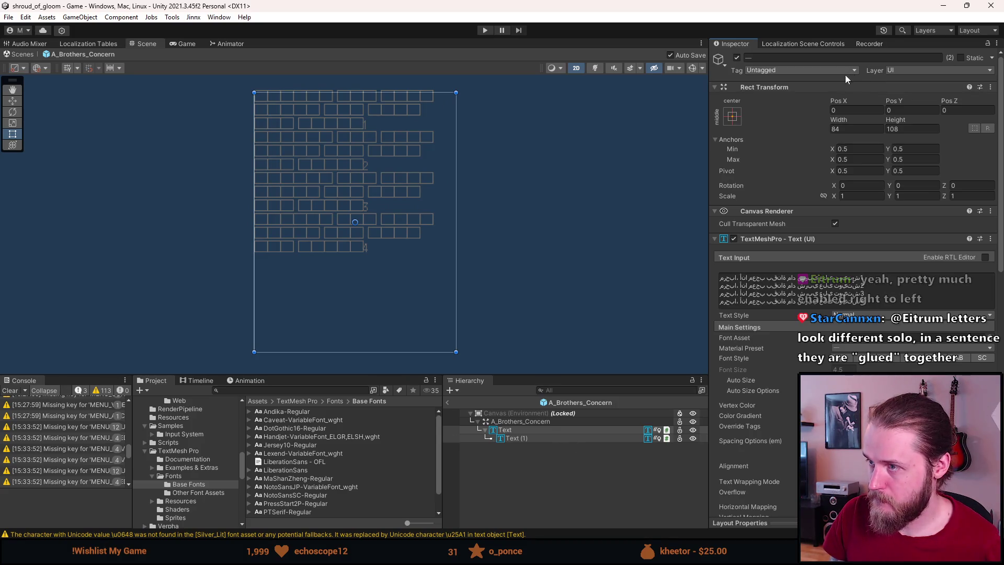
Step: Show the Localization Scene Controls, select Text (1), and exit prefab mode to the full scene
click(808, 45)
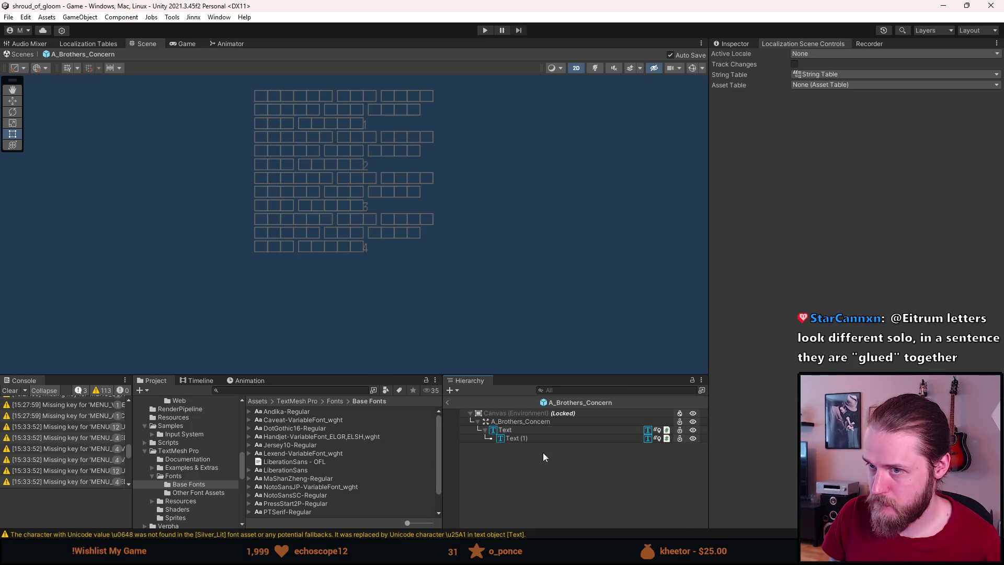
click(532, 437)
click(447, 400)
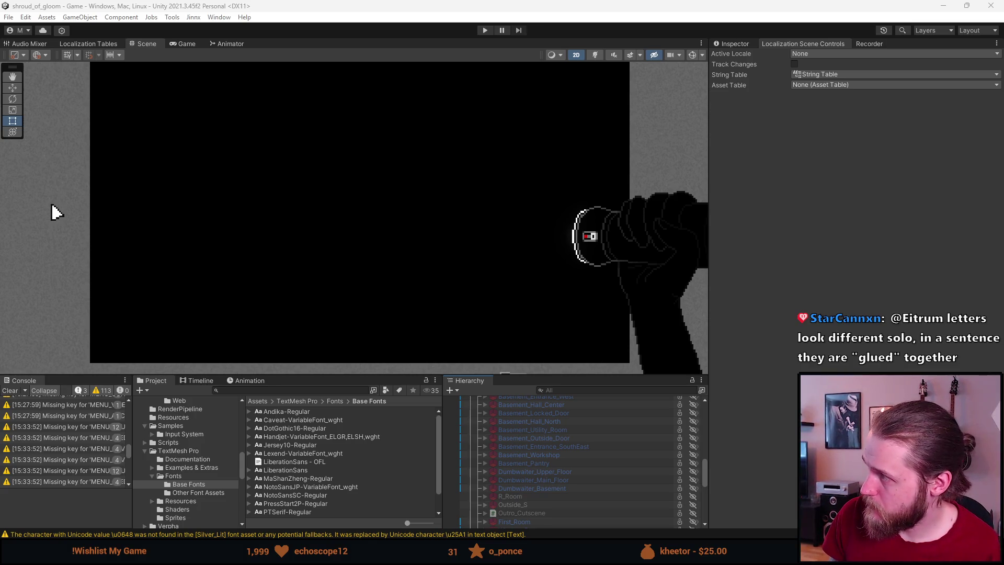
key(alt+Tab)
Step: Open the Arabic Support for Unity asset page and go to page 3 of its reviews
click(426, 225)
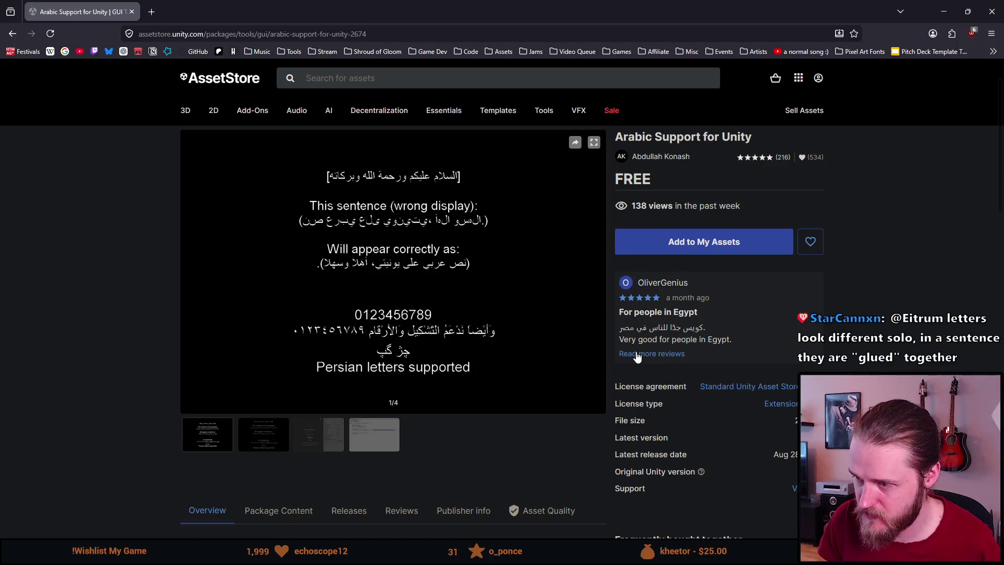
click(637, 353)
scroll(428, 369, down, 15)
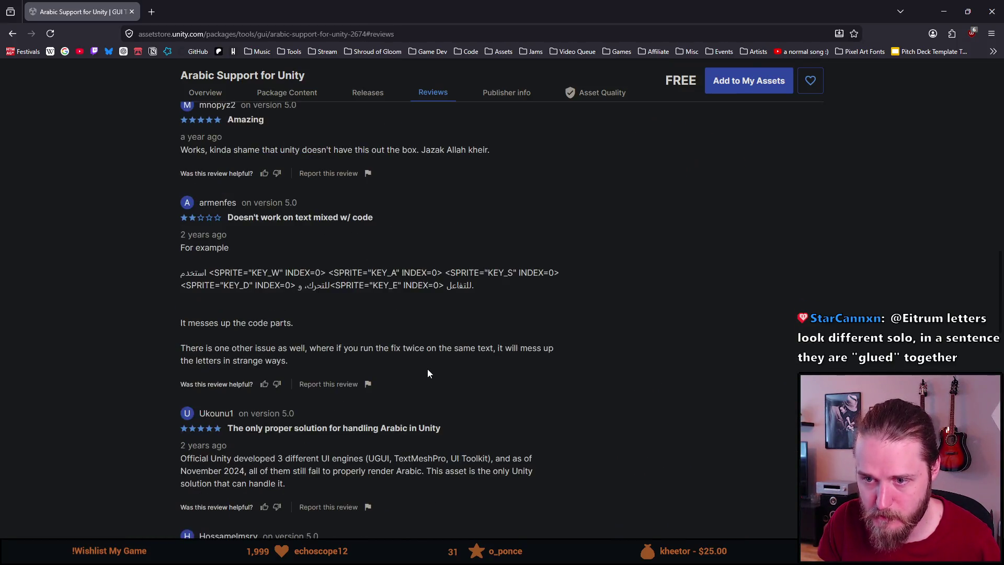
scroll(427, 369, down, 3)
click(389, 252)
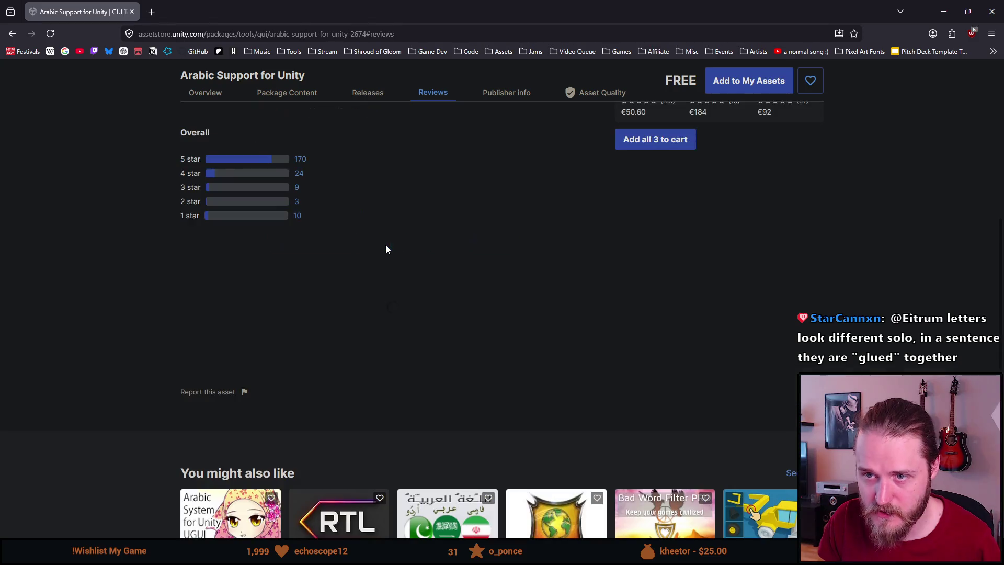
Step: Highlight the review paragraph saying RTL isn't optional with TextMeshPro, then return to Unity
scroll(326, 299, down, 6)
scroll(327, 300, down, 9)
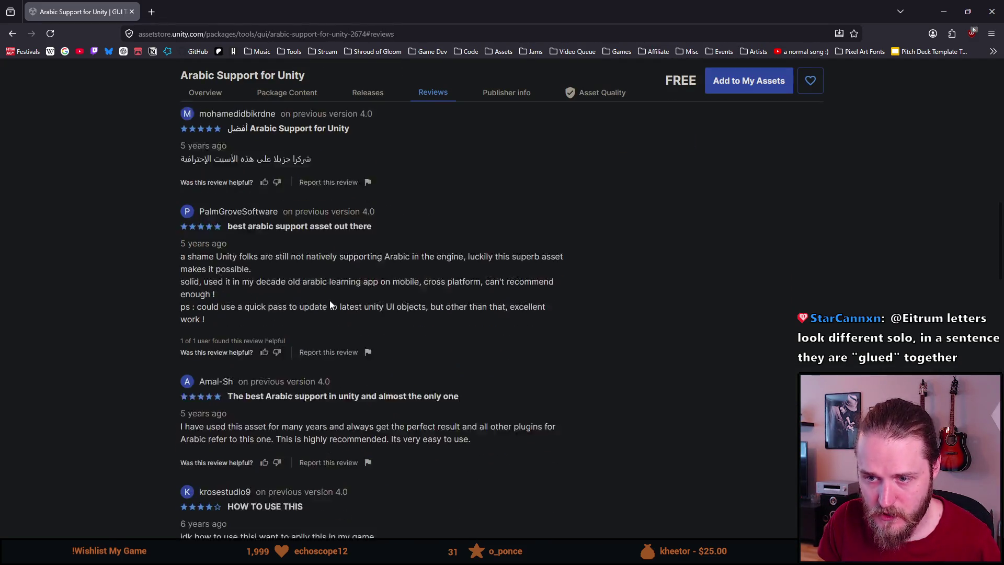
scroll(330, 300, down, 2)
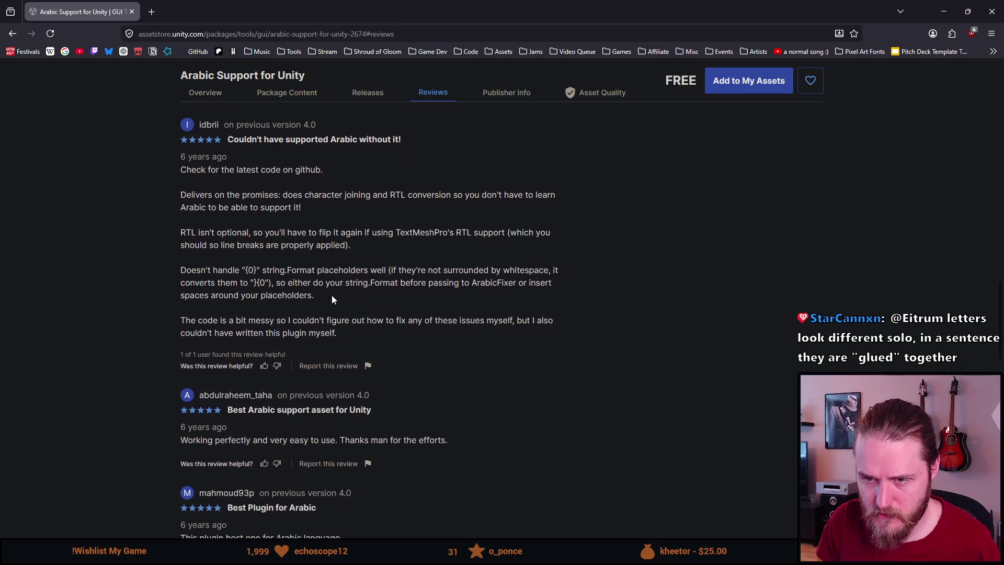
drag(179, 233, 551, 230)
click(378, 232)
double_click(482, 233)
drag(214, 245, 350, 245)
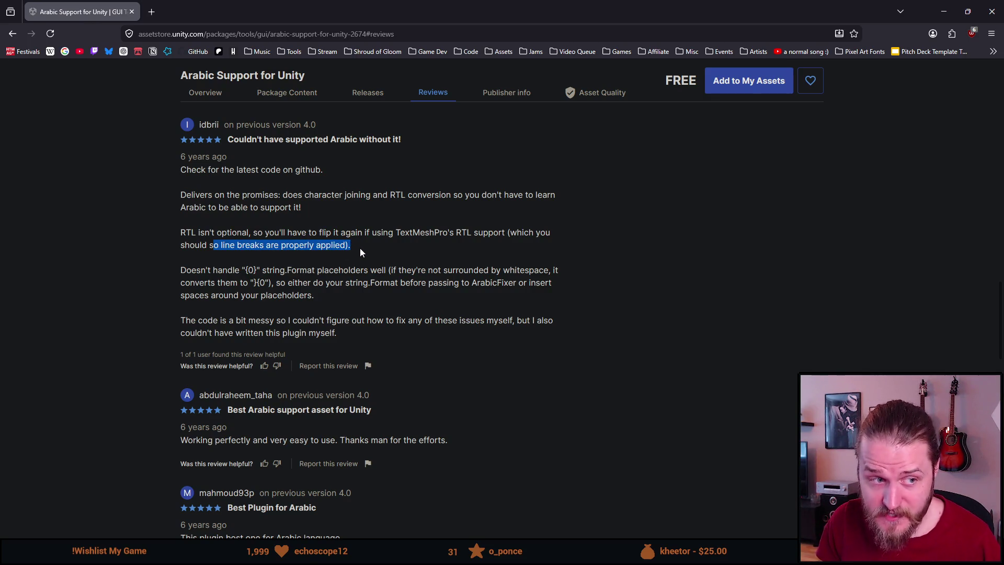
drag(362, 248, 152, 222)
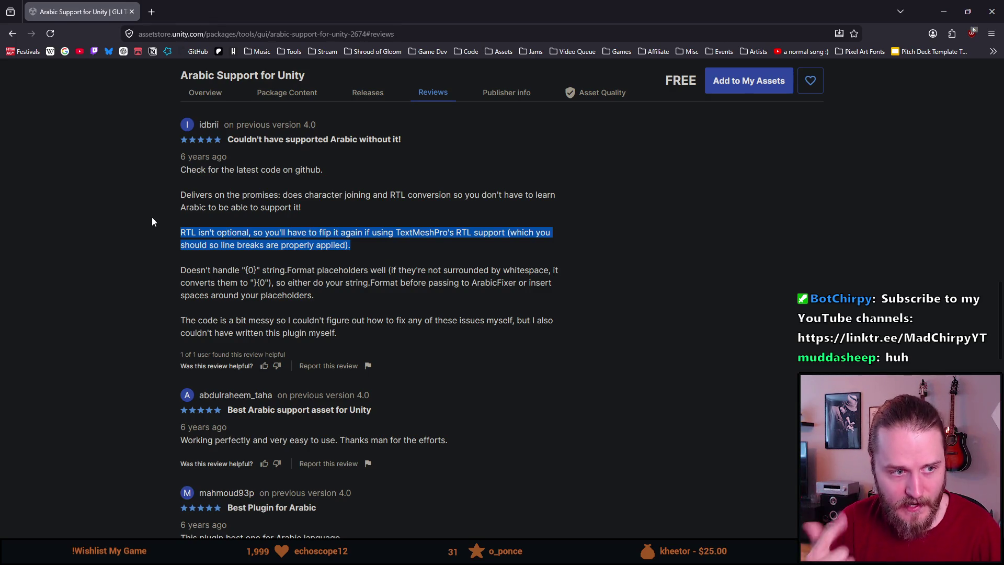
key(alt+Tab)
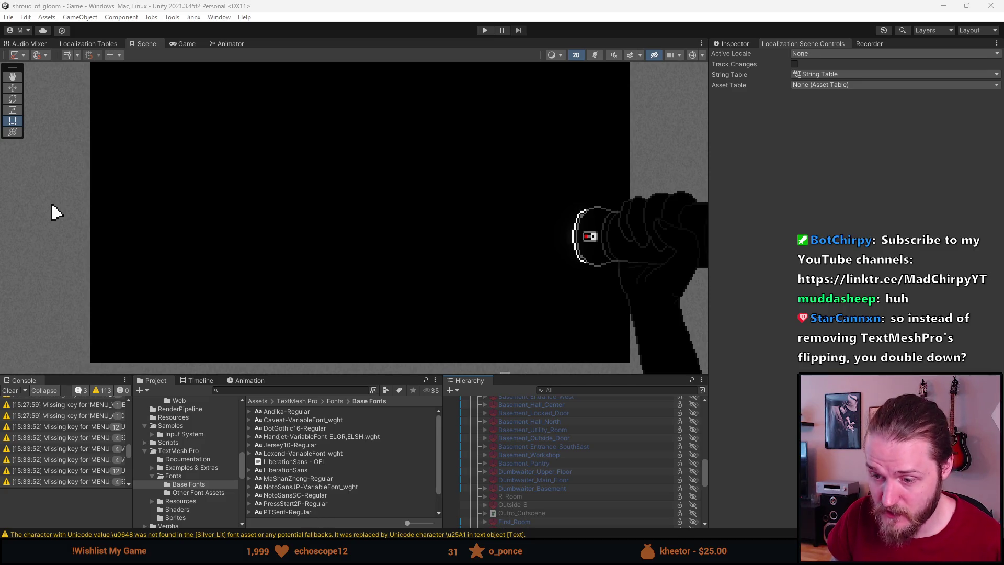
Step: Search the Project window for 'fontlocaliz' and open FontLocalizationController in Visual Studio
mouse_move(319, 557)
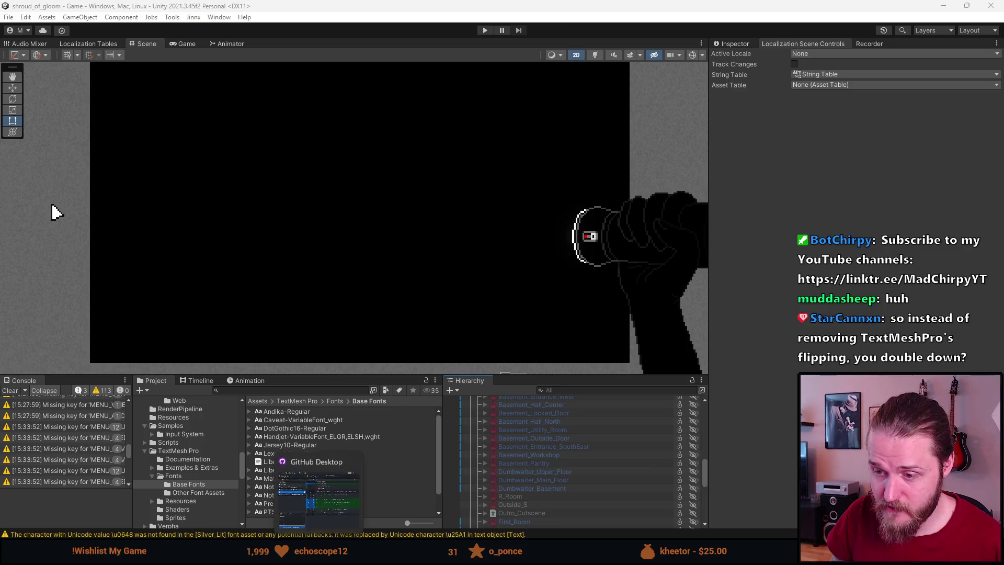
click(288, 390)
text(localizationfont)
key(ctrl+BackSpace)
text(ontlocali)
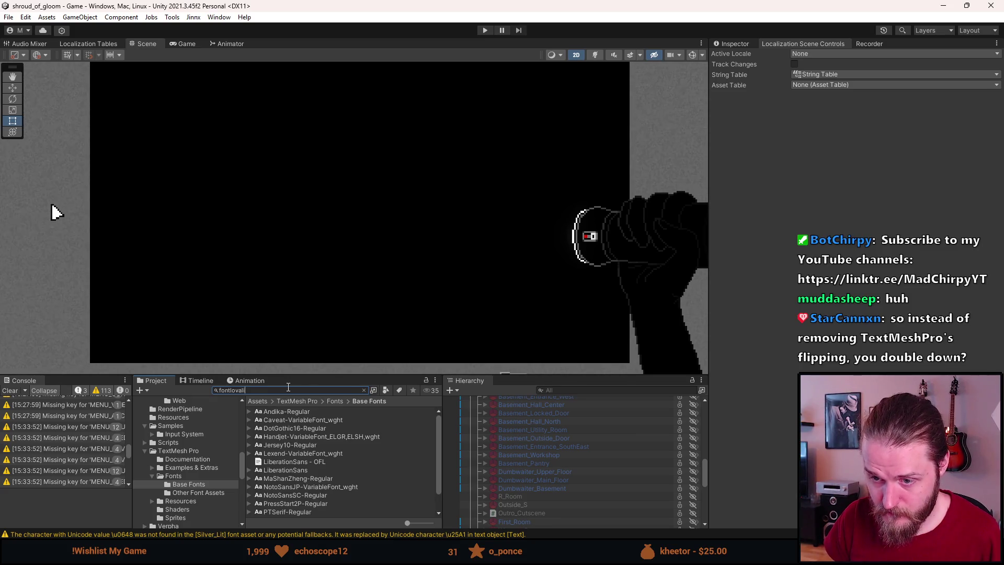
text(z)
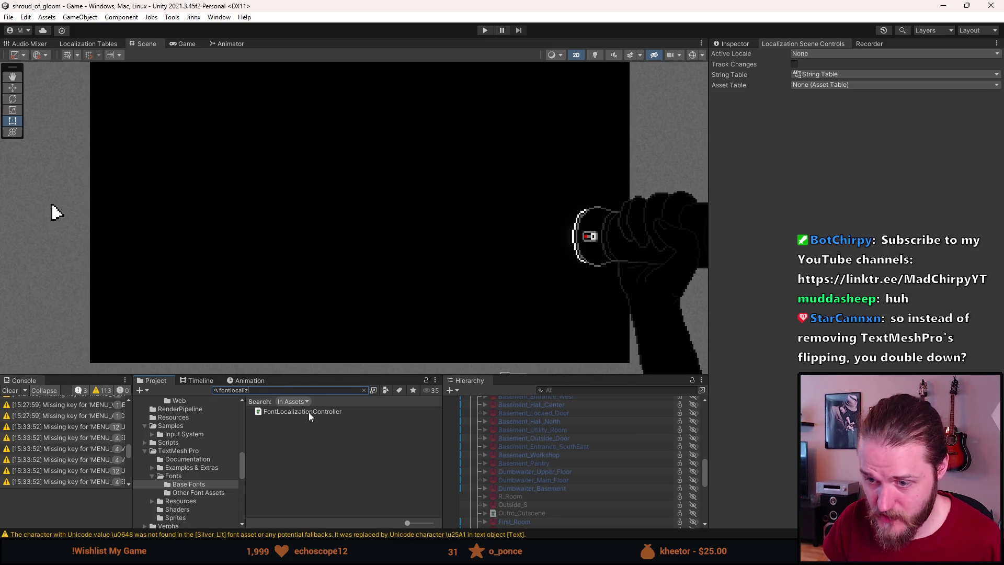
double_click(309, 412)
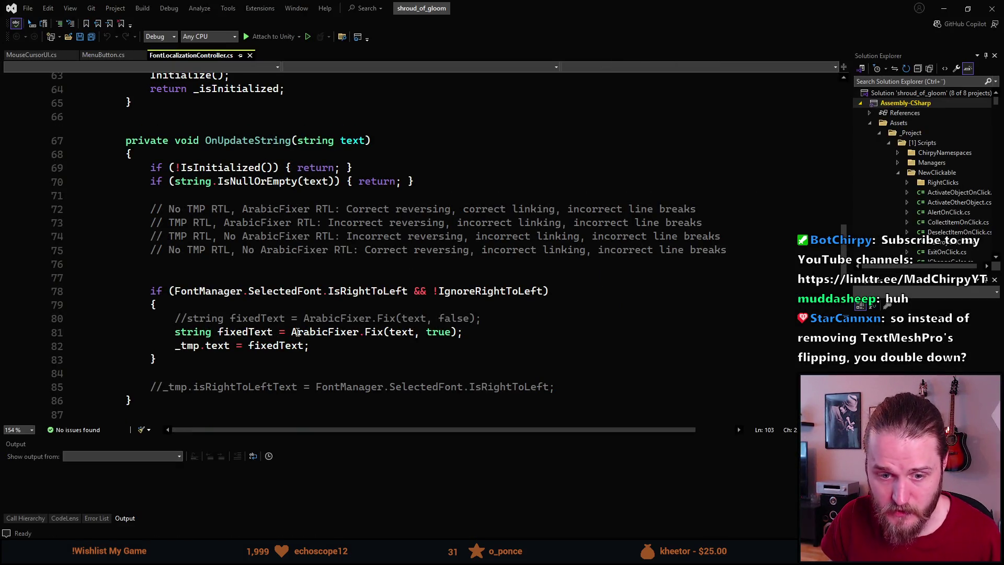
scroll(322, 285, down, 2)
scroll(322, 285, up, 2)
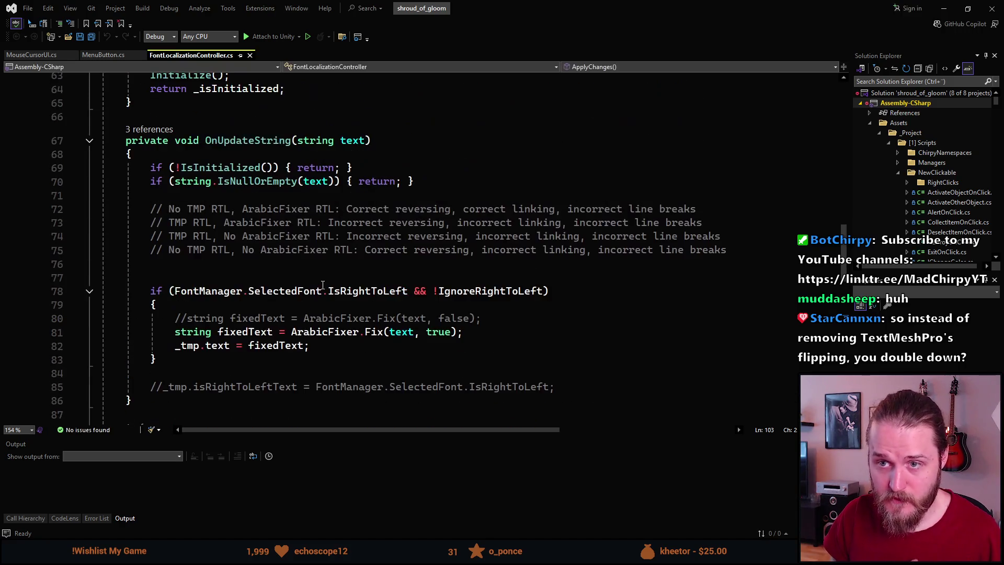
scroll(200, 245, down, 2)
scroll(200, 246, up, 1)
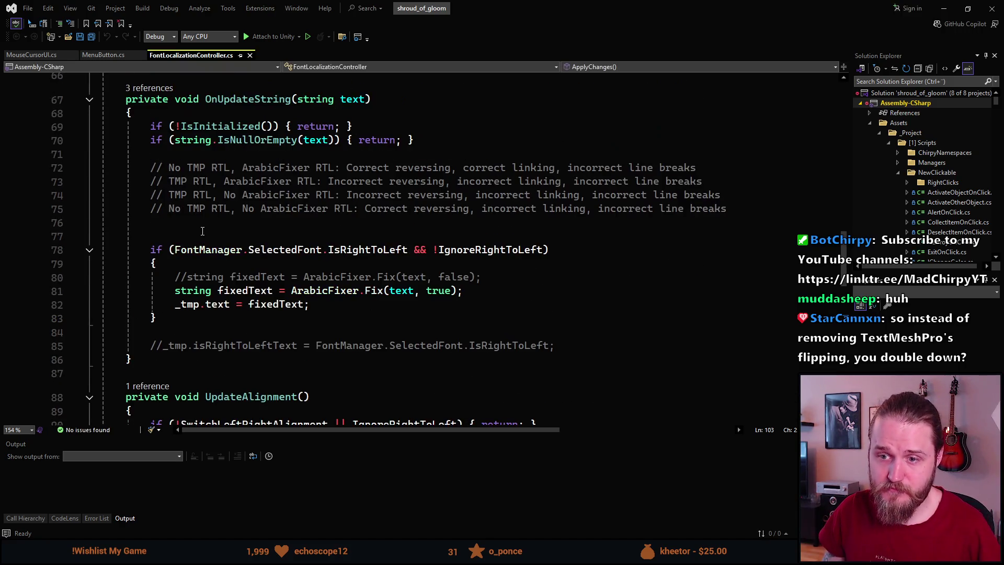
drag(175, 346, 549, 346)
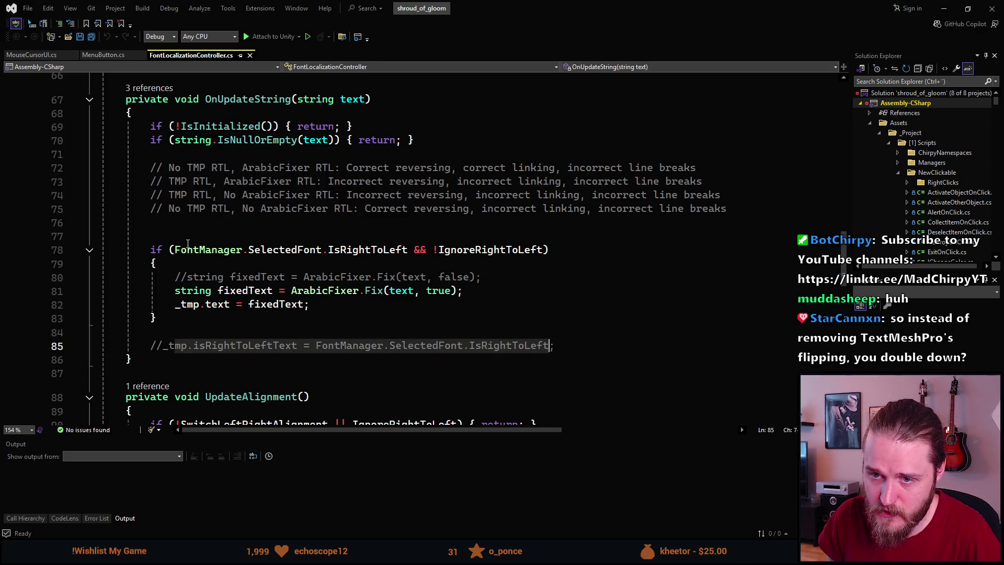
click(183, 290)
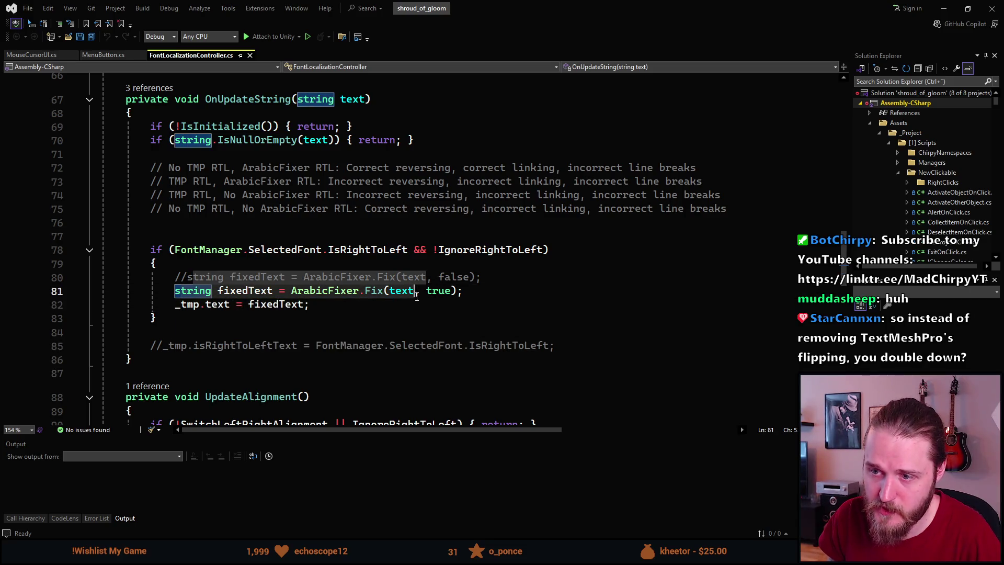
key(Down)
key(Down)
key(Up)
key(Up)
key(Up)
drag(458, 277, 445, 278)
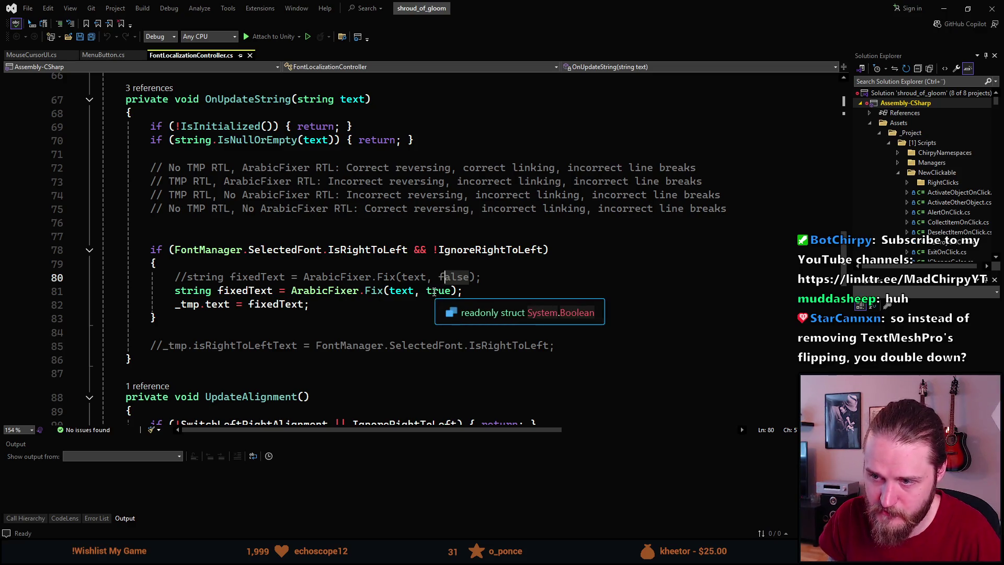
drag(166, 168, 700, 168)
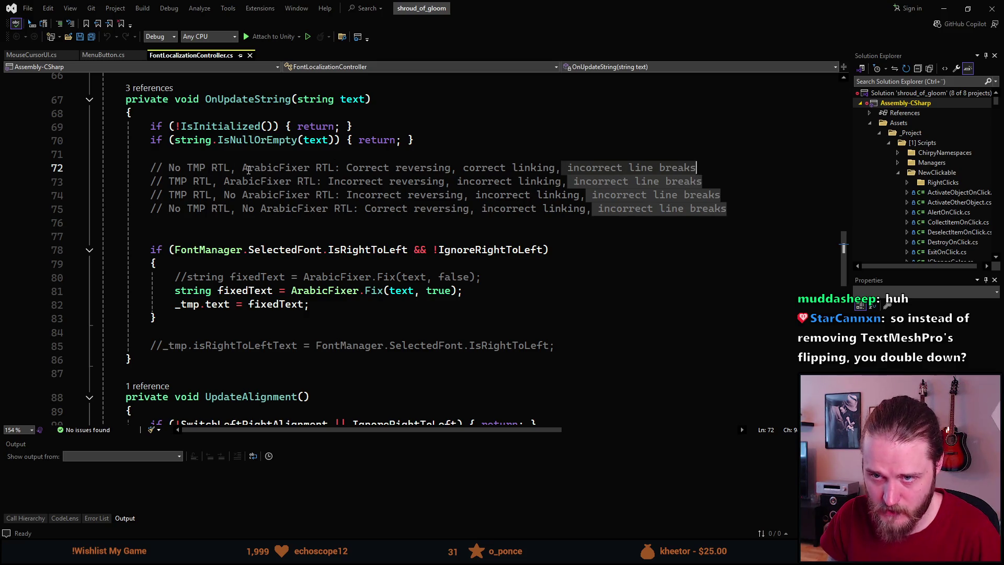
triple_click(248, 168)
click(207, 345)
double_click(207, 346)
double_click(438, 291)
click(200, 181)
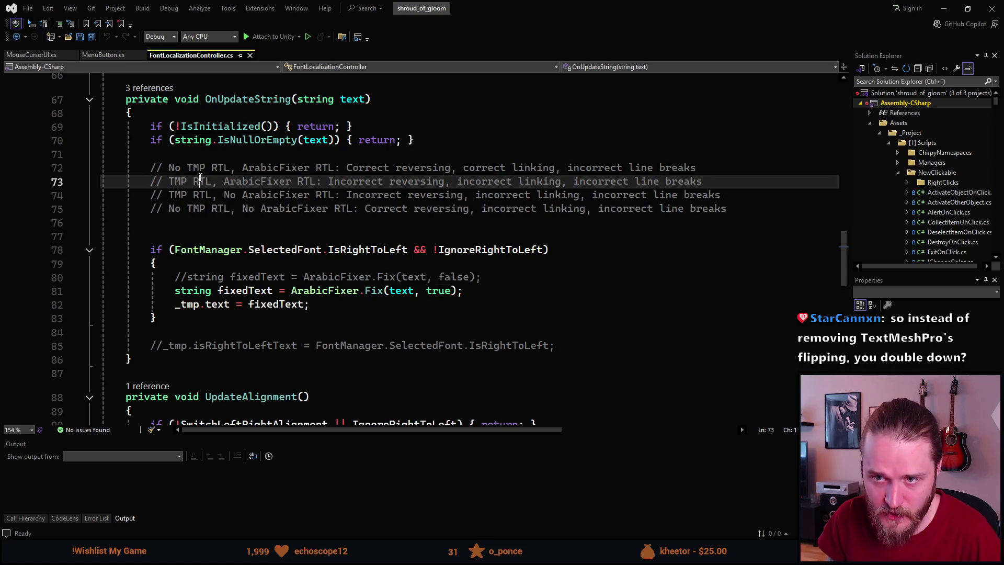
drag(168, 181, 315, 181)
click(368, 181)
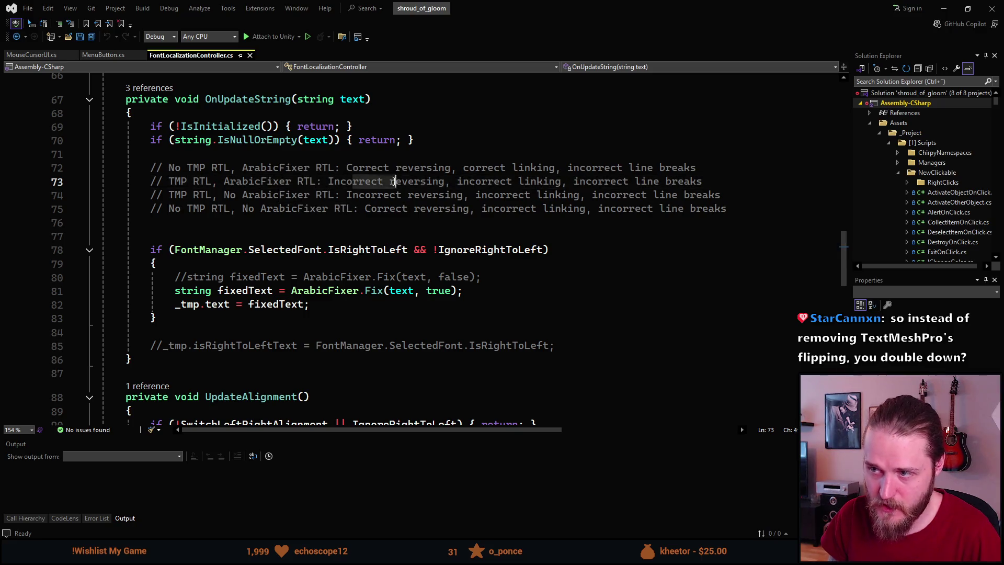
drag(378, 181, 619, 182)
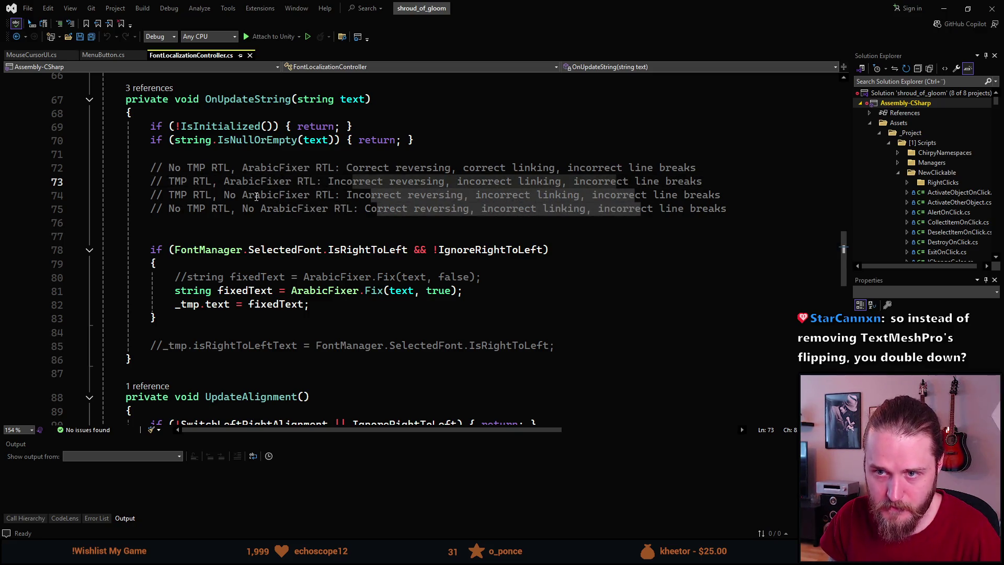
double_click(178, 195)
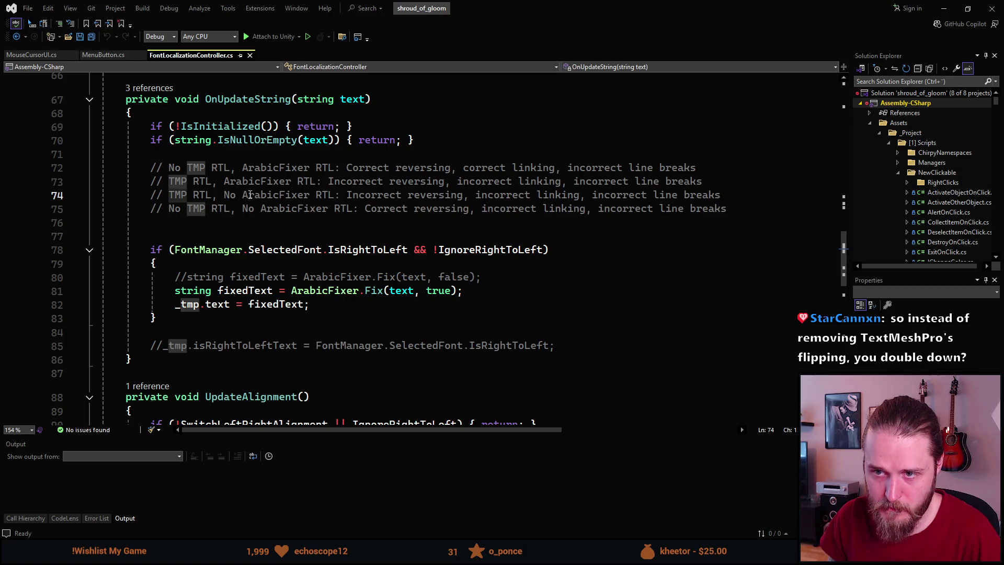
double_click(250, 196)
drag(370, 196, 674, 197)
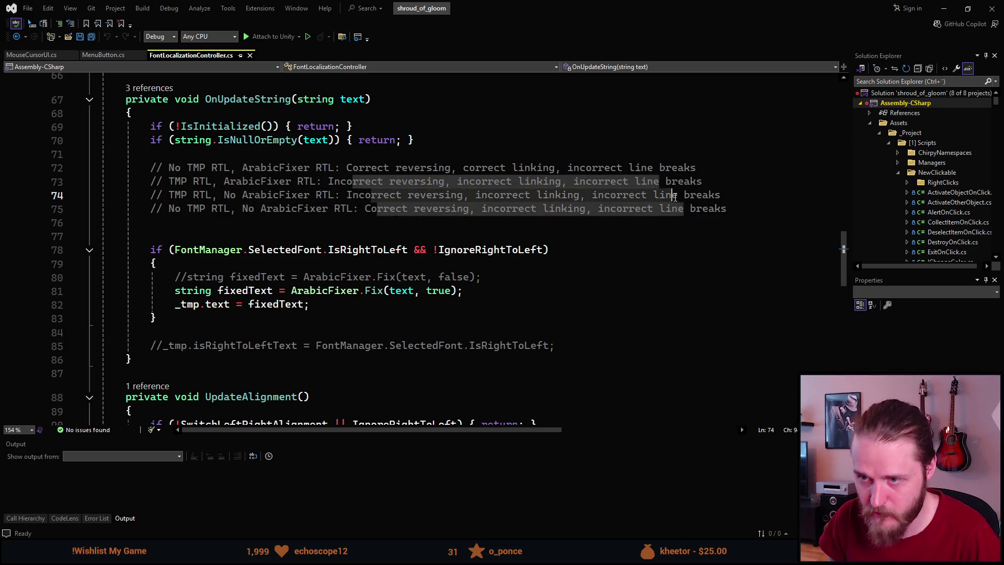
double_click(196, 209)
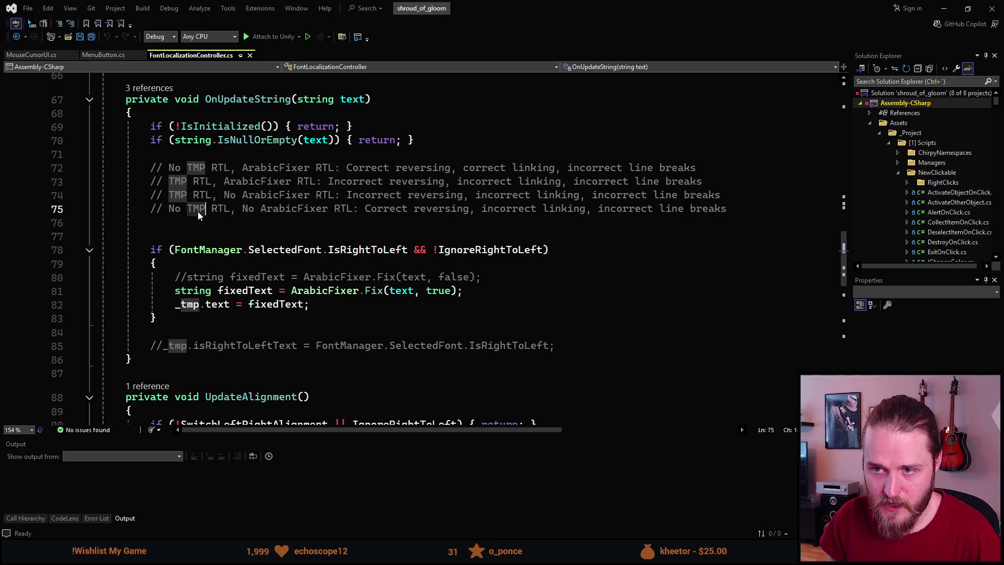
double_click(280, 209)
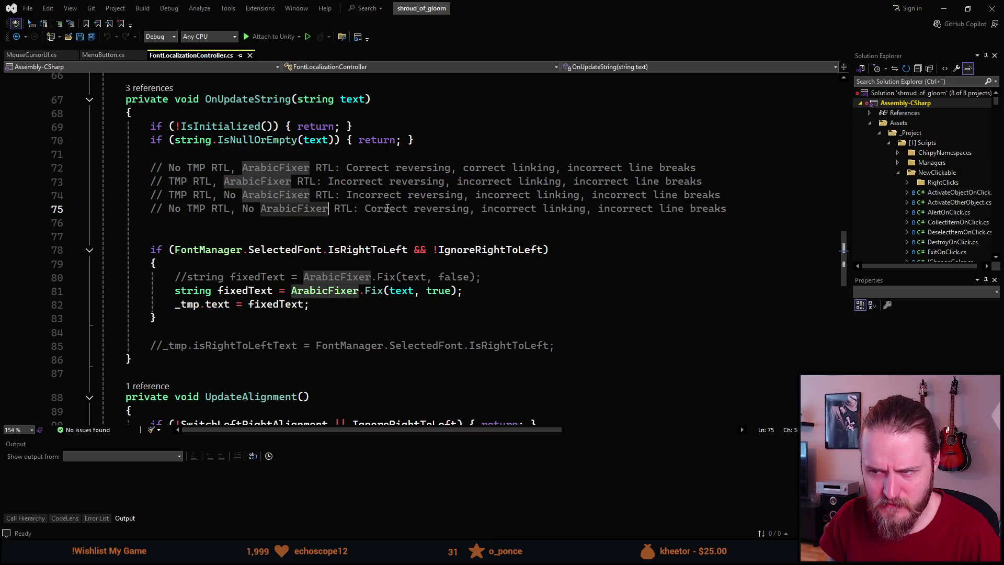
mouse_move(365, 209)
mouse_down()
mouse_move(730, 209)
mouse_move(704, 212)
mouse_up()
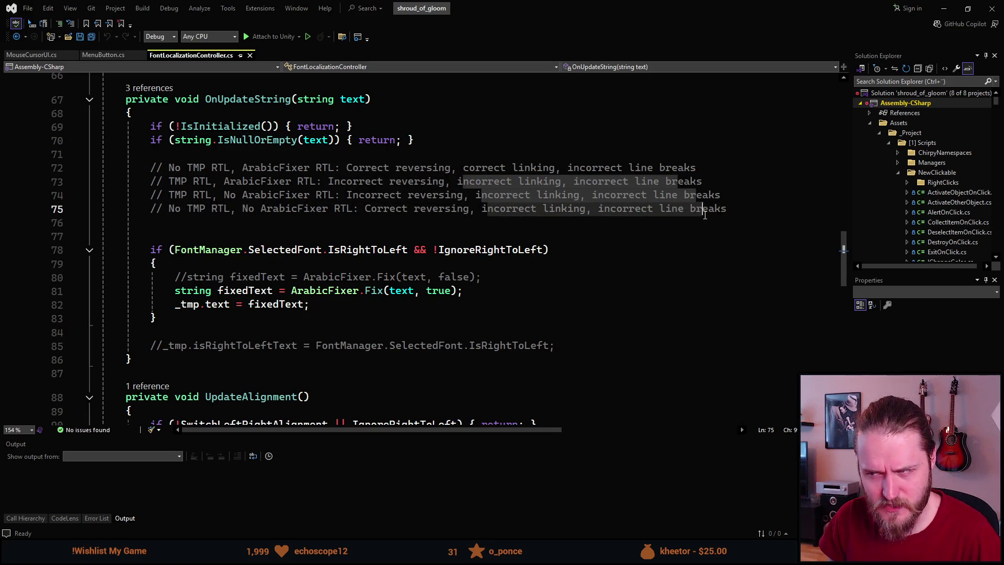
double_click(293, 209)
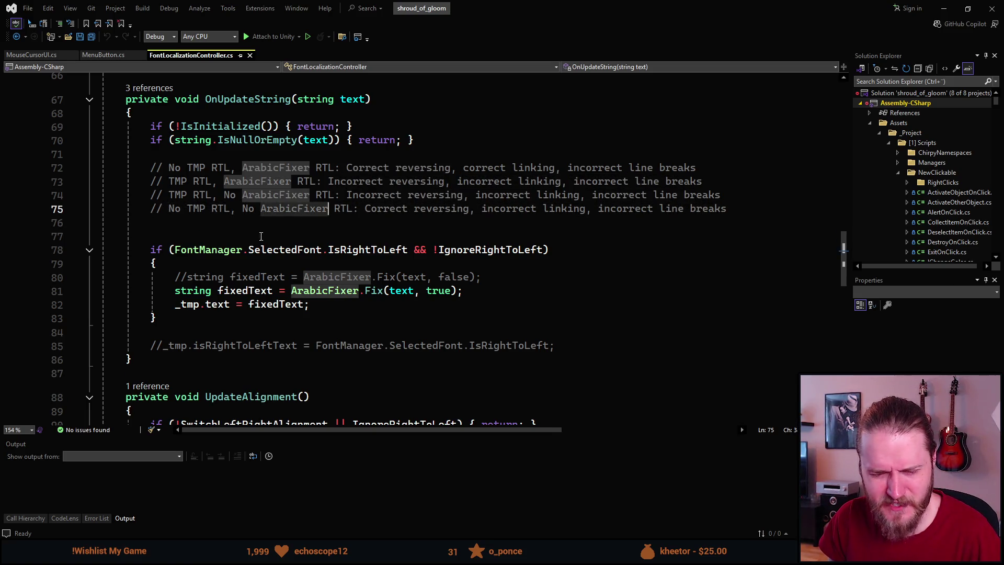
click(438, 293)
double_click(448, 279)
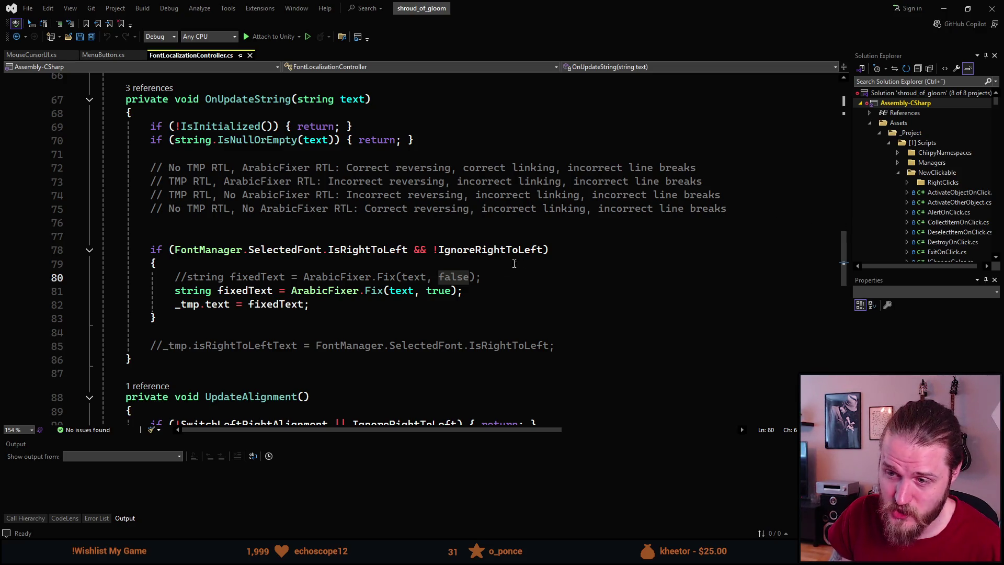
Step: Retype the true argument of the ArabicFixer.Fix call on line 81
double_click(438, 291)
key(BackSpace)
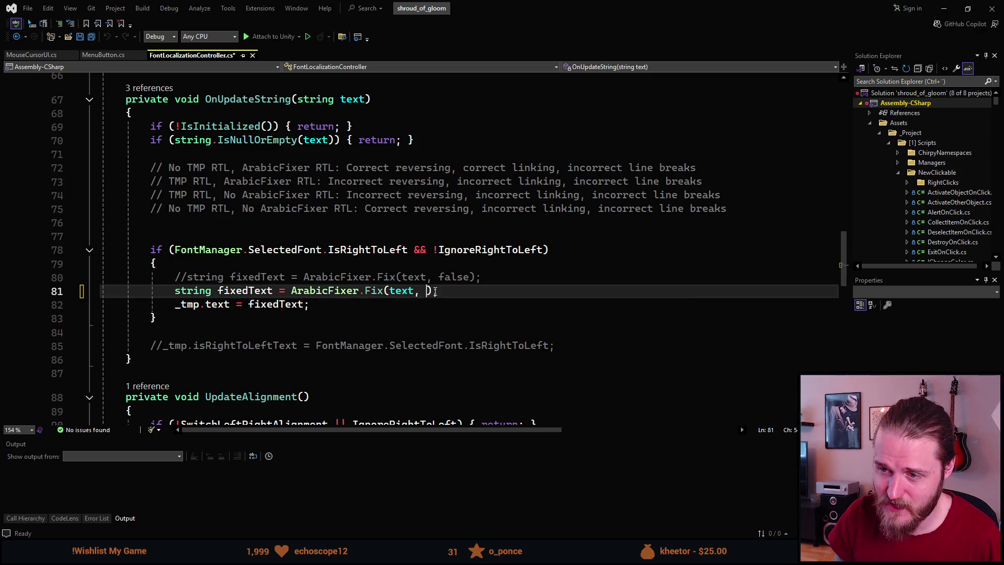
key(ctrl+shift+space)
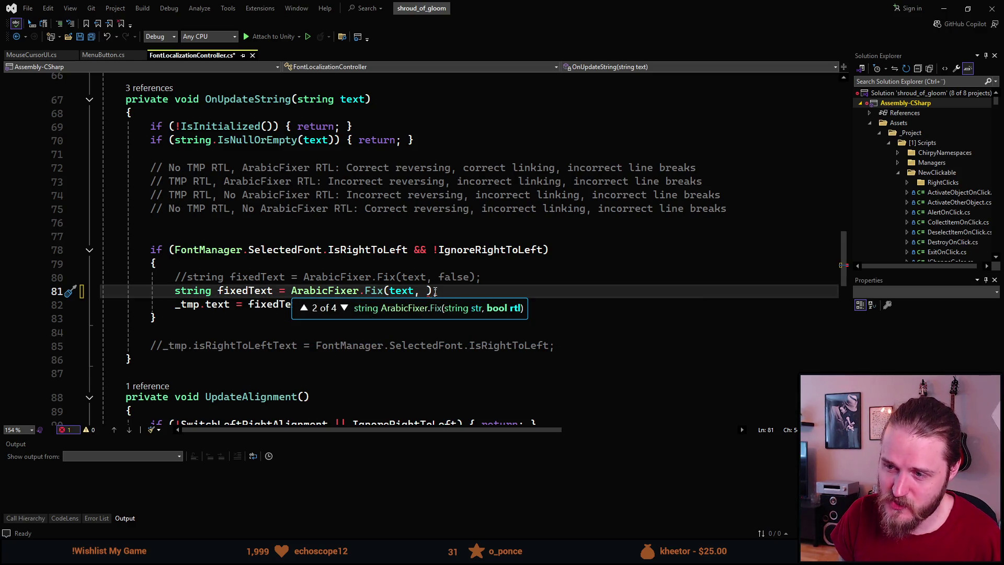
text(true)
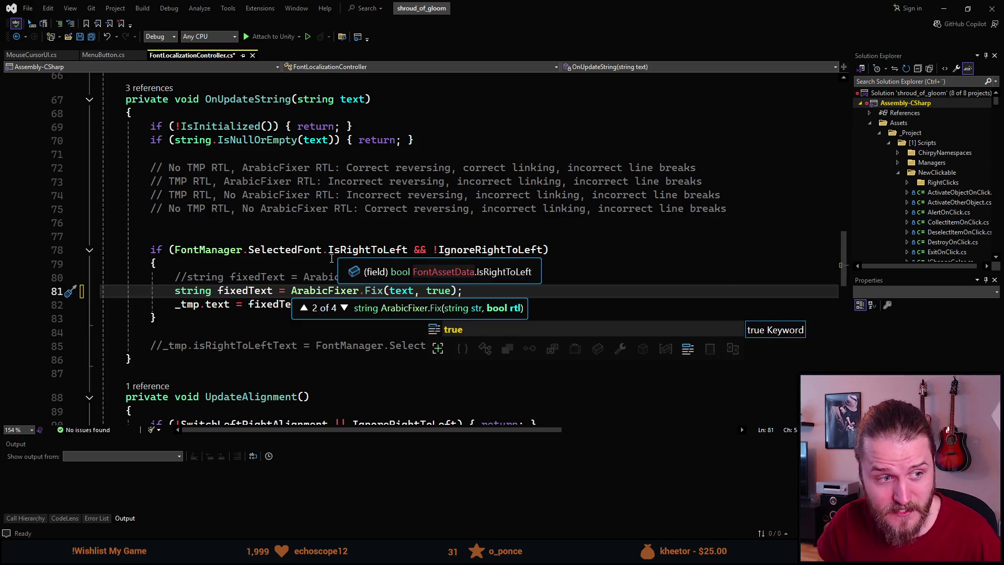
click(322, 277)
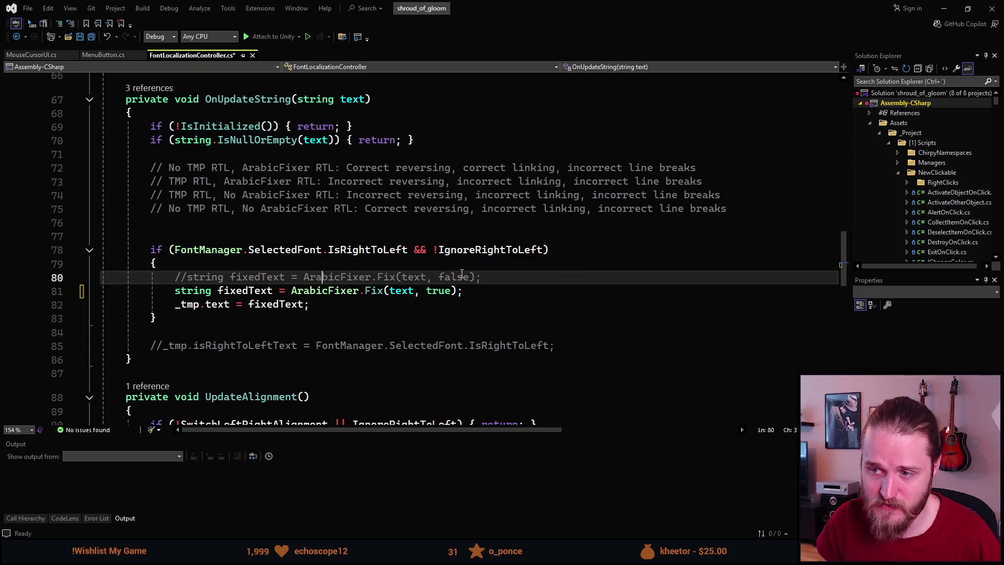
double_click(451, 277)
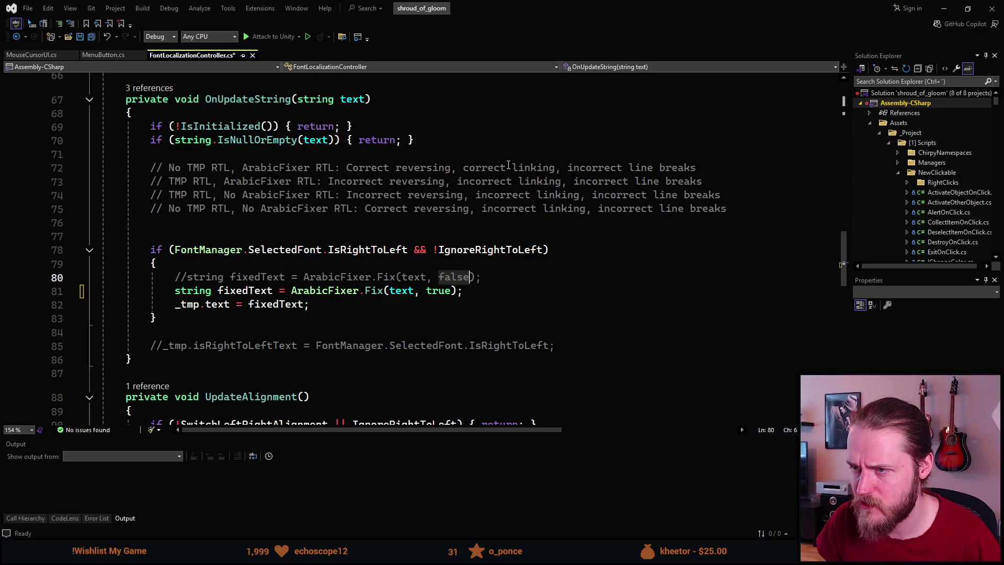
click(354, 276)
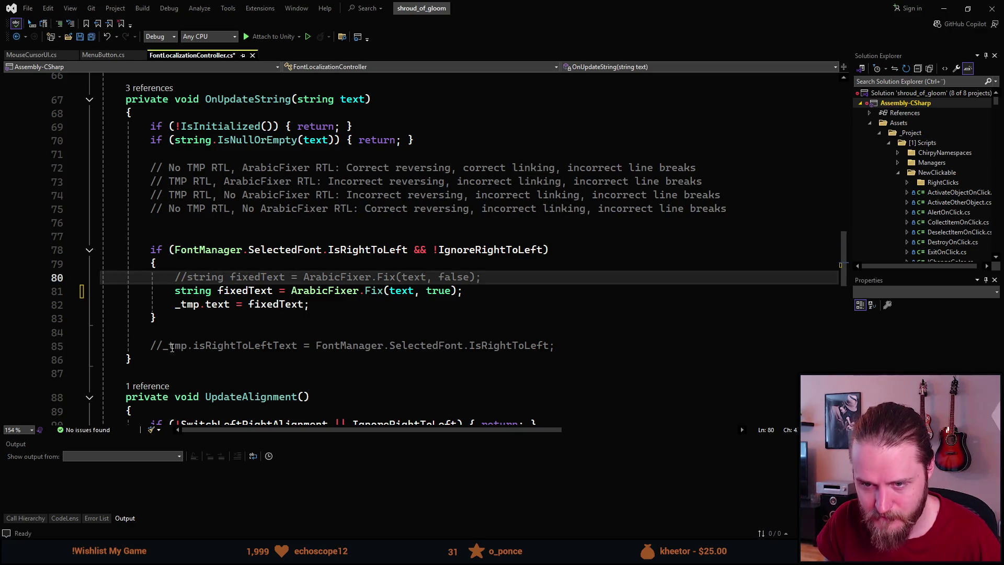
Step: Uncomment line 85 setting _tmp.isRightToLeftText from the font's direction, then switch to Unity
click(151, 346)
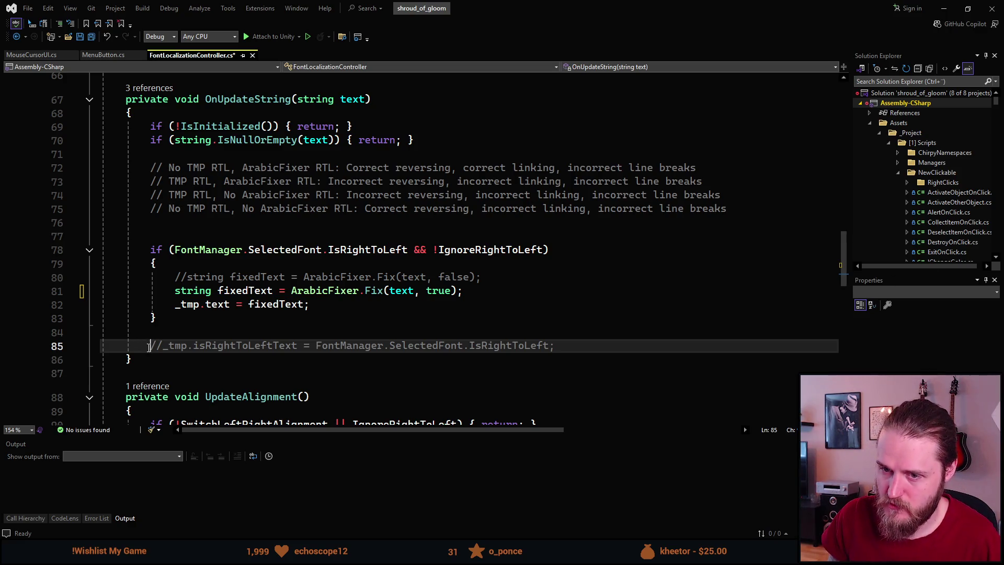
key(ctrl+space)
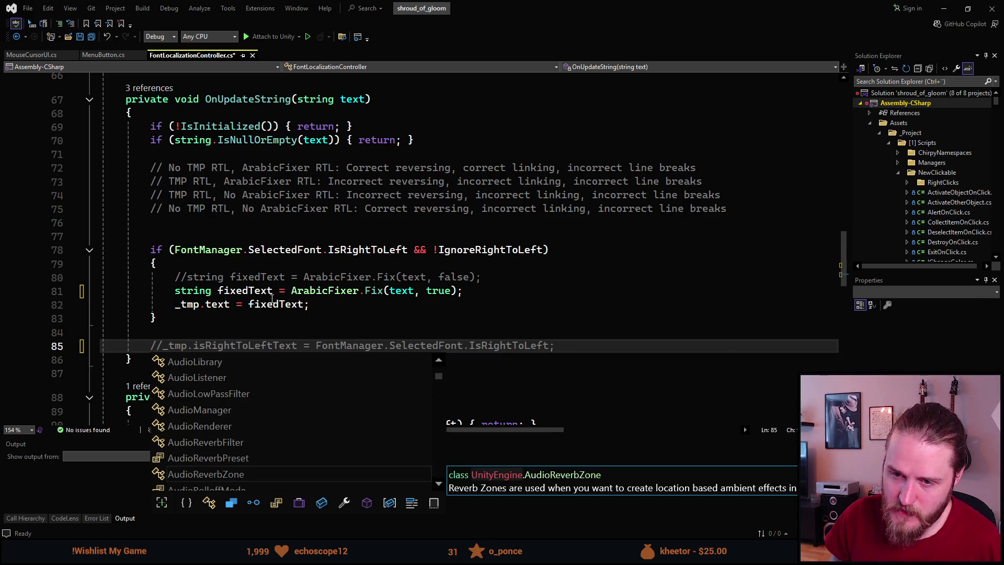
click(237, 303)
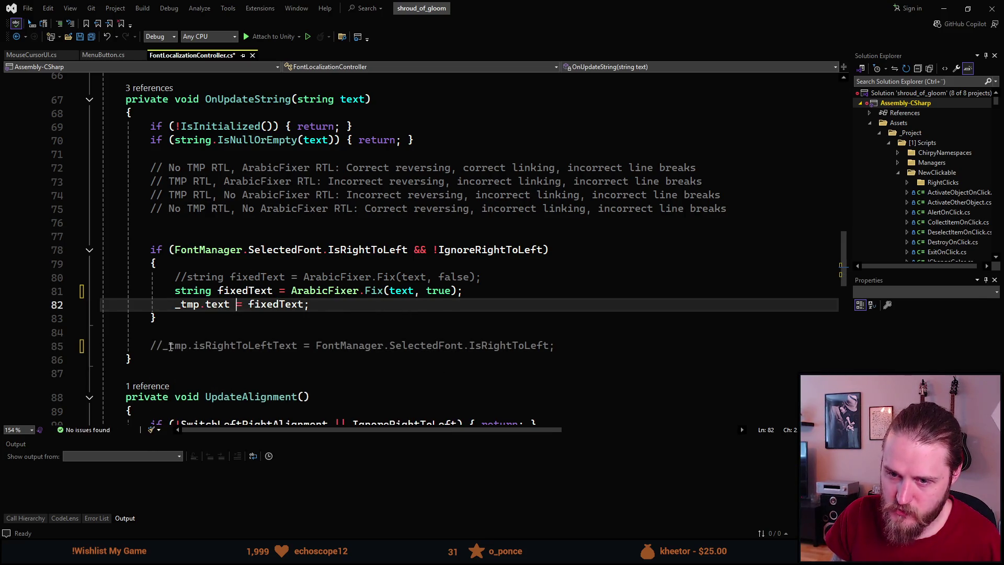
click(181, 348)
key(BackSpace)
key(BackSpace)
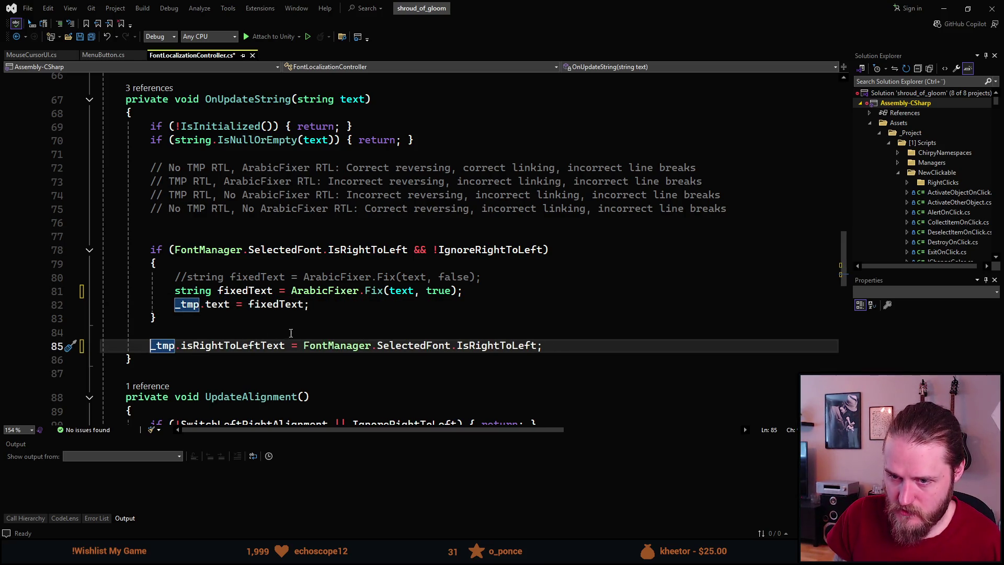
mouse_move(225, 345)
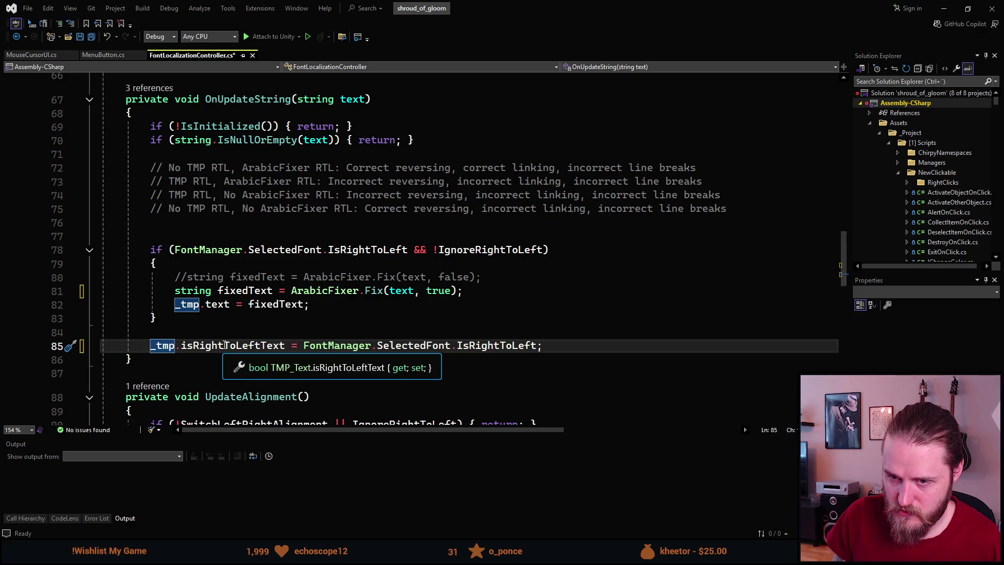
drag(175, 304, 141, 233)
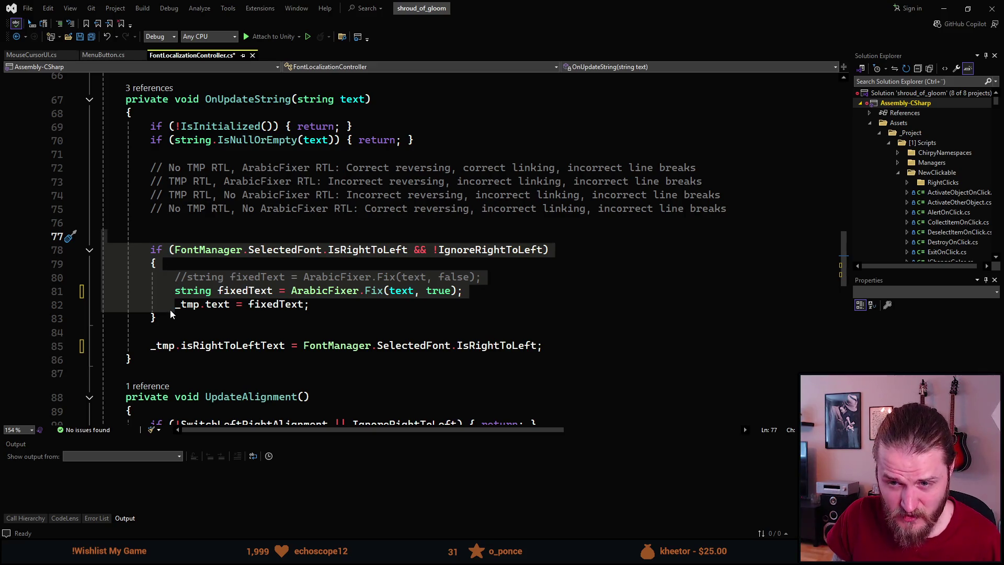
key(Right)
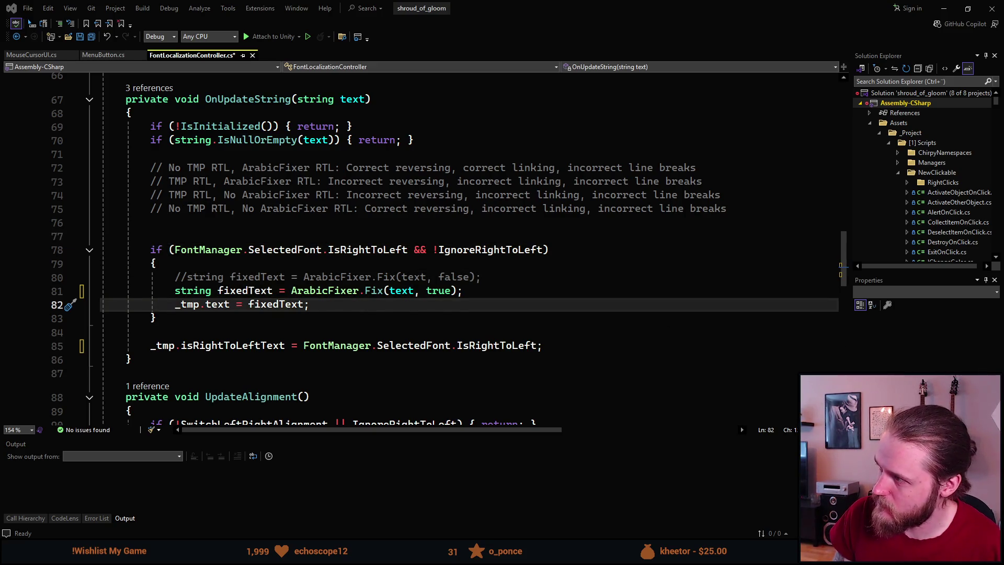
key(alt+Tab)
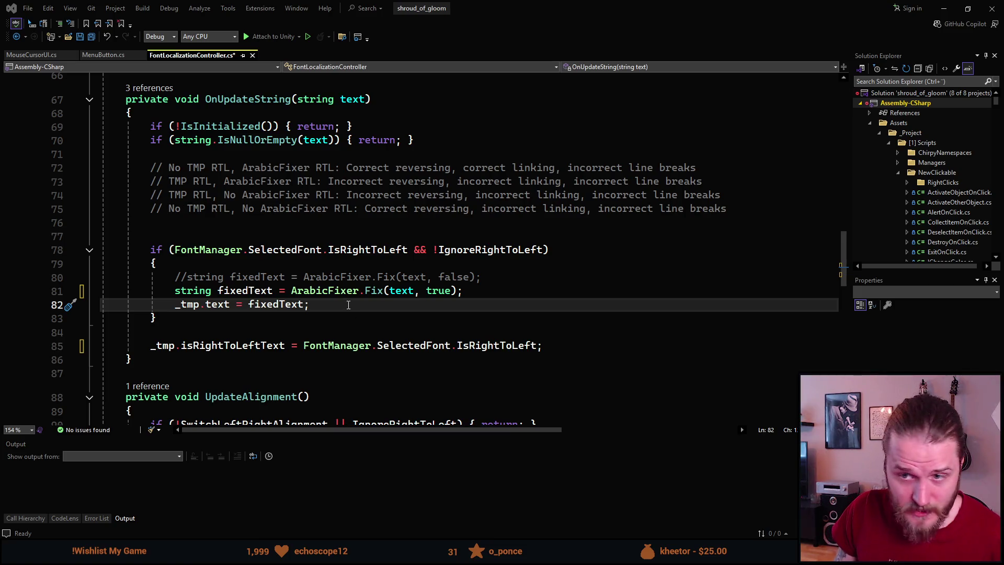
key(alt+Tab)
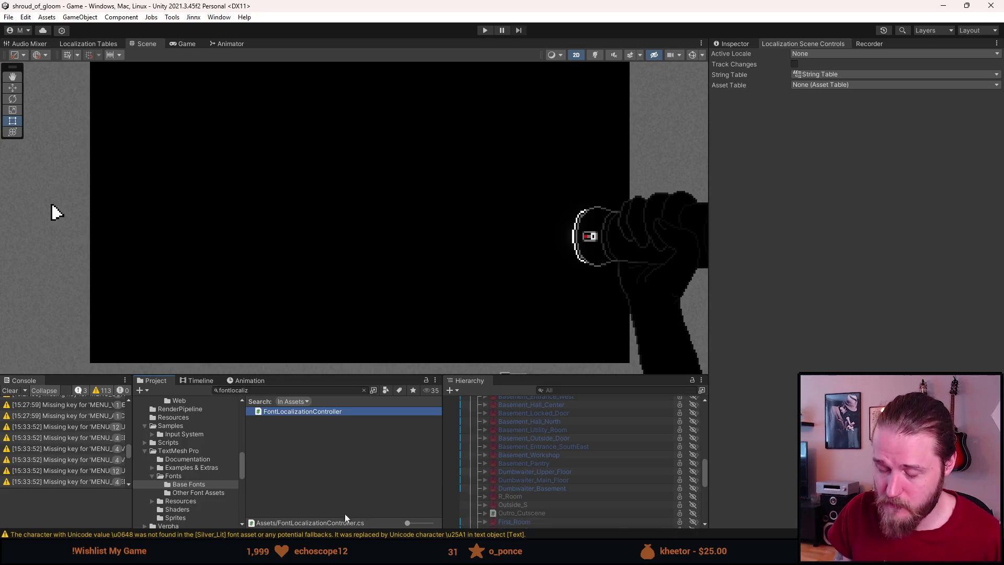
Step: Bring Visual Studio with FontLocalizationController.cs back to the front
key(alt+Tab)
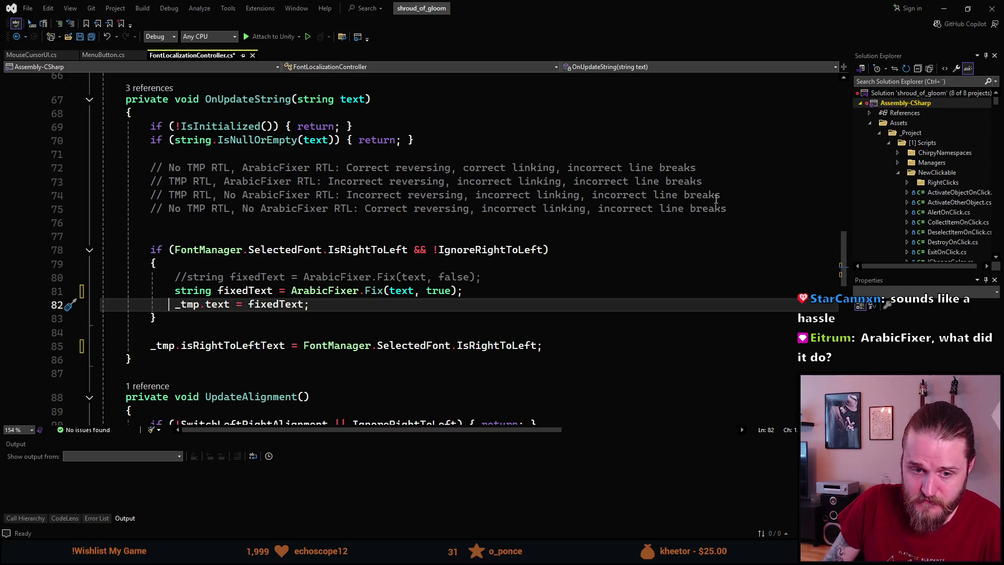
Step: Go to the definition of Fix on line 81, opening ArabicSupport.cs at its Fix overloads
mouse_move(308, 297)
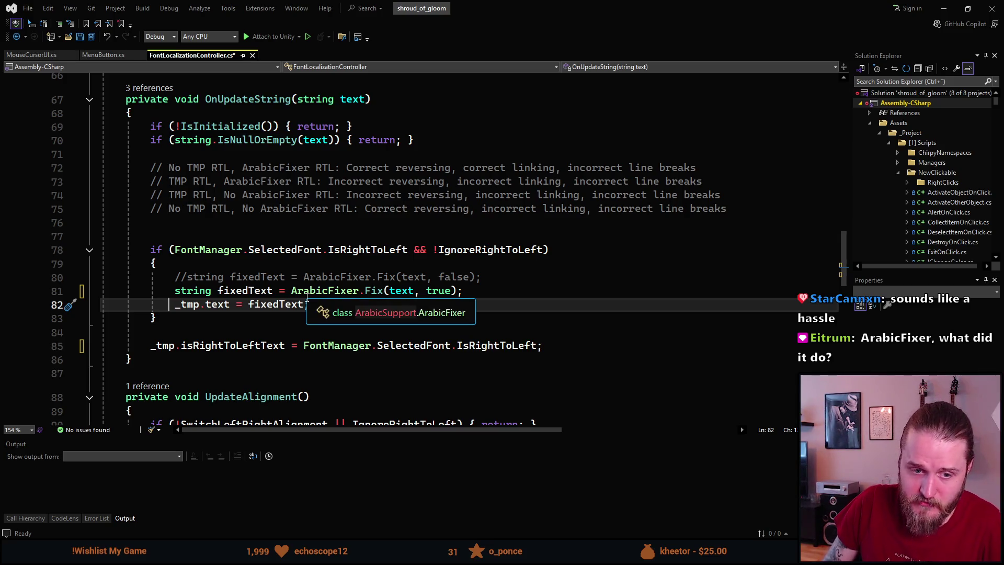
click(373, 291)
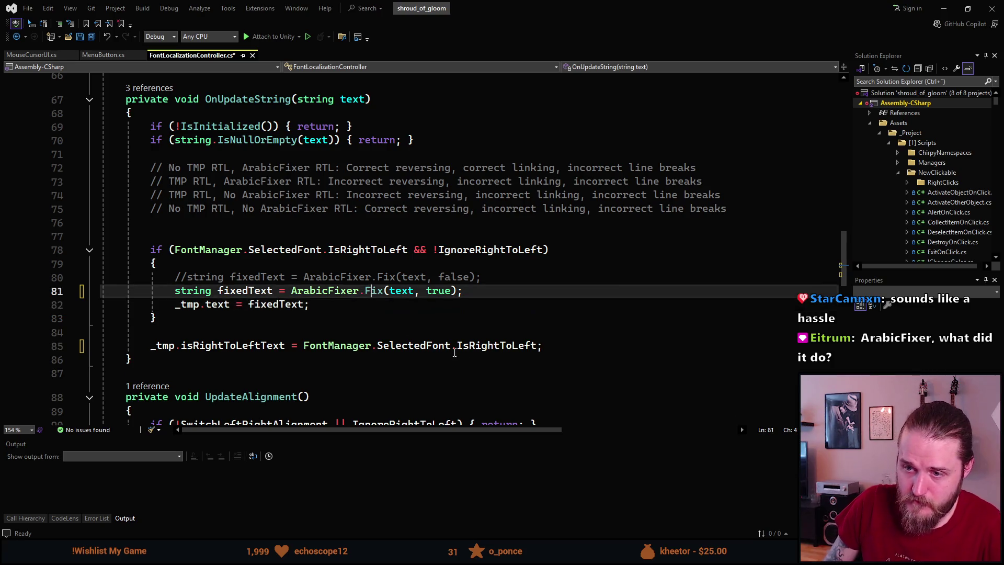
key(F12)
scroll(374, 296, down, 3)
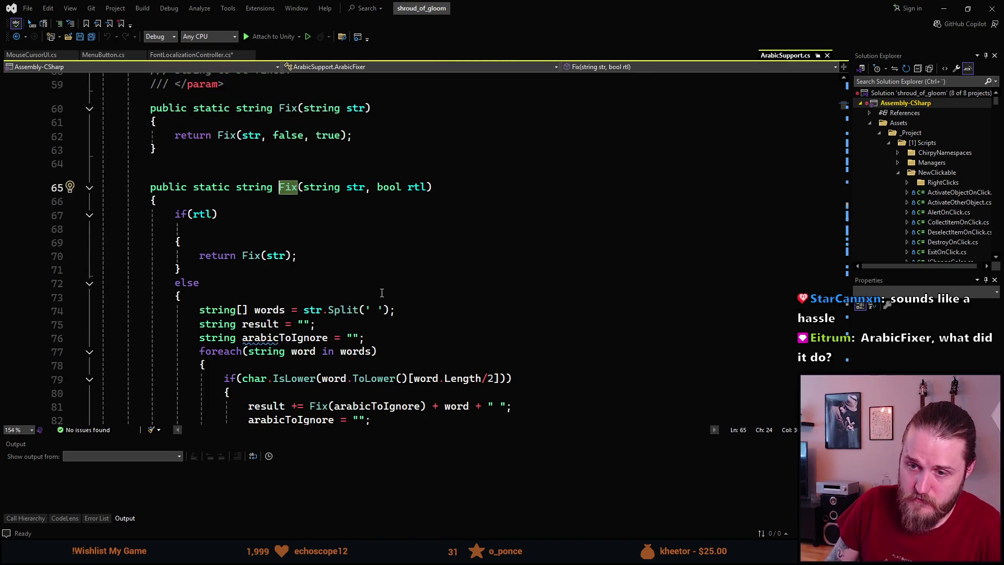
scroll(373, 296, down, 1)
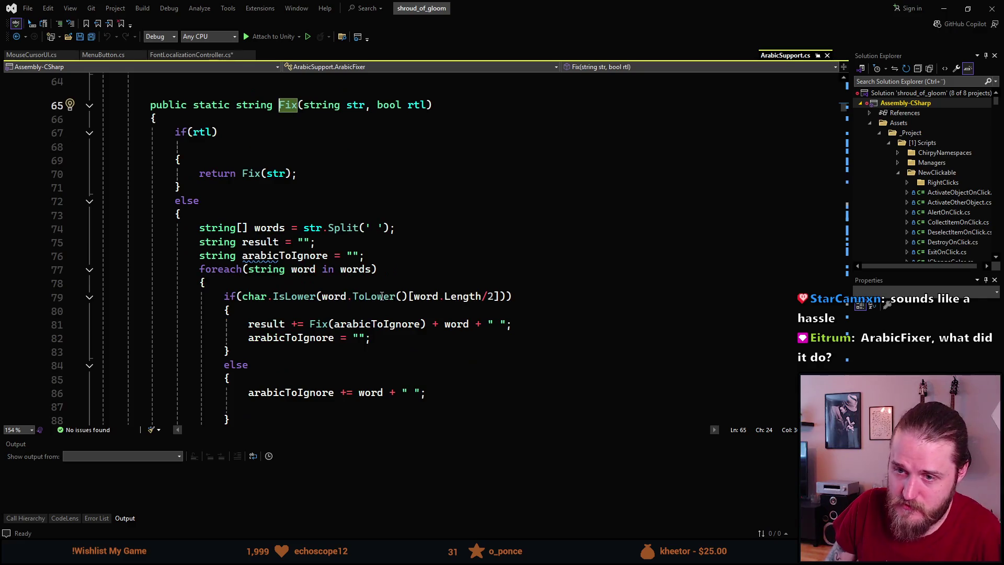
scroll(382, 296, down, 1)
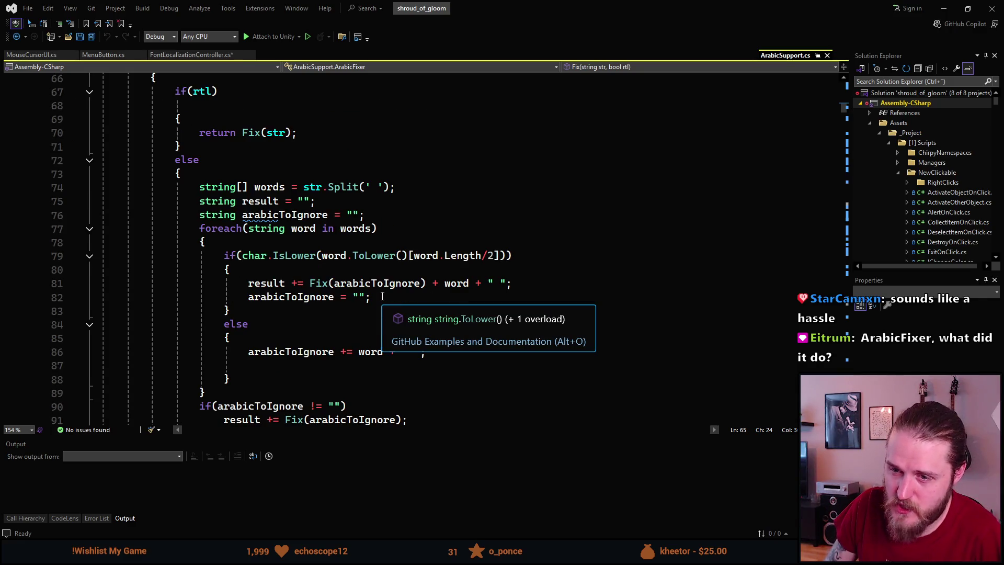
scroll(382, 296, down, 1)
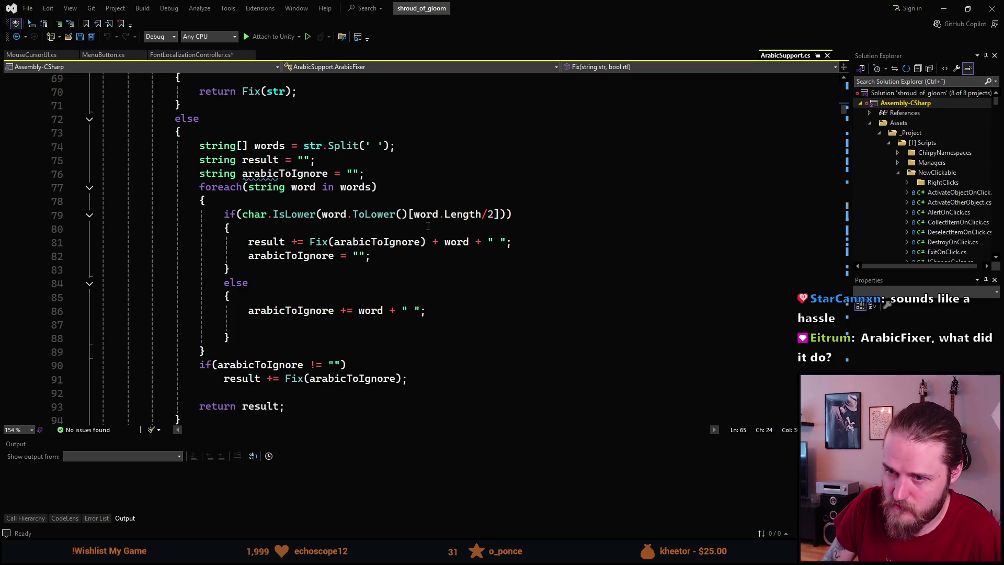
scroll(299, 272, down, 4)
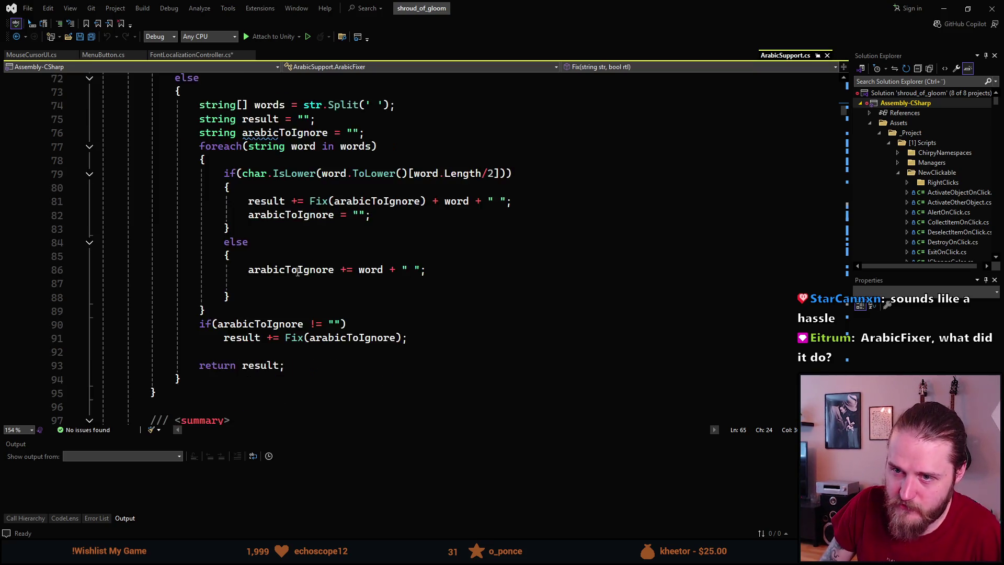
scroll(303, 269, down, 9)
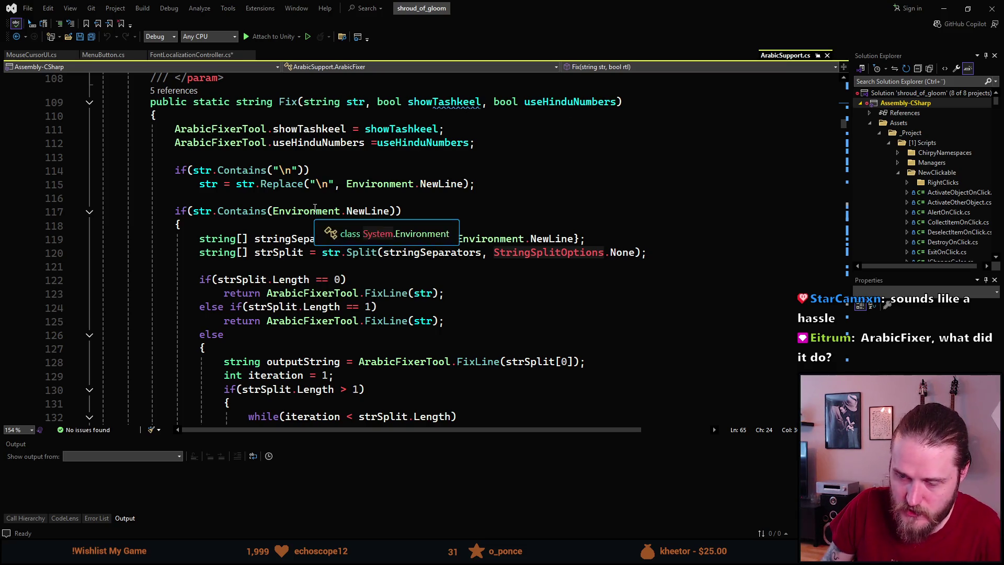
Step: Scroll further down ArabicSupport.cs to read the ArabicTable letter-mapping list
scroll(307, 211, down, 12)
scroll(307, 211, down, 1)
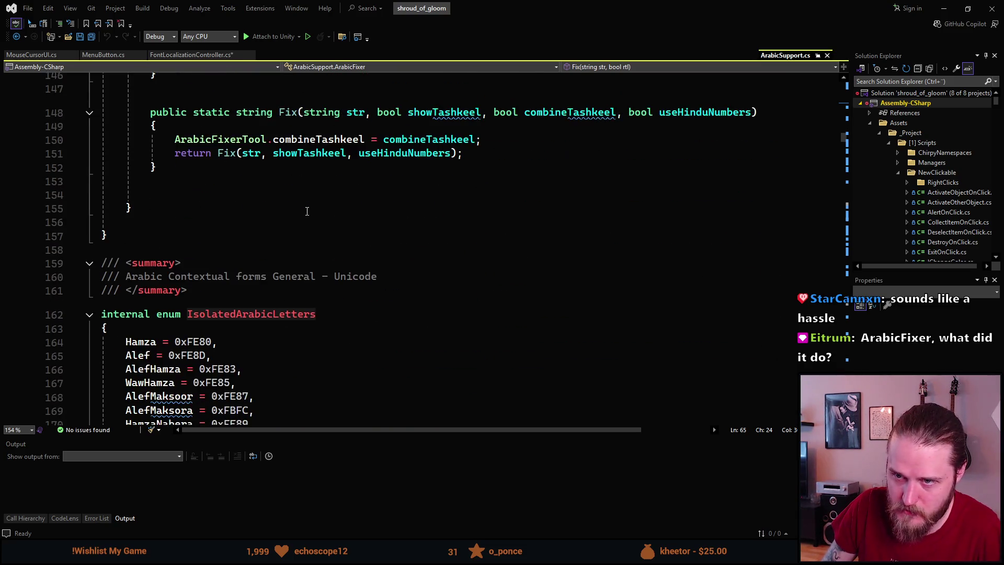
scroll(307, 212, down, 2)
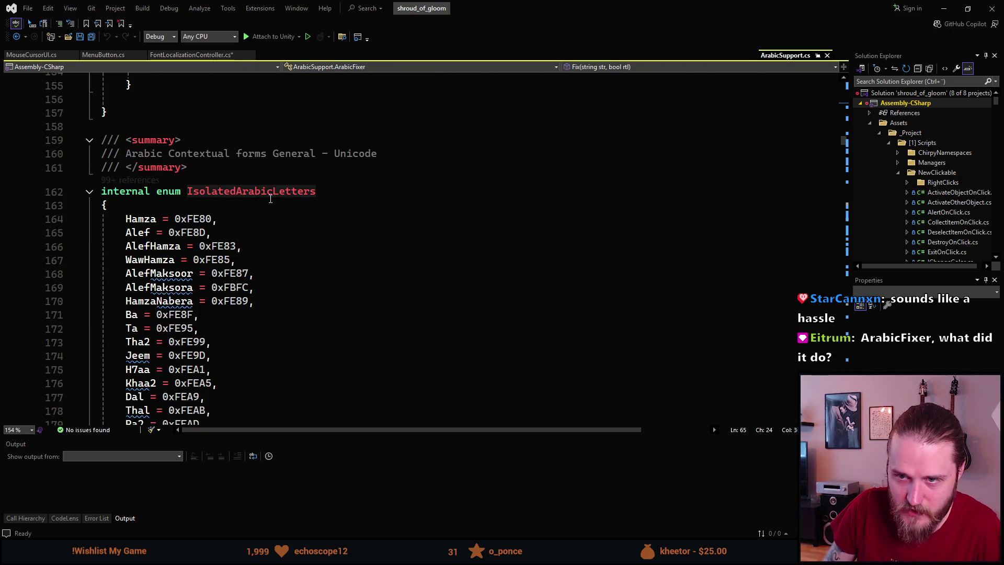
scroll(138, 180, down, 2)
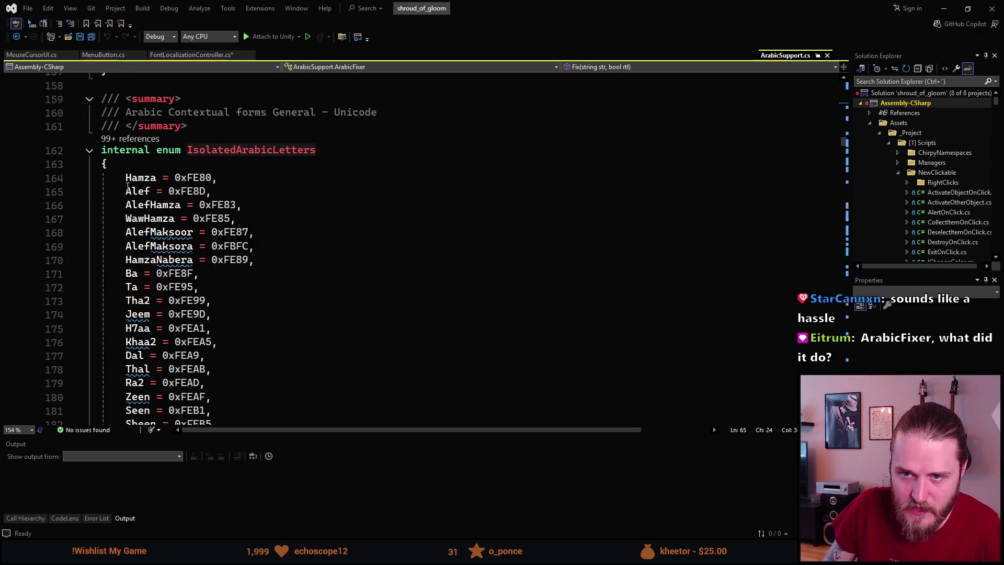
scroll(143, 194, down, 20)
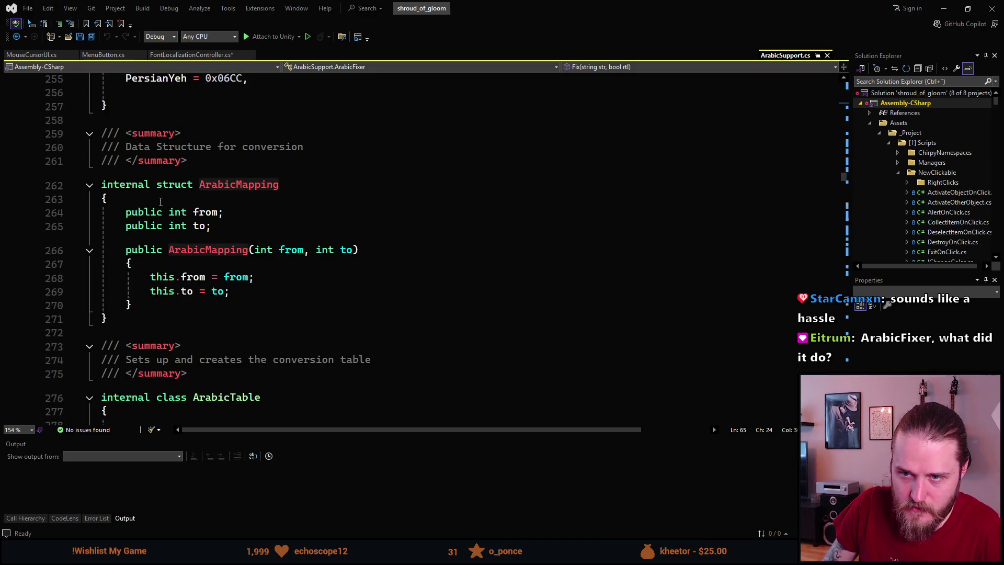
scroll(162, 201, down, 6)
scroll(164, 201, down, 2)
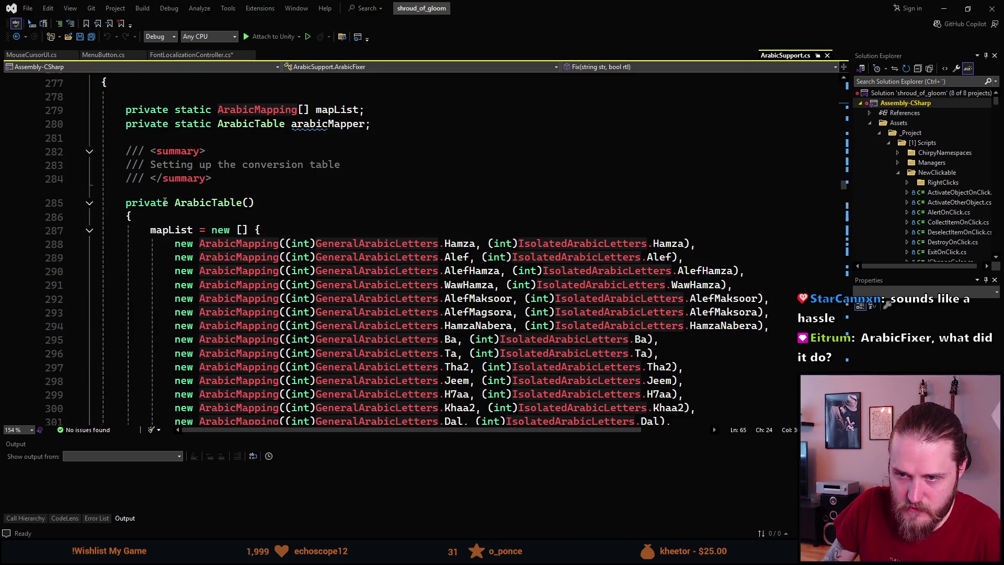
scroll(165, 201, down, 10)
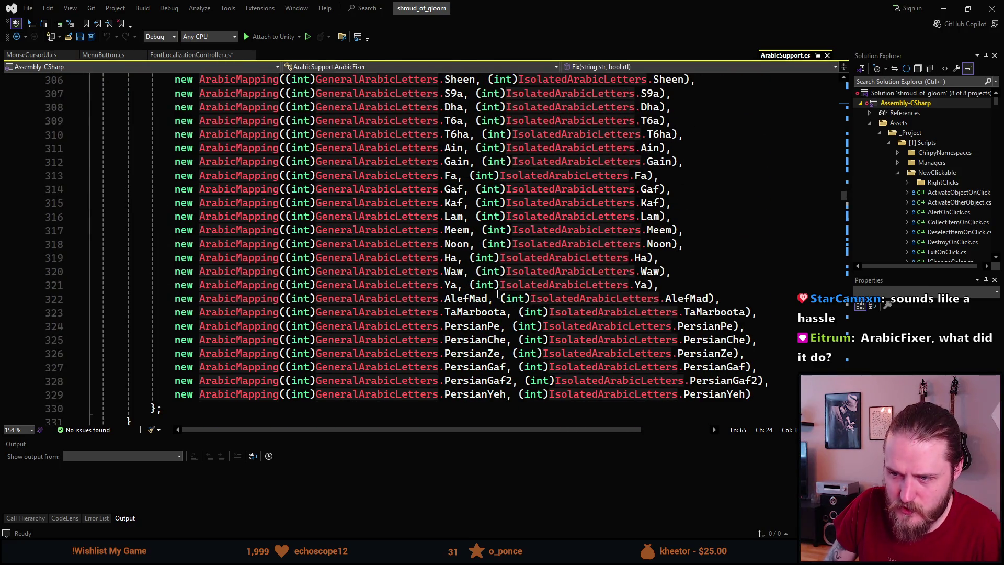
scroll(243, 302, down, 9)
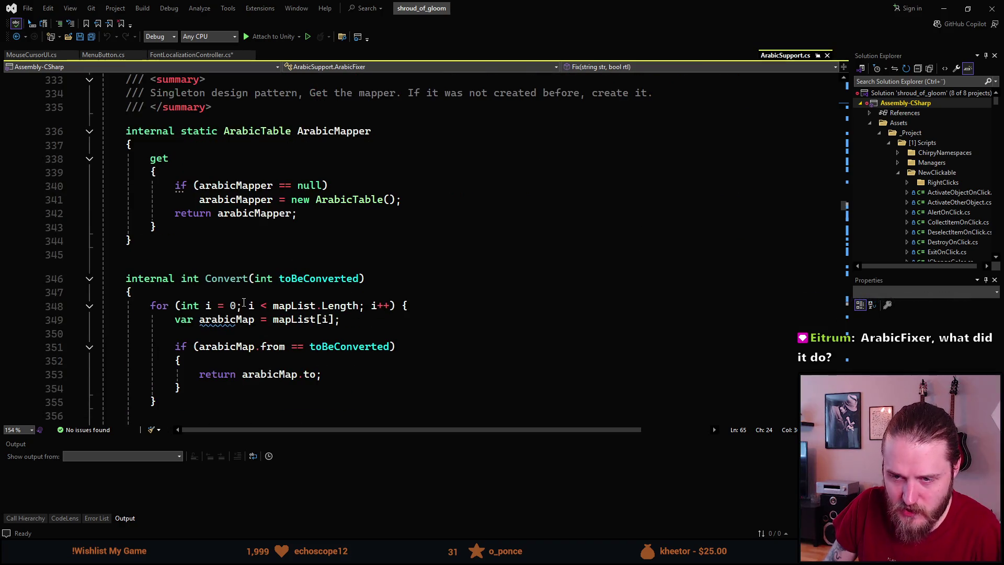
scroll(243, 302, down, 10)
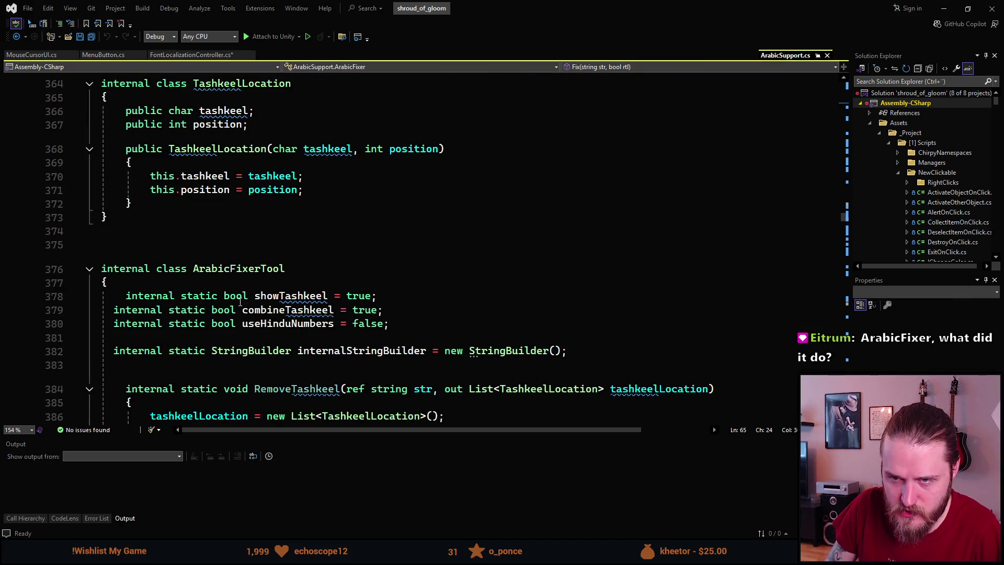
scroll(241, 302, down, 10)
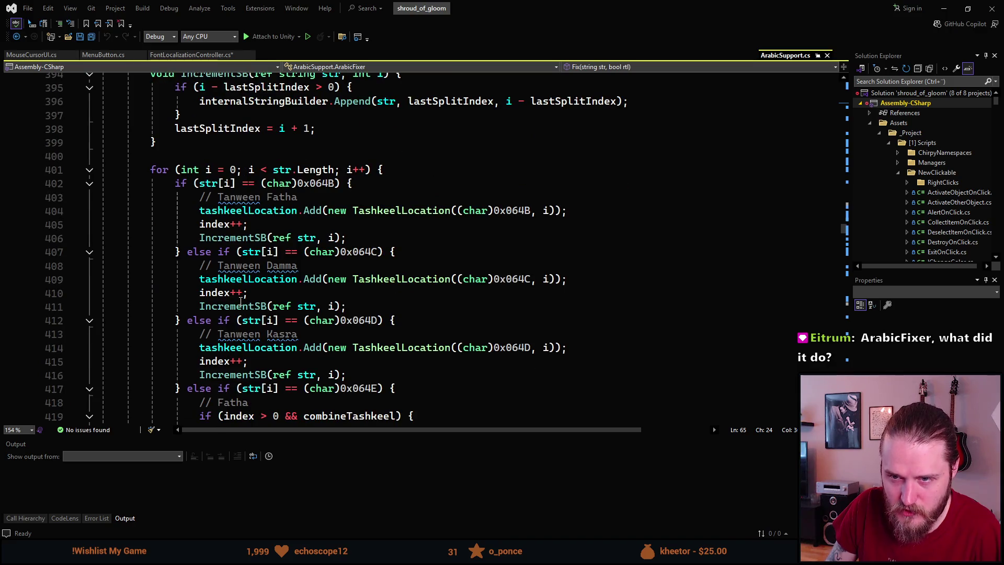
scroll(242, 301, down, 11)
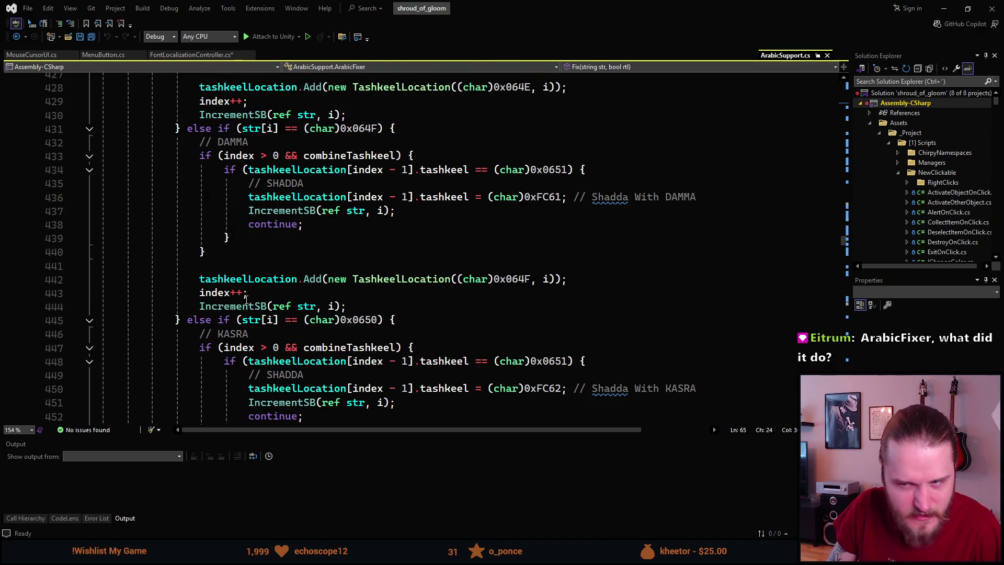
scroll(242, 301, down, 12)
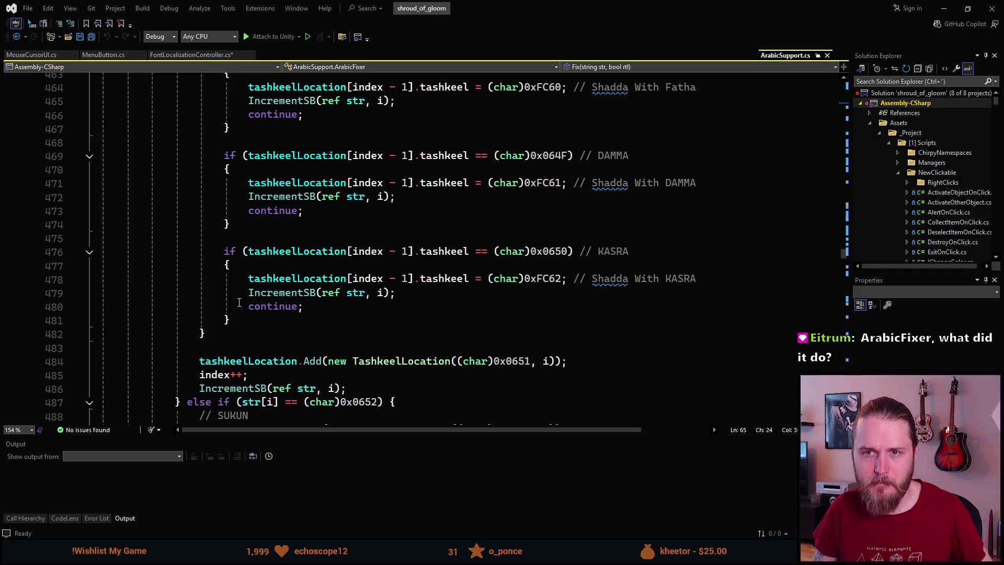
scroll(240, 301, up, 8)
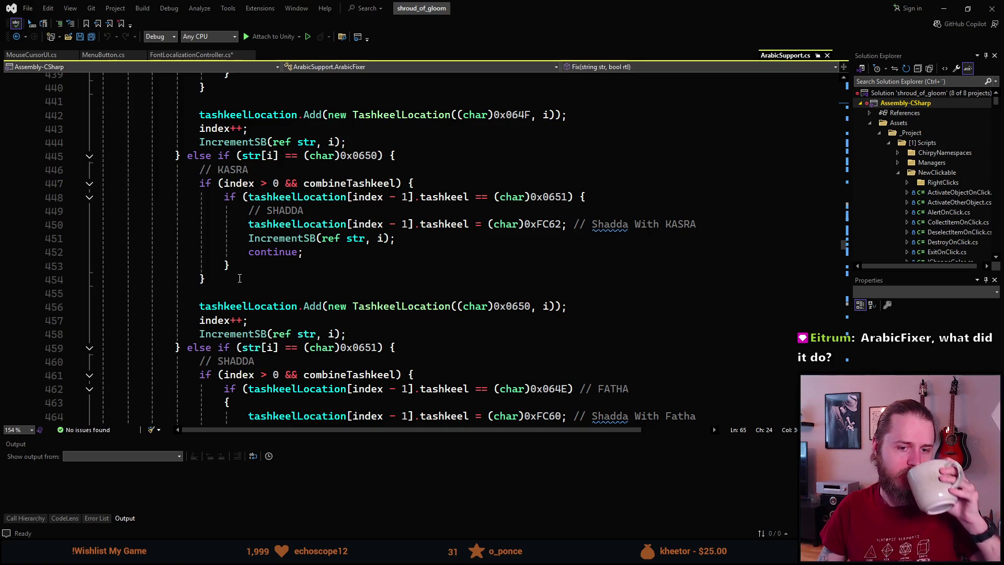
scroll(240, 278, up, 3)
scroll(239, 278, up, 1)
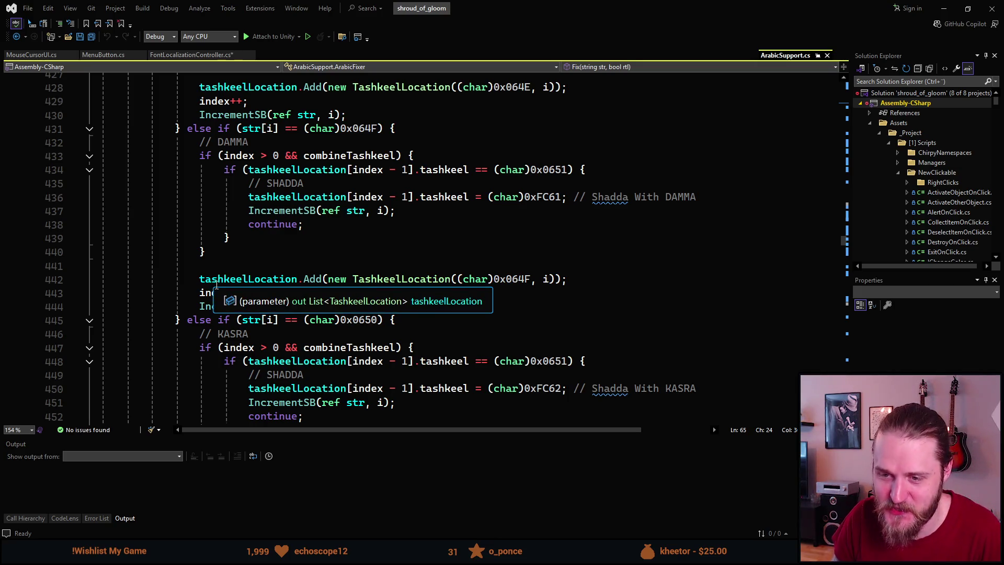
scroll(220, 285, down, 9)
scroll(219, 285, down, 12)
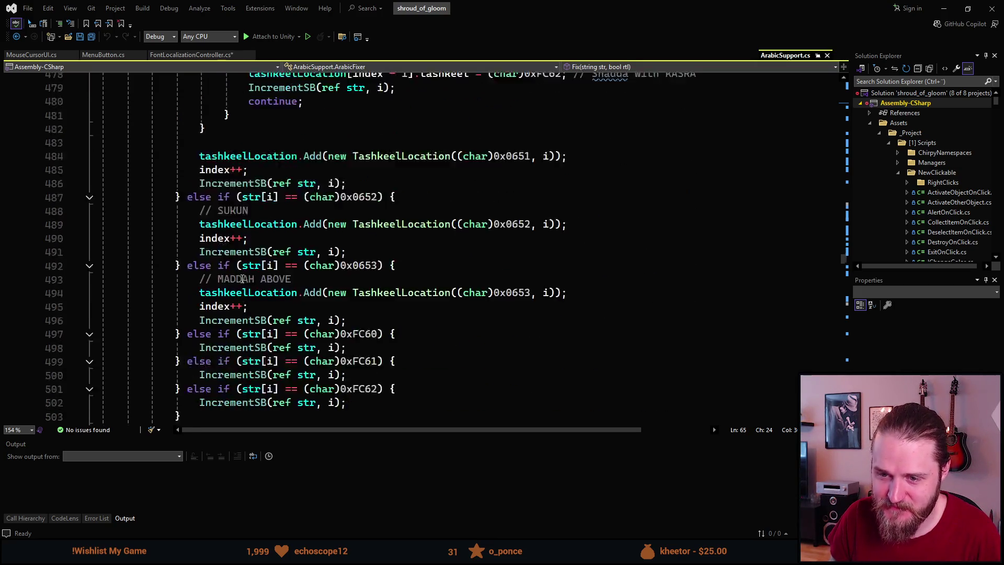
scroll(242, 278, down, 4)
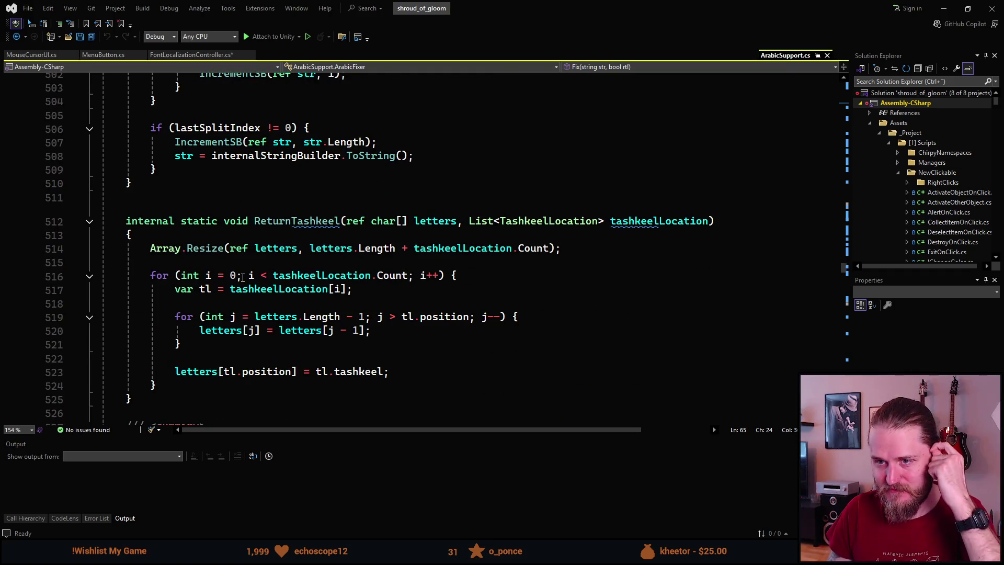
scroll(244, 278, down, 5)
scroll(243, 277, down, 1)
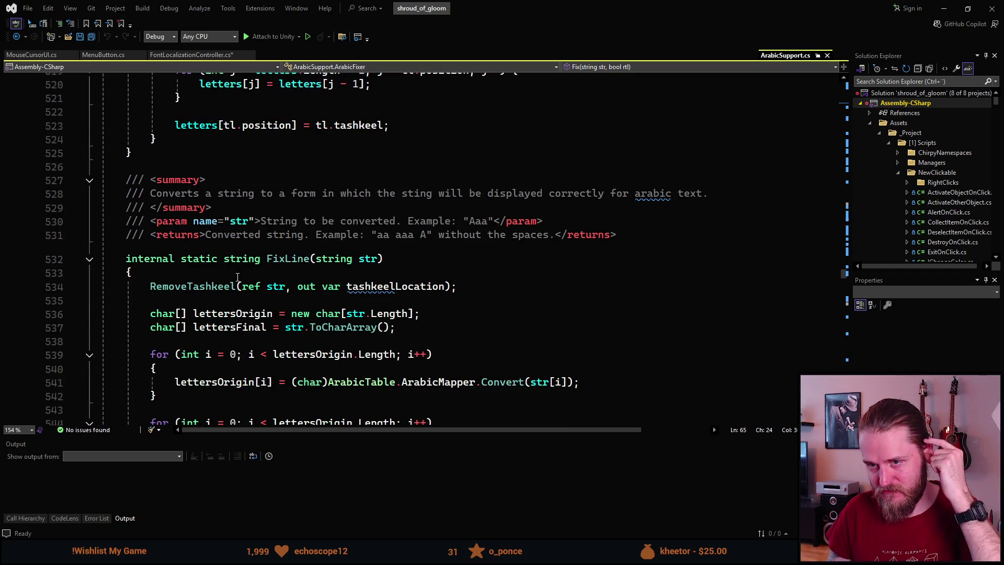
scroll(238, 277, down, 2)
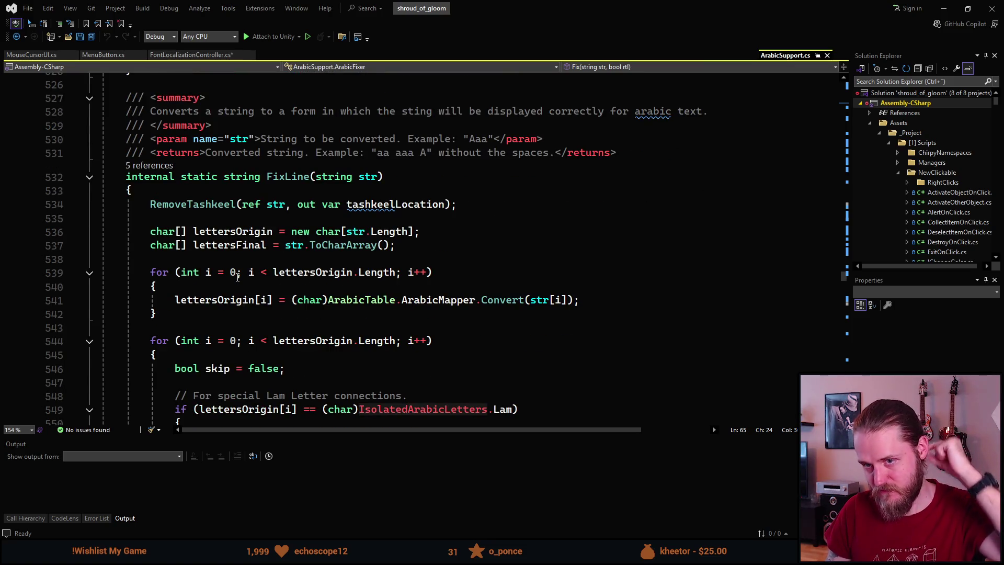
scroll(238, 278, down, 2)
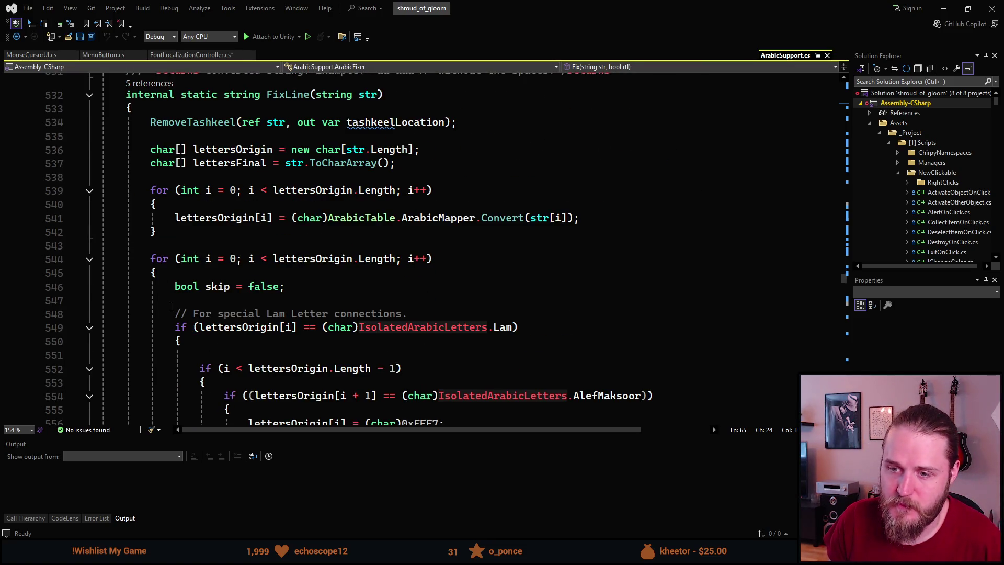
scroll(155, 296, down, 4)
scroll(162, 294, up, 14)
scroll(165, 294, up, 20)
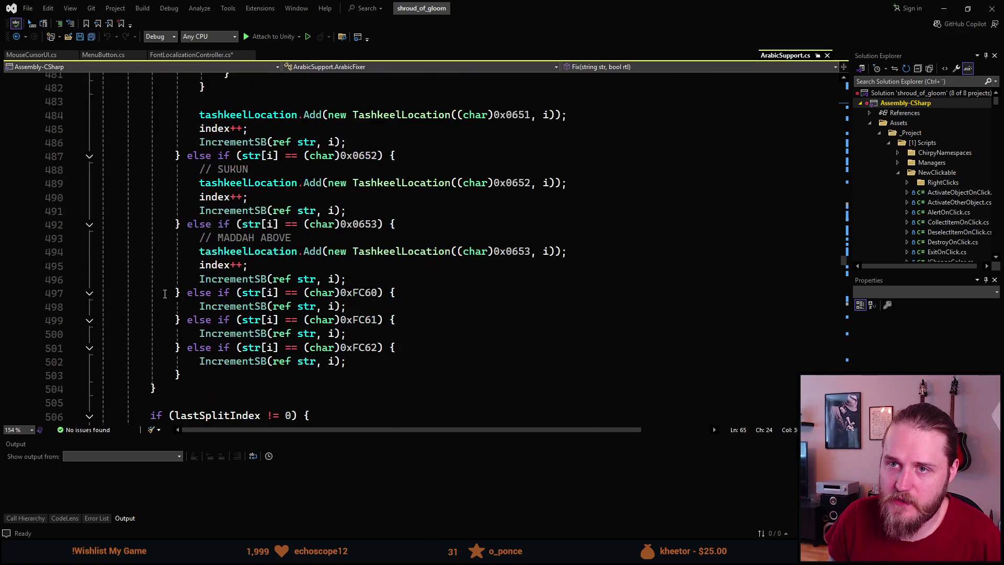
scroll(165, 296, up, 10)
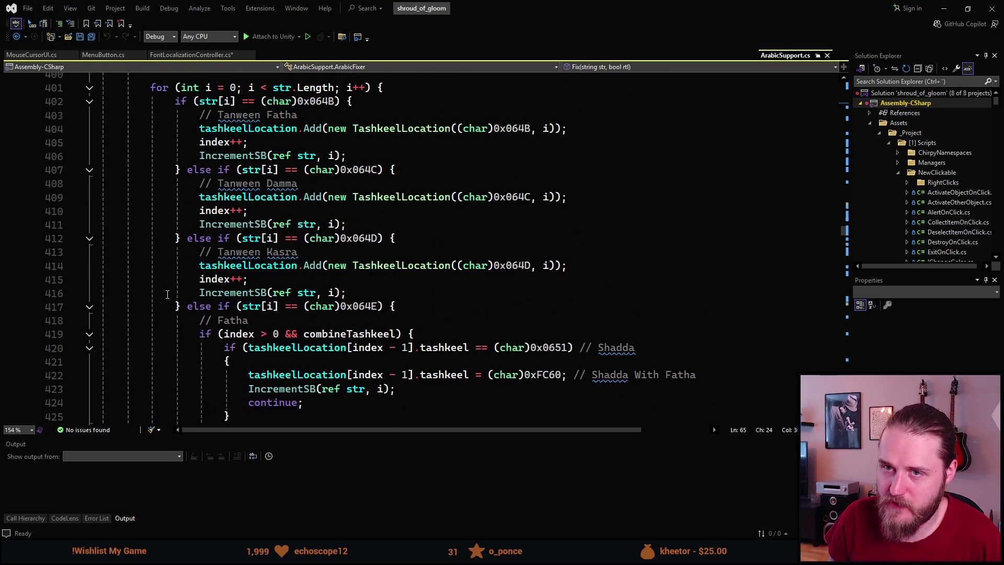
mouse_move(844, 230)
mouse_down()
mouse_move(844, 286)
mouse_move(834, 126)
mouse_move(843, 82)
mouse_up()
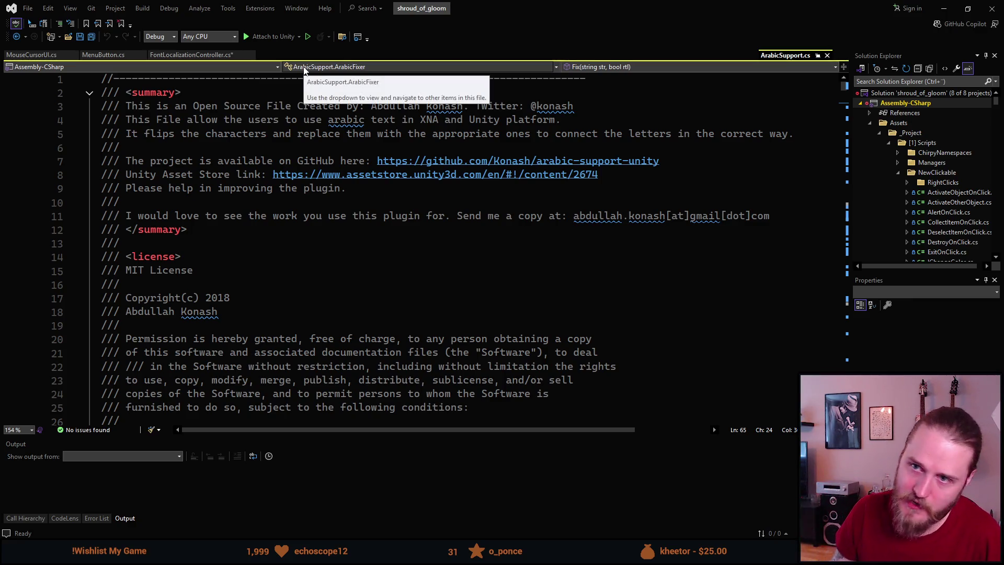
click(945, 7)
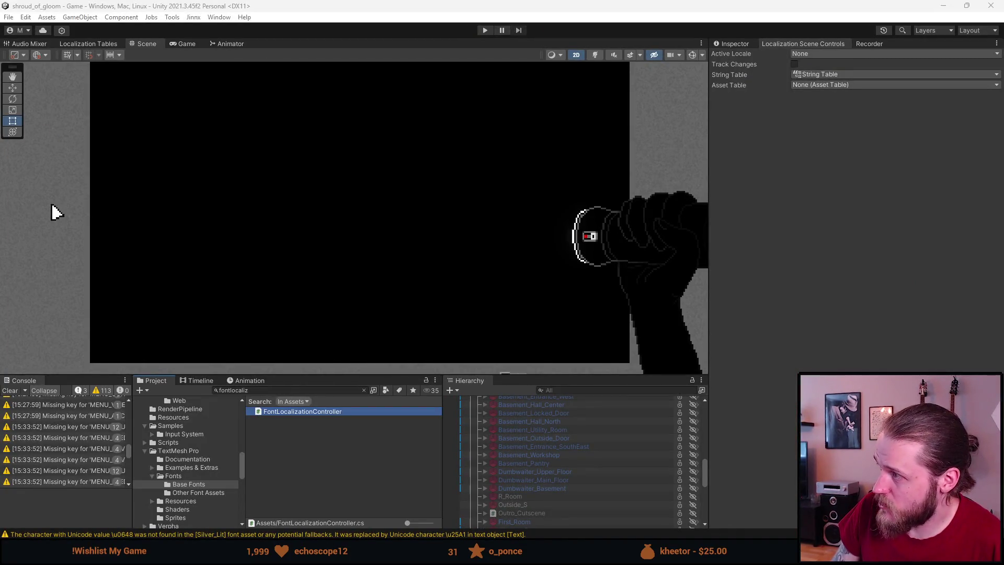
Step: Glance over the arabic-support-unity repository, return to the search results, then switch to RTLTMPro's Runtime folder
key(alt+Tab)
scroll(344, 359, up, 15)
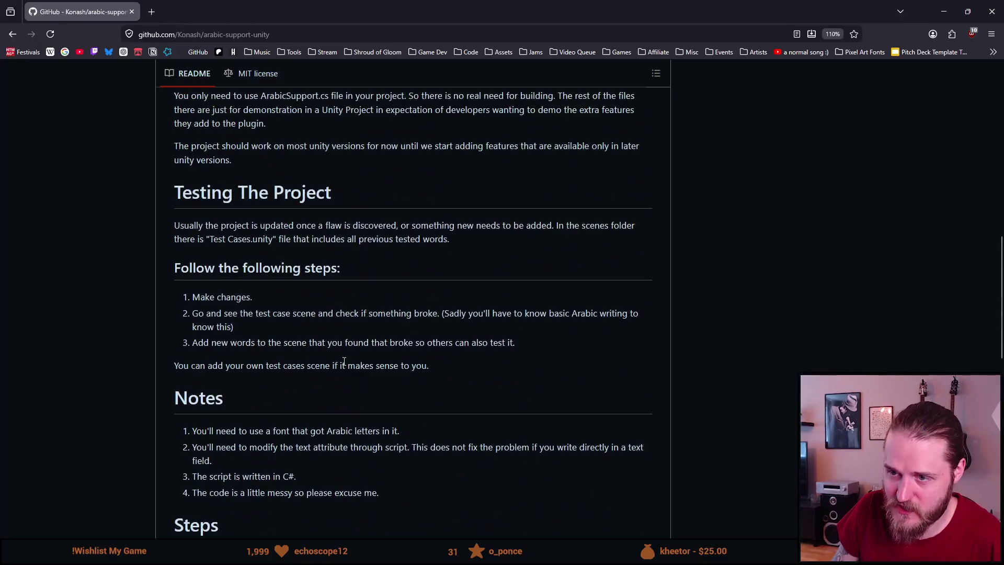
scroll(344, 361, down, 4)
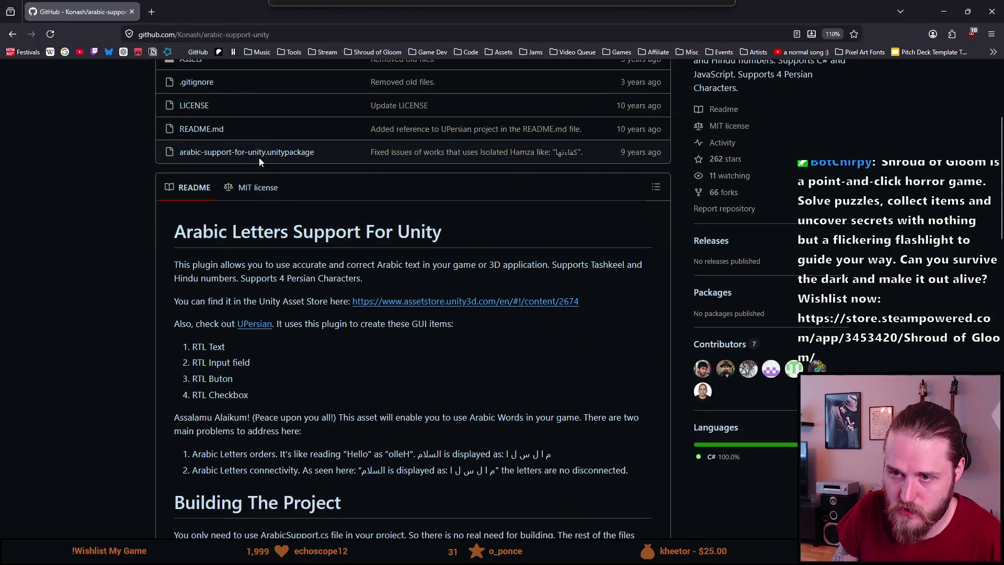
scroll(73, 105, up, 4)
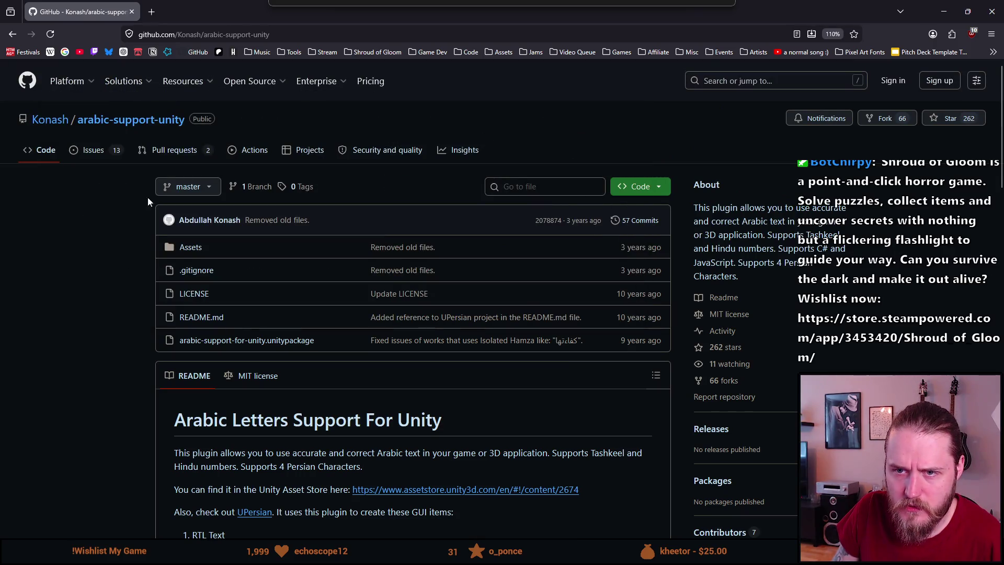
key(alt+Left)
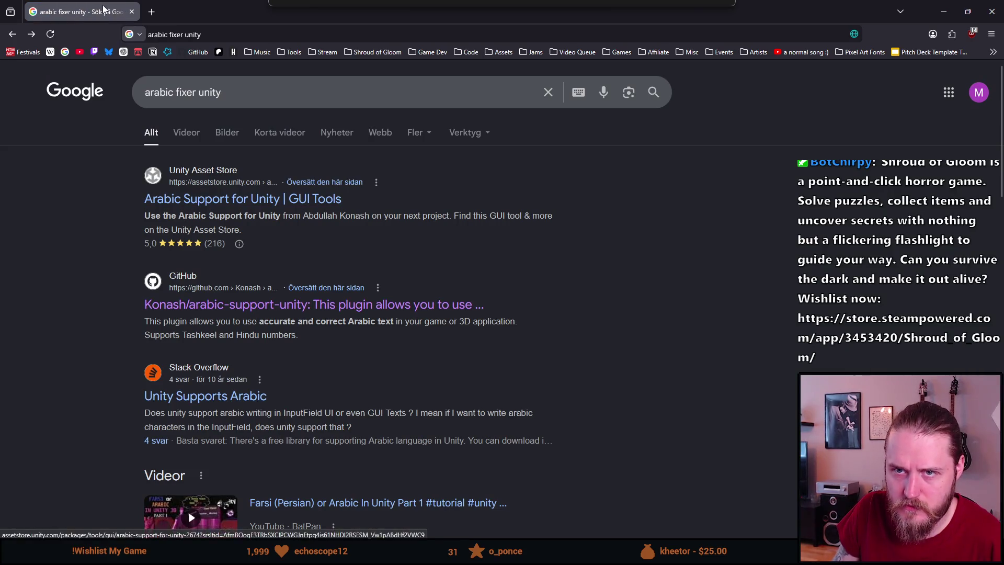
key(alt+Tab)
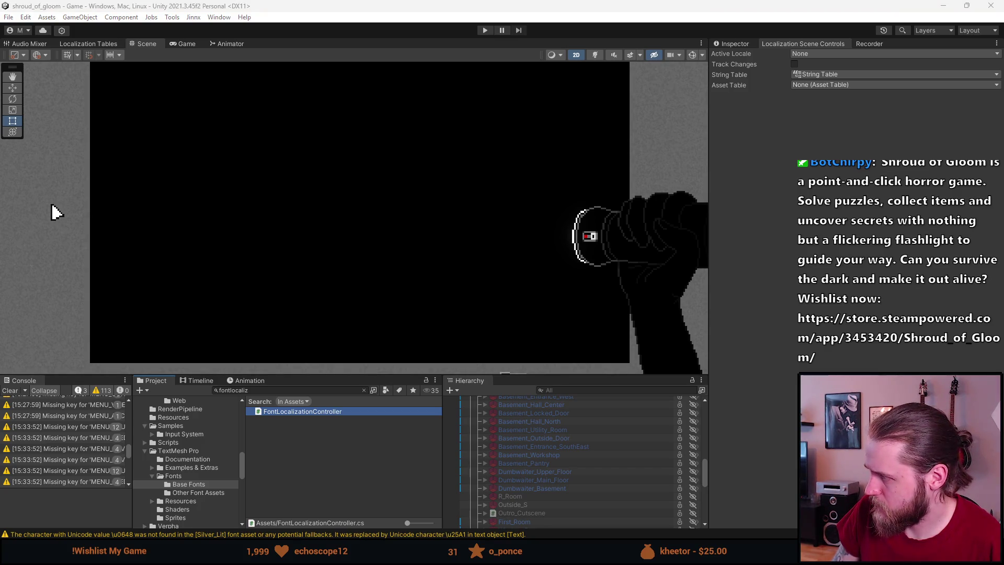
key(alt+Tab)
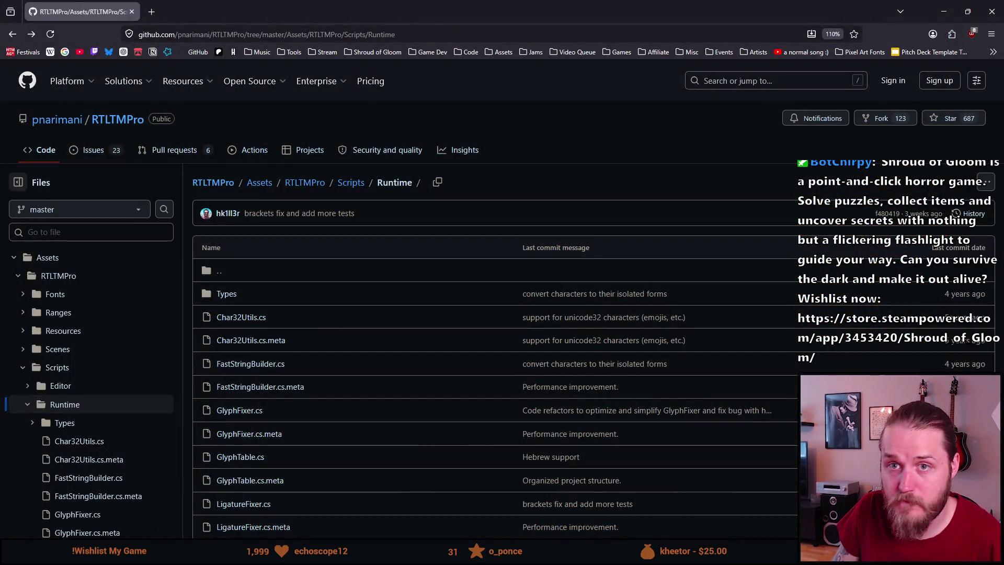
Step: Open the RTLTMPro repository main page and scroll its README to the AutoSize and digits sections
click(103, 121)
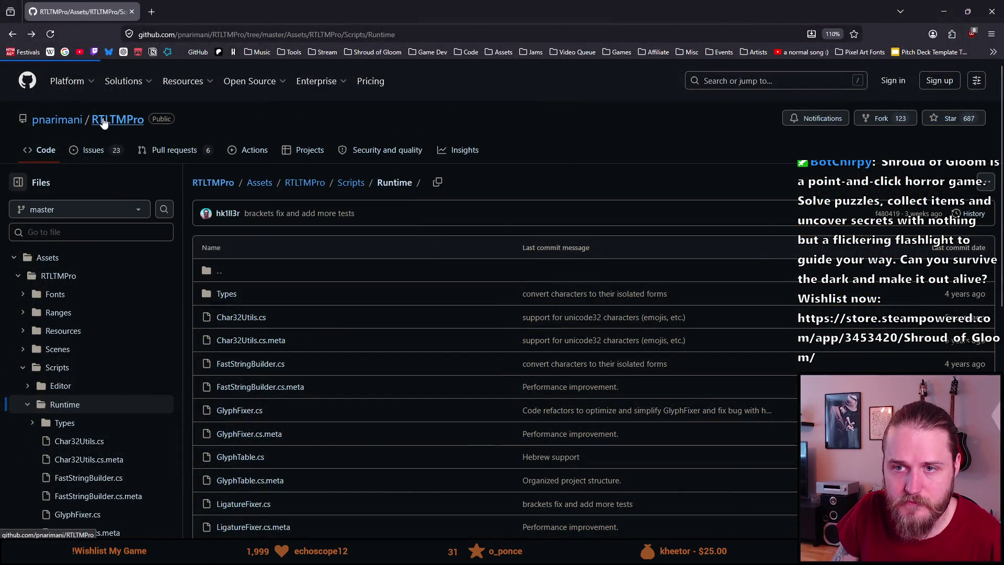
scroll(406, 318, down, 10)
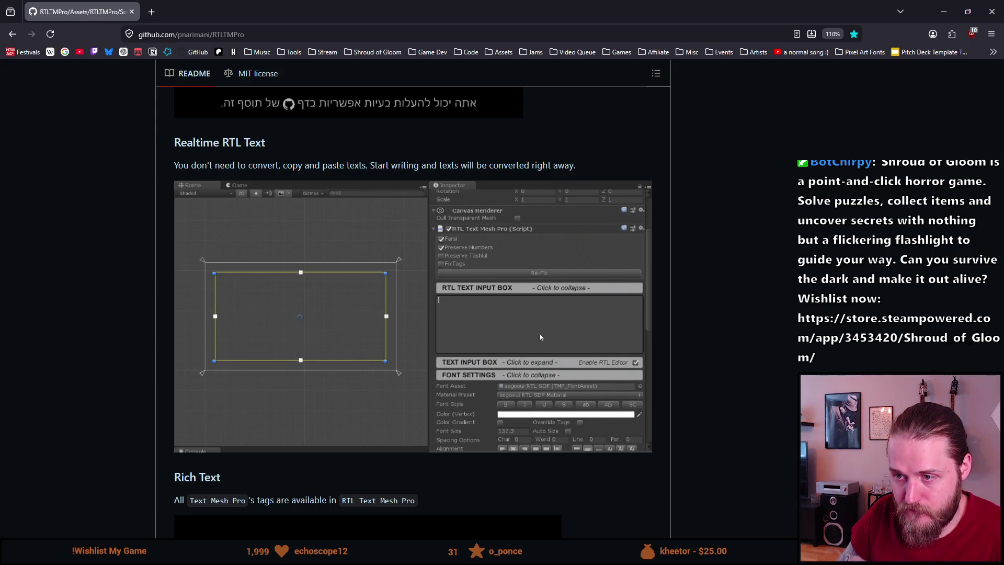
scroll(116, 312, down, 12)
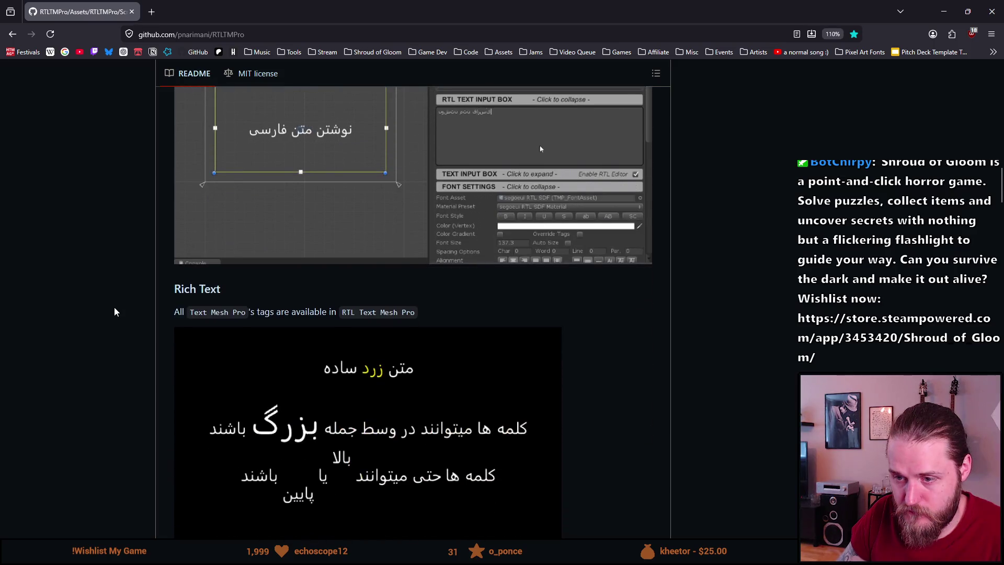
scroll(116, 311, down, 12)
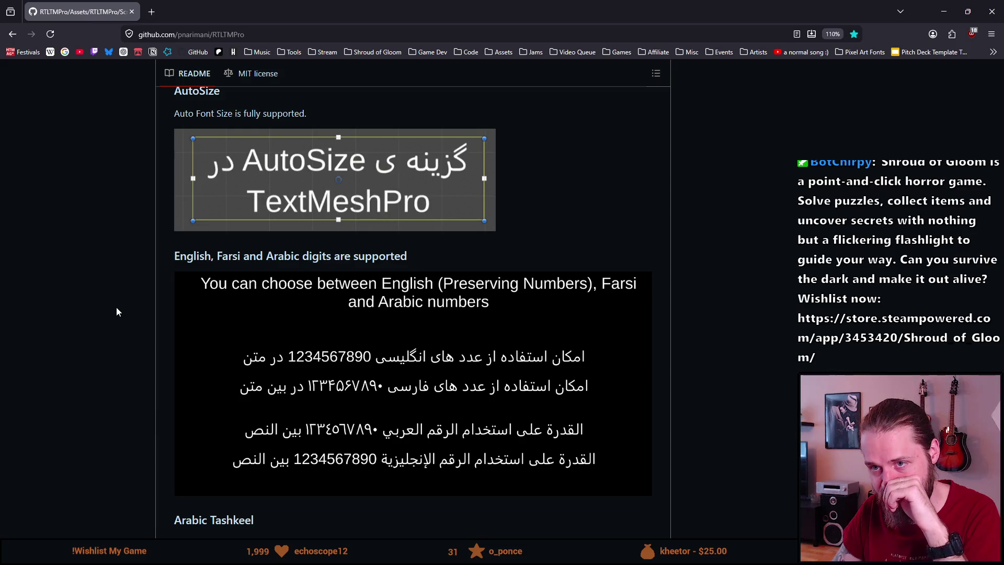
scroll(116, 308, down, 6)
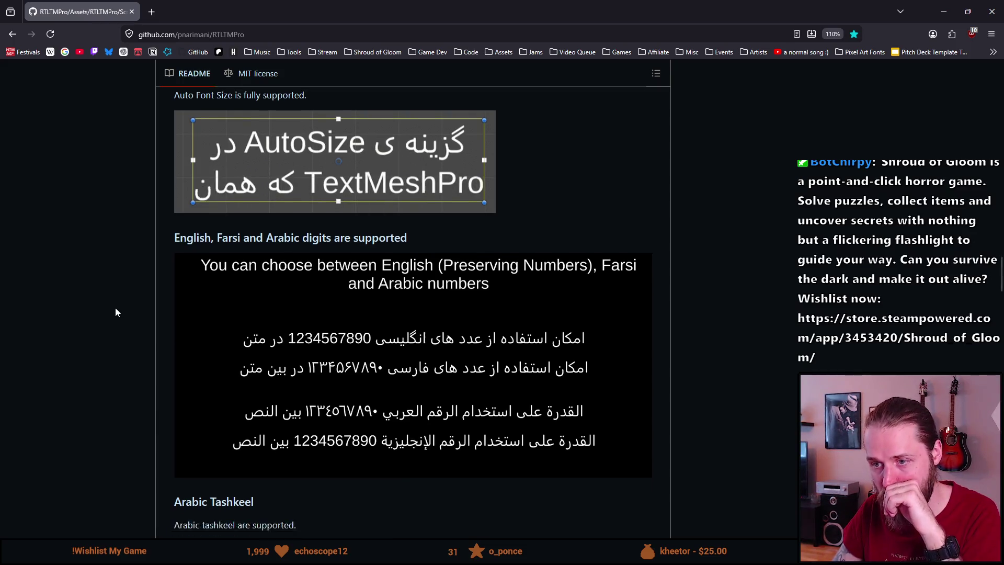
Step: Scroll further down through the RTLTMPro README's install and feature sections
scroll(115, 309, down, 8)
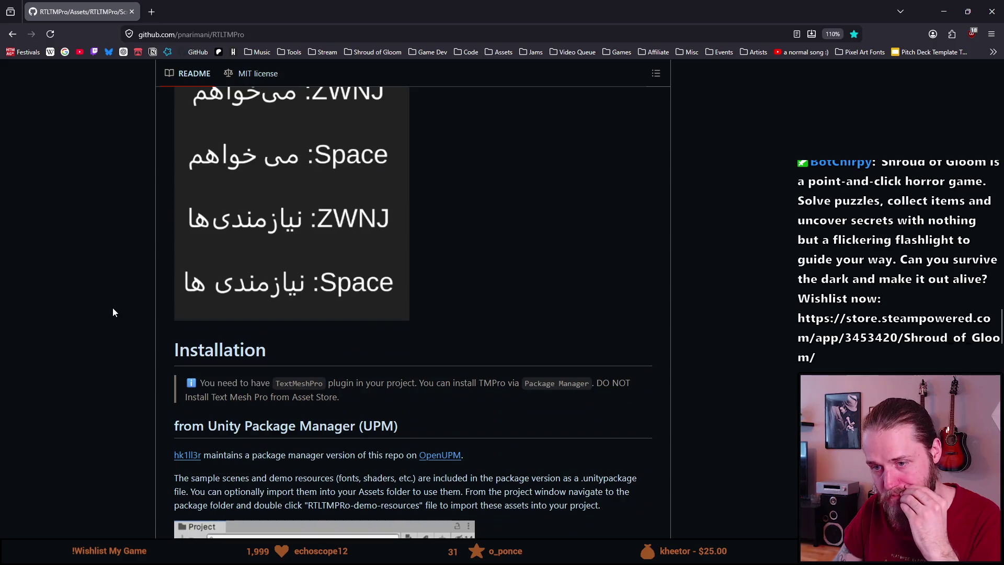
scroll(115, 310, down, 3)
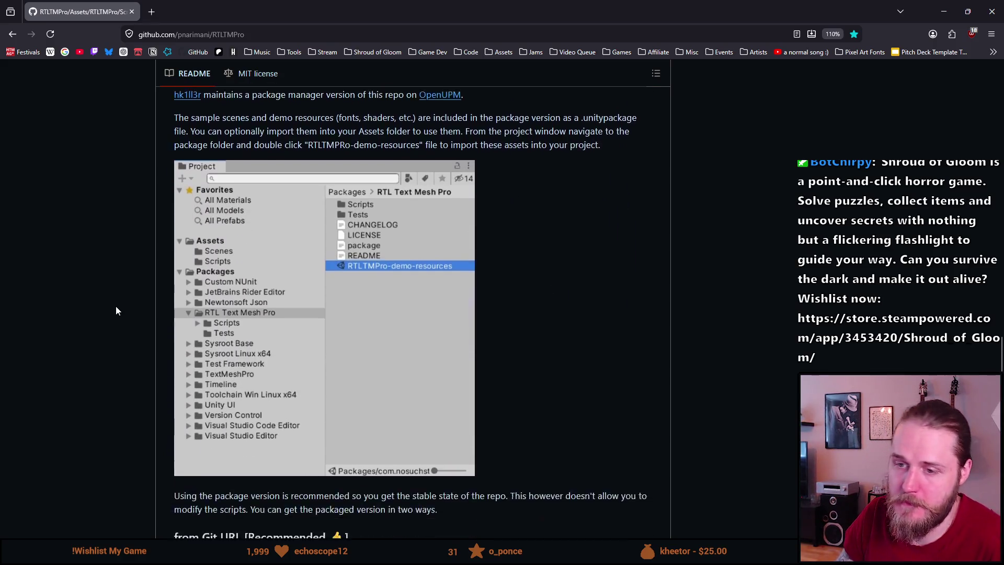
scroll(117, 310, down, 2)
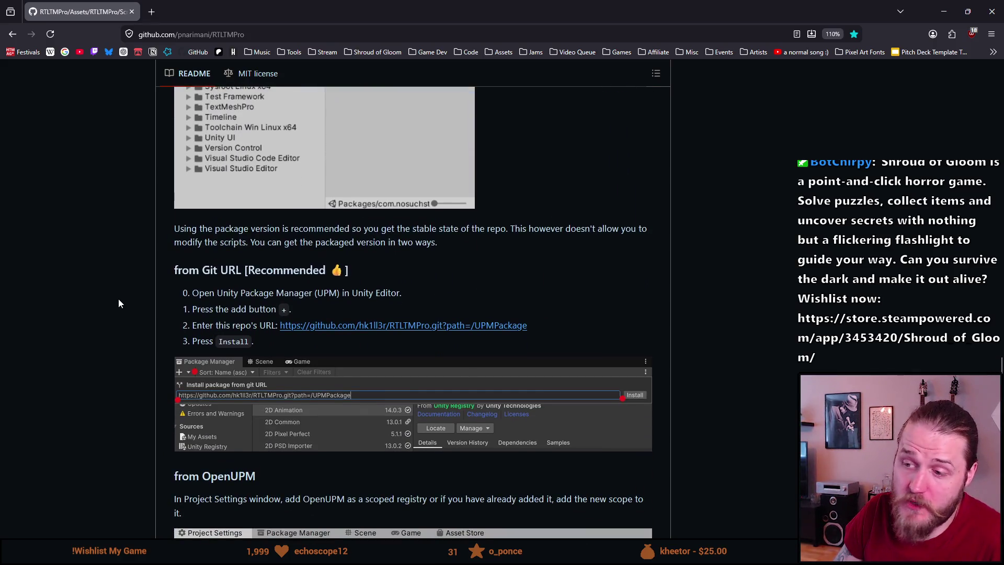
scroll(118, 303, down, 3)
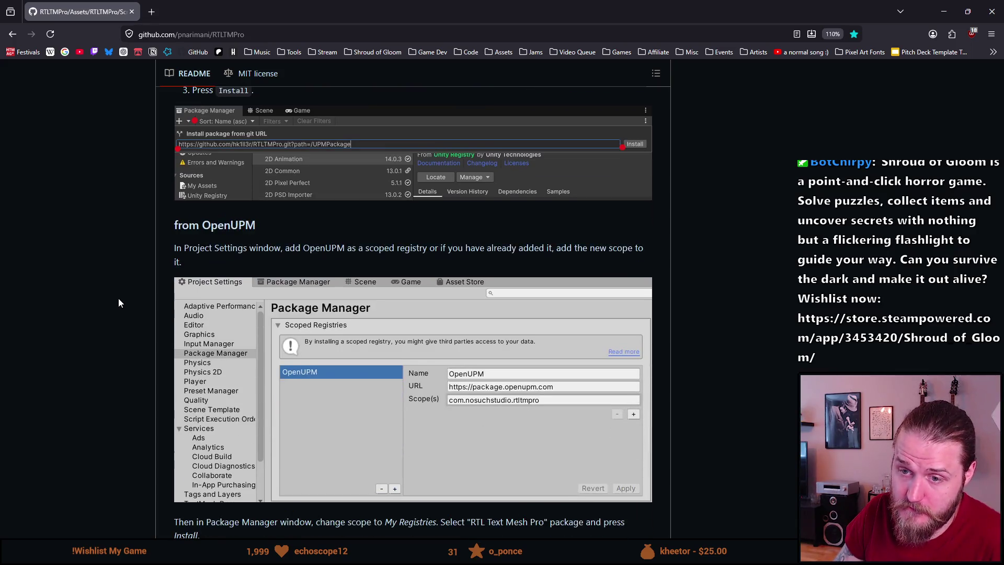
scroll(118, 303, down, 4)
scroll(118, 303, down, 1)
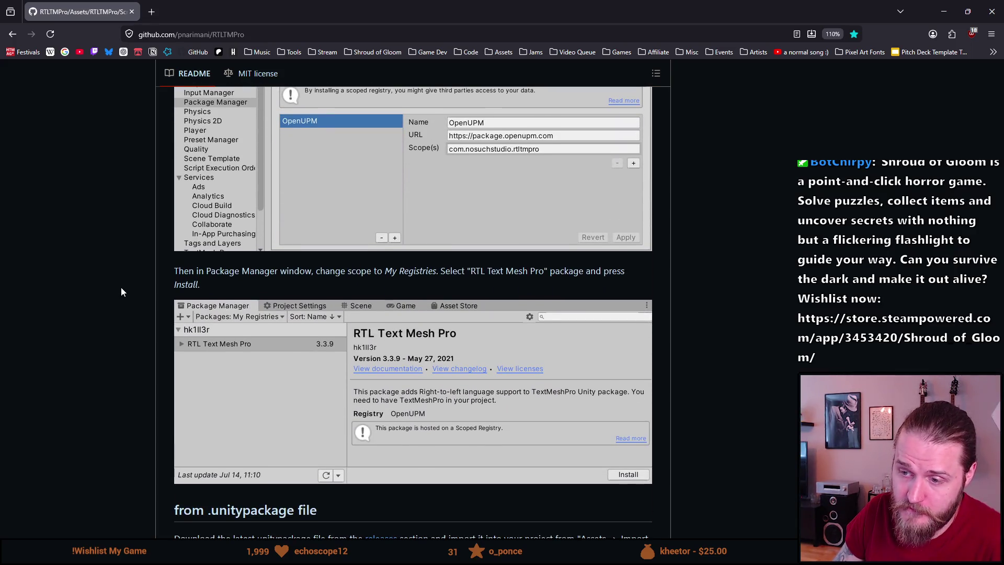
scroll(121, 292, down, 3)
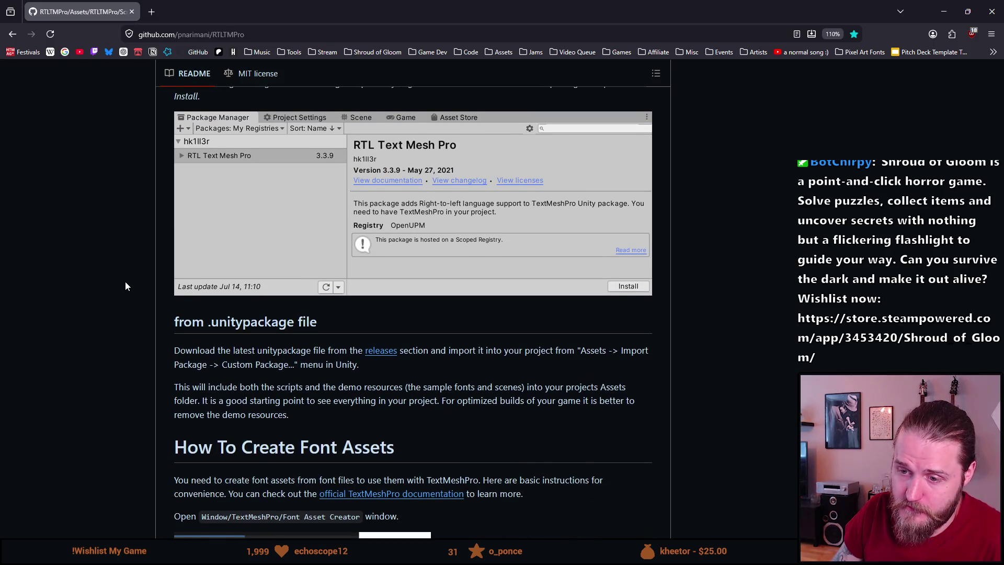
scroll(125, 285, down, 1)
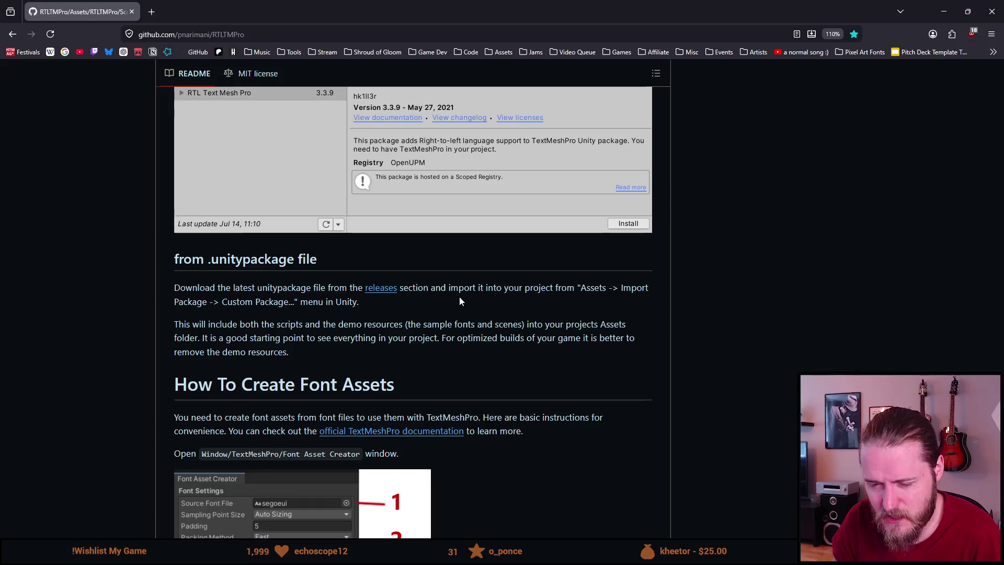
scroll(459, 302, down, 5)
scroll(459, 301, down, 3)
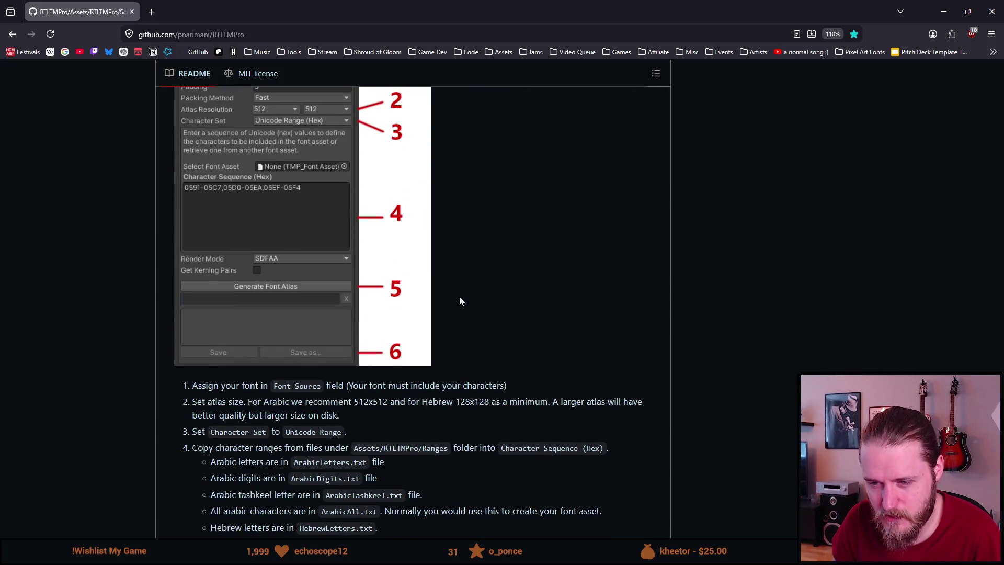
scroll(459, 301, down, 2)
scroll(460, 302, down, 6)
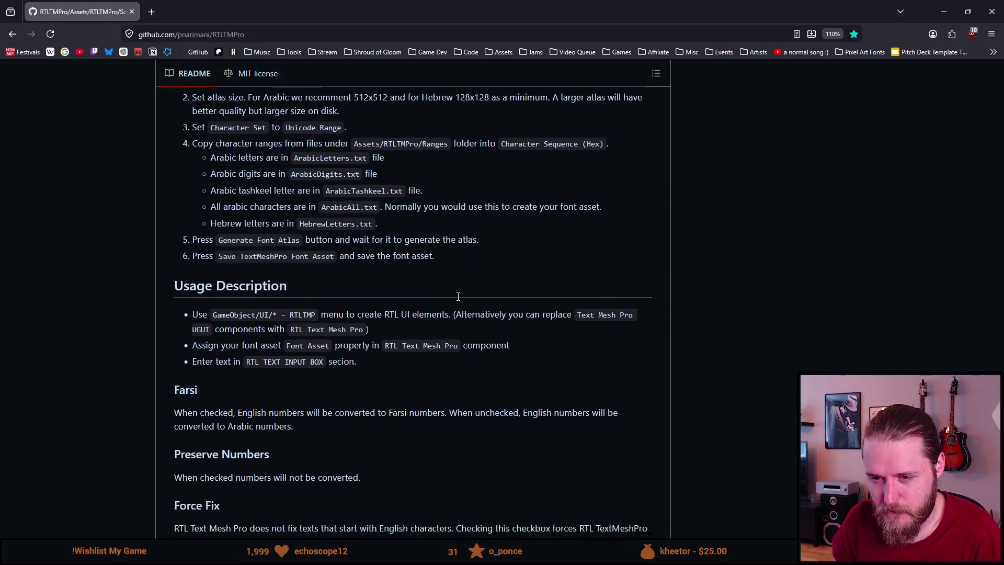
scroll(457, 296, down, 3)
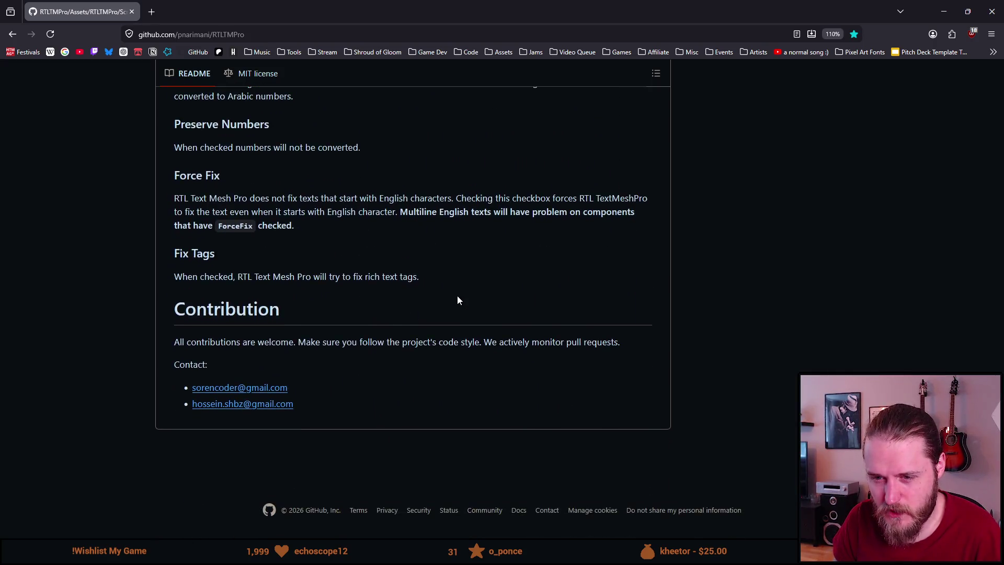
Step: Scroll back up the README and return to the Unity Editor
scroll(457, 296, up, 10)
scroll(457, 296, up, 15)
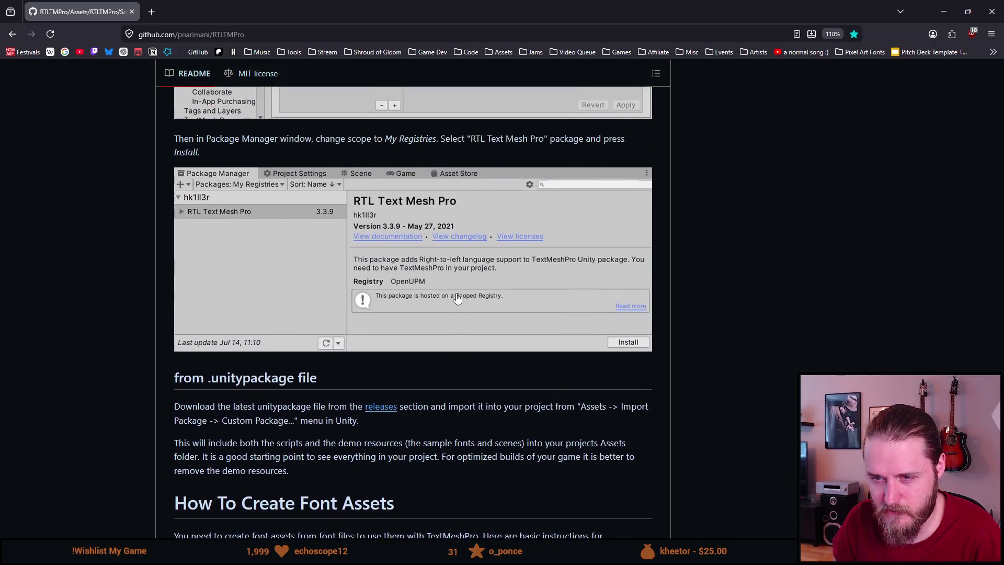
scroll(457, 297, up, 3)
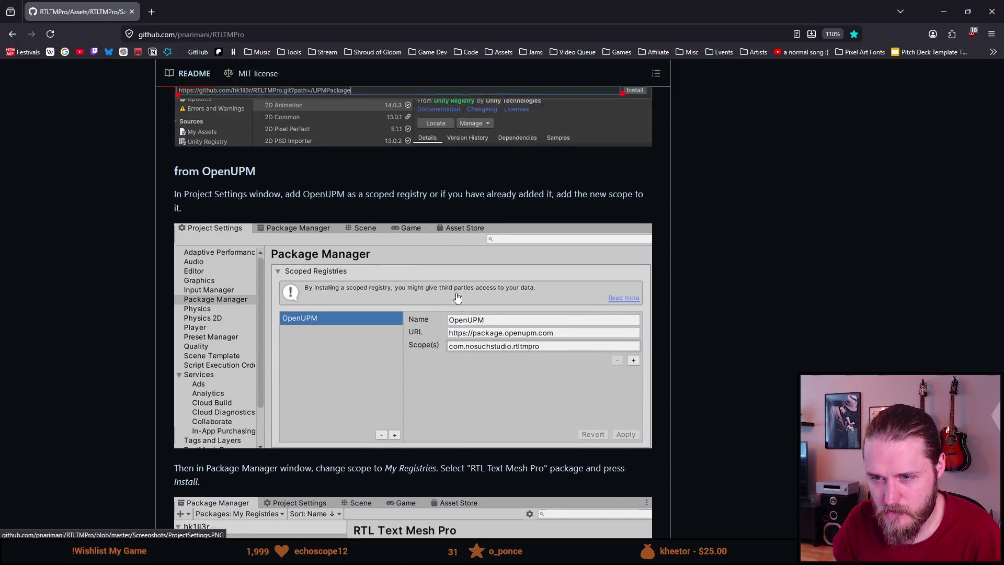
scroll(295, 319, up, 12)
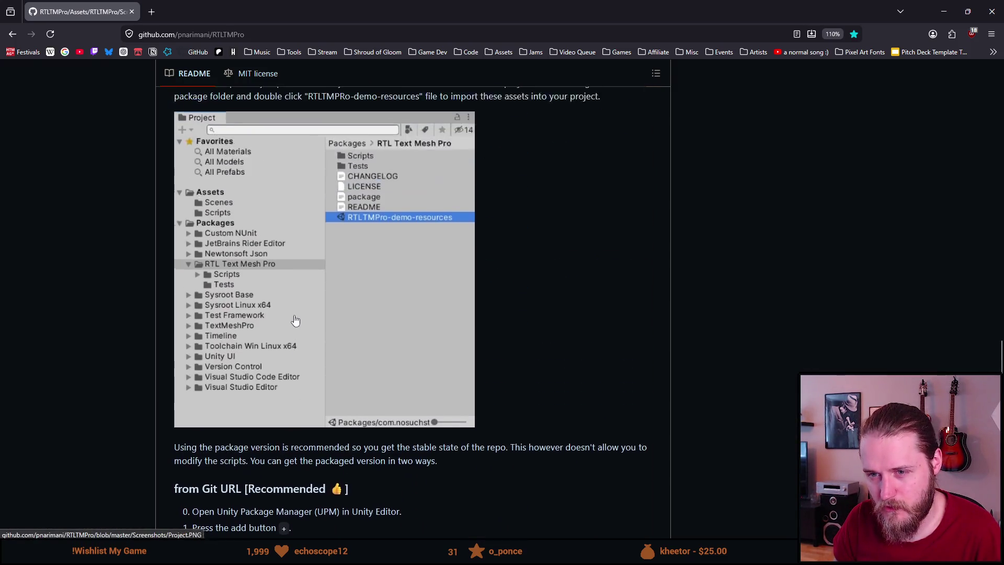
scroll(294, 318, up, 6)
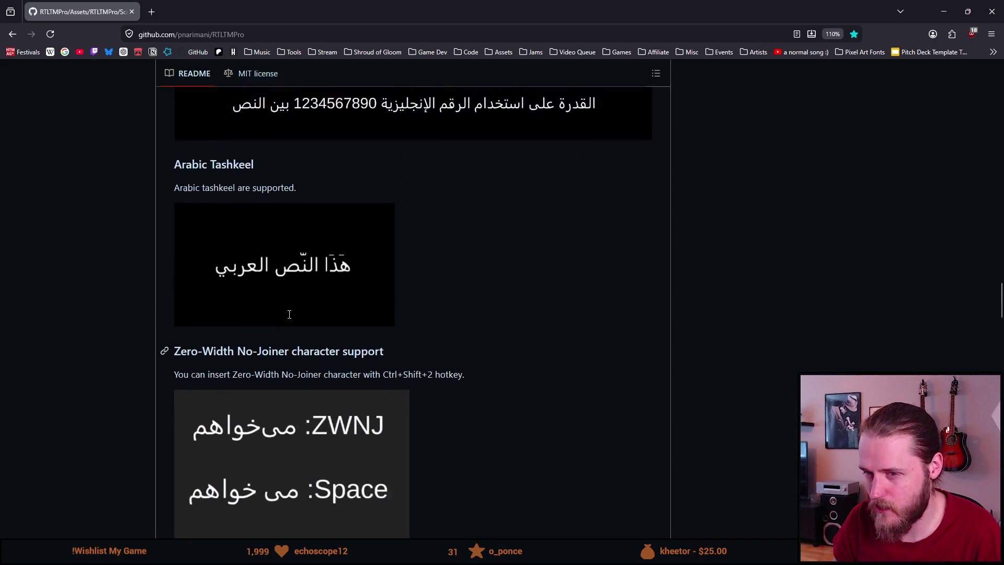
scroll(394, 494, up, 15)
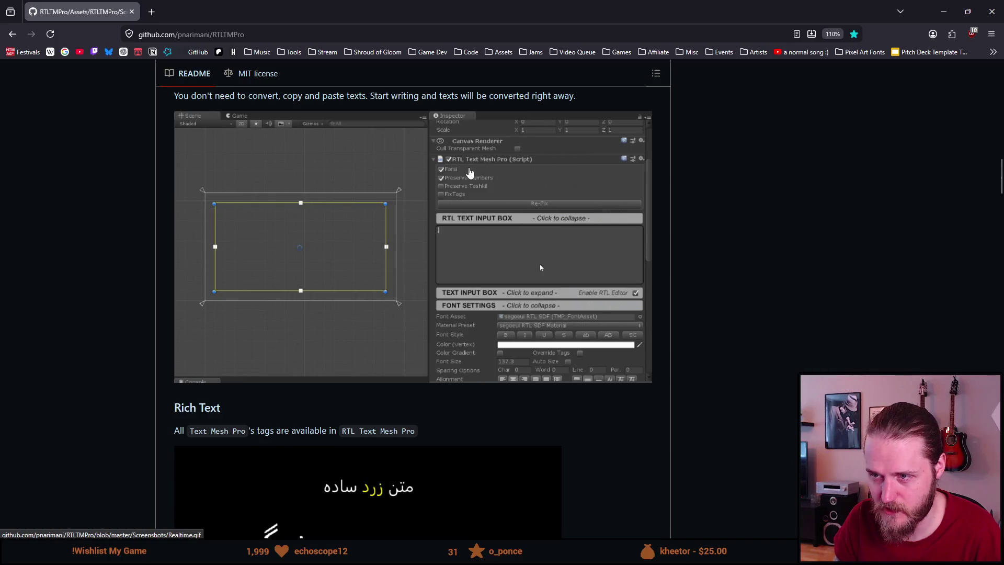
scroll(333, 452, up, 2)
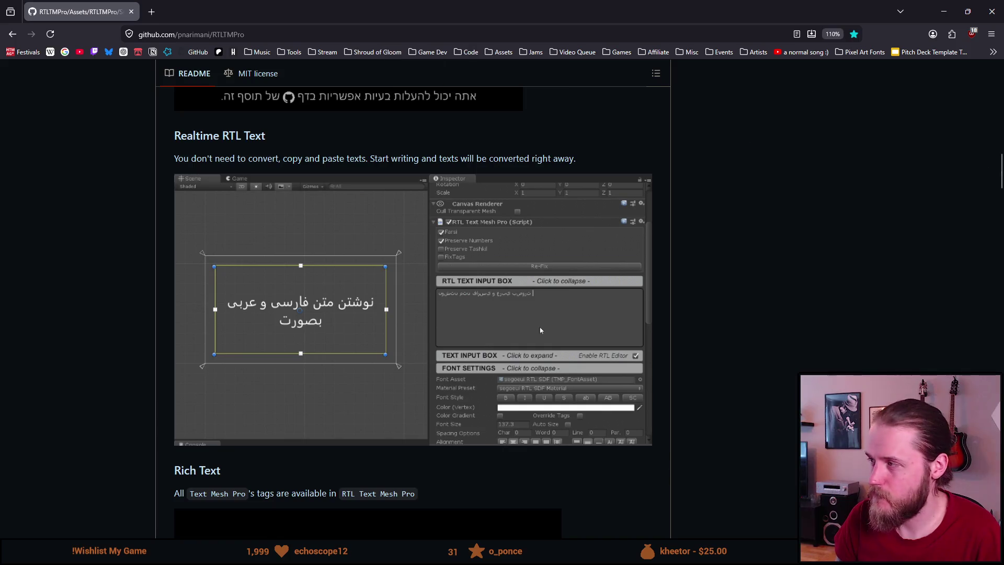
key(alt+Tab)
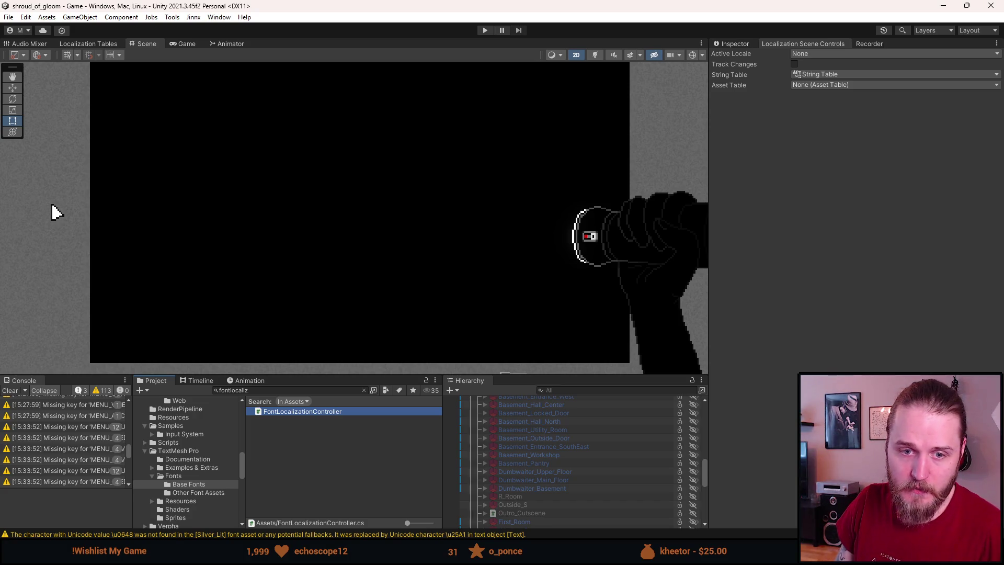
Step: Clear the Console's warnings to zero, make the Scene view taller and pan it slightly
click(10, 391)
drag(107, 375, 107, 397)
key(q)
drag(231, 280, 233, 280)
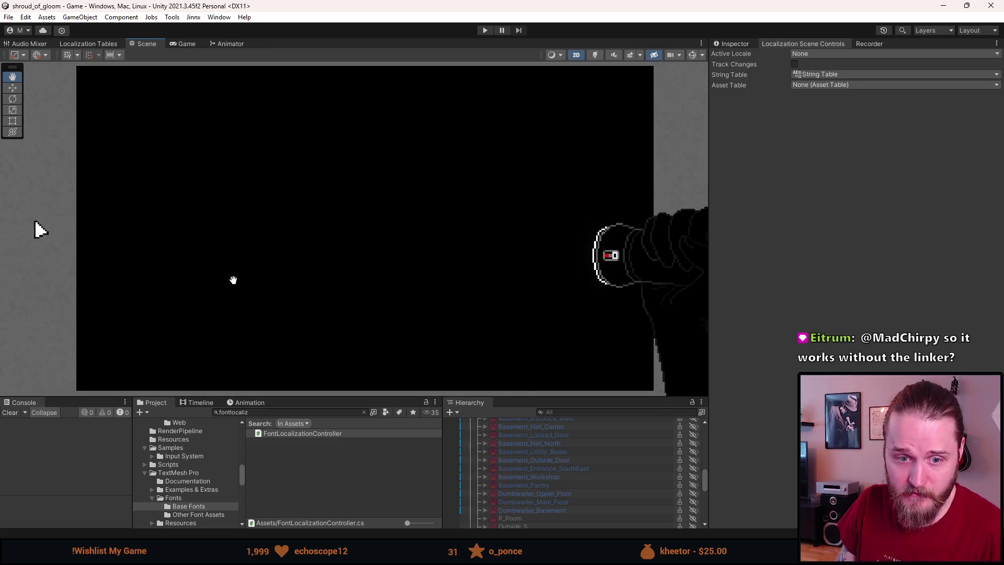
Step: Shrink the Scene view to enlarge the lower panels and clear the asset search
key(t)
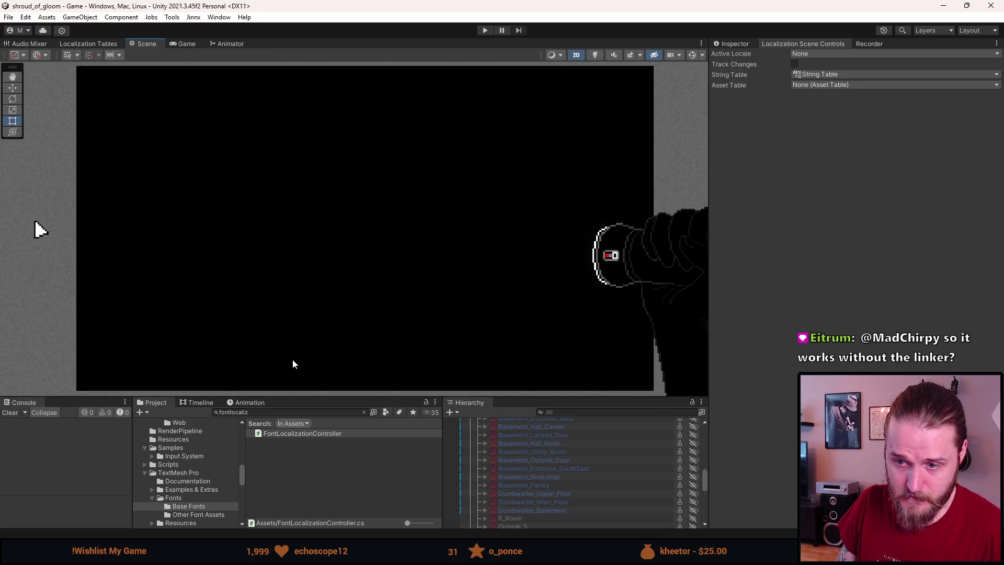
drag(309, 396, 313, 329)
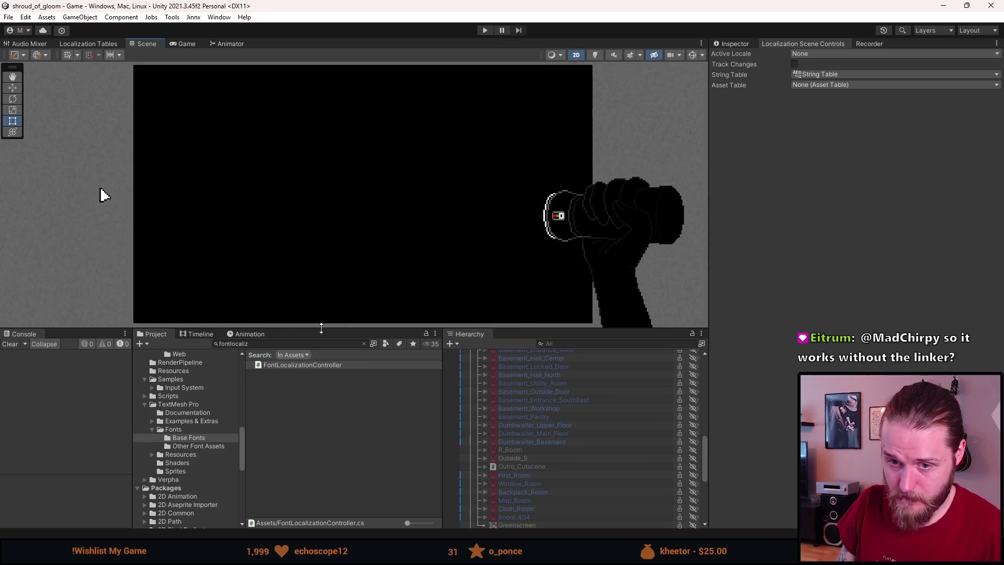
click(365, 344)
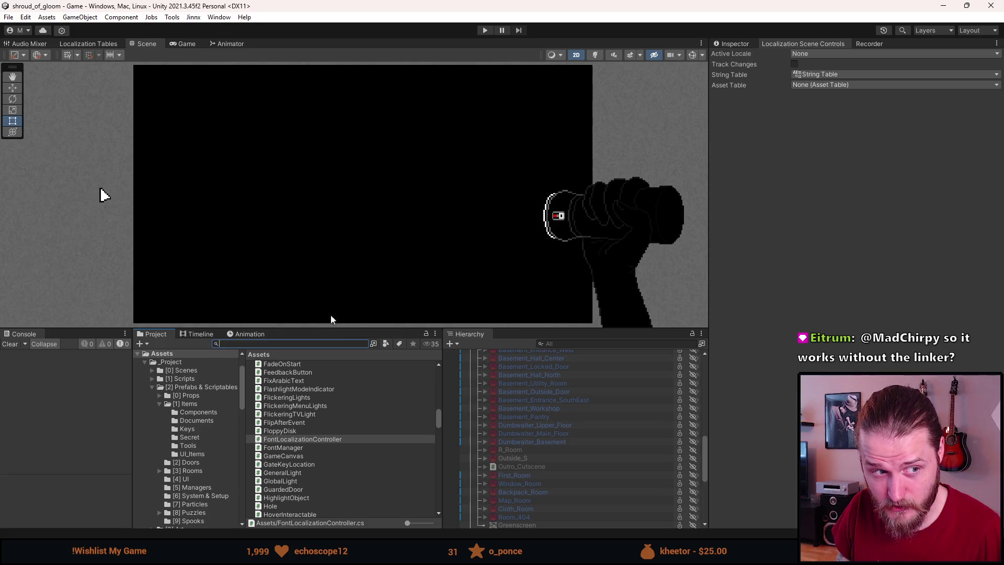
Step: Drag the Scene/Console splitter down so the flashlight hand fills more of the Scene view
drag(373, 328, 373, 337)
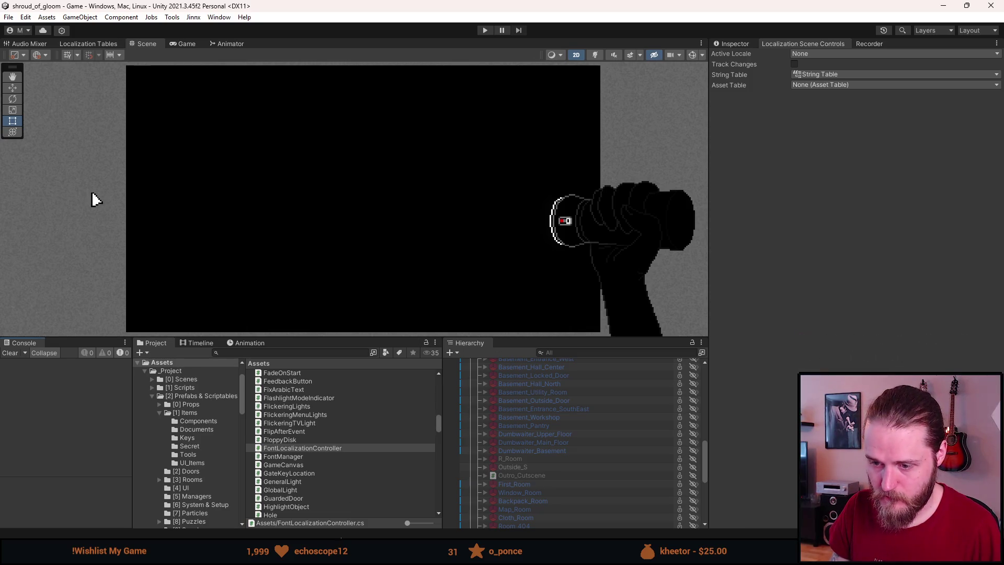
mouse_move(319, 552)
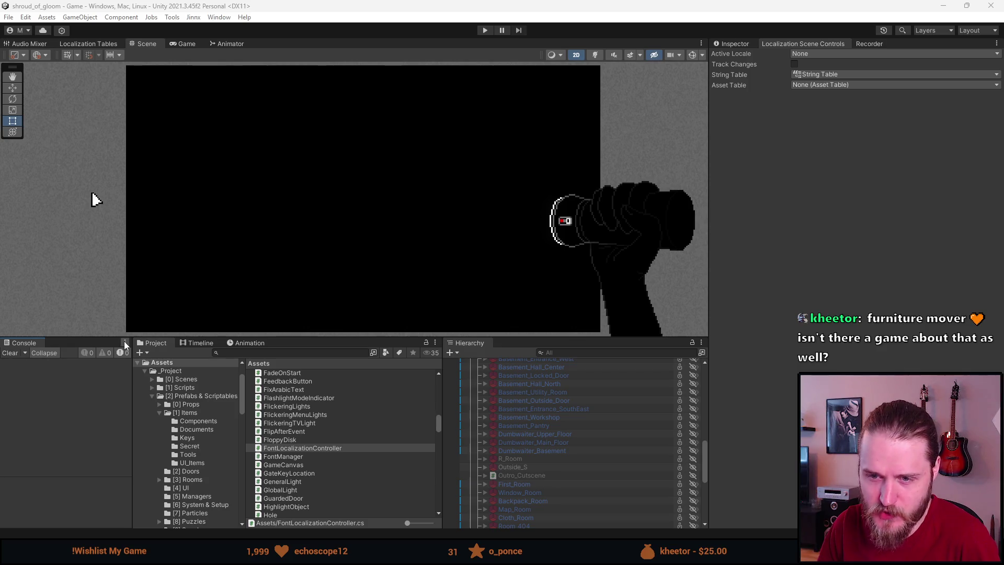
mouse_move(338, 338)
mouse_down()
mouse_move(337, 388)
mouse_move(338, 380)
mouse_up()
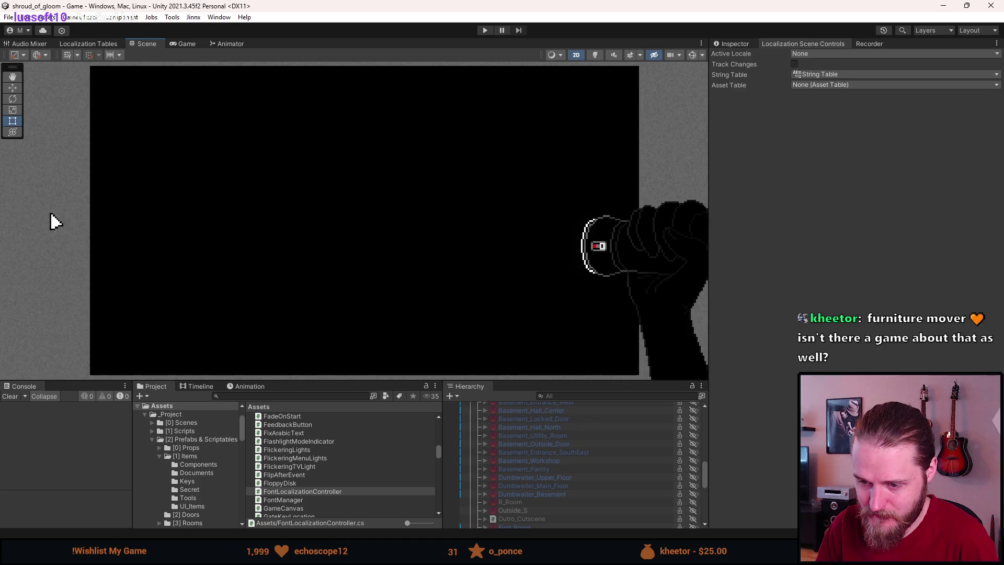
key(alt+Tab)
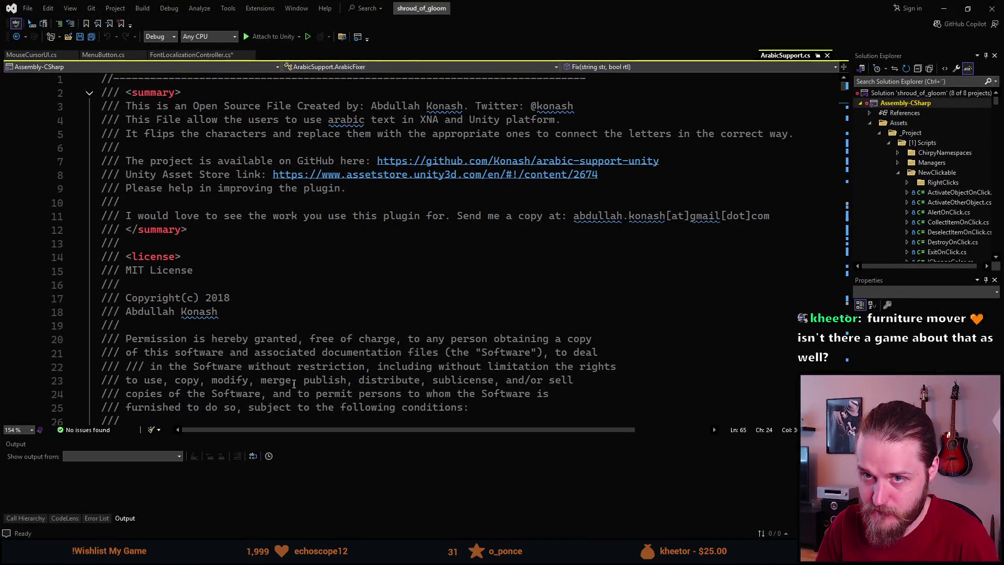
Step: Show FontLocalizationController.cs from the top, with its using directives and field declarations
click(196, 55)
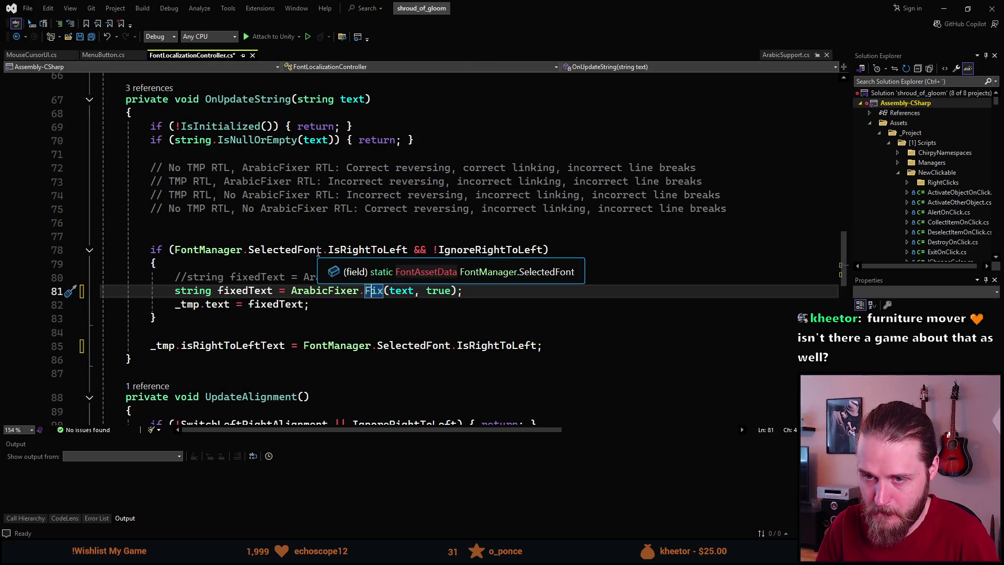
scroll(227, 300, up, 13)
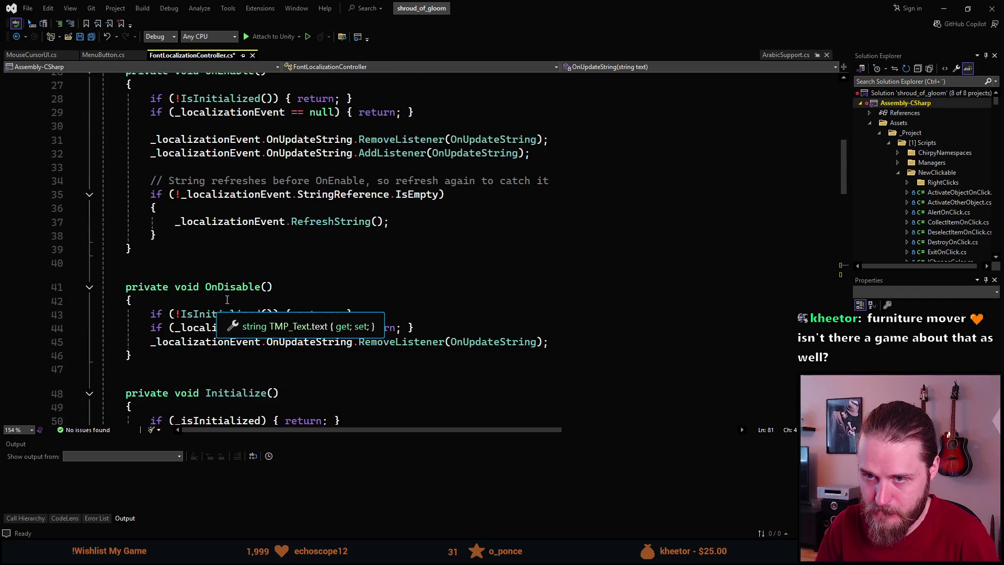
scroll(227, 299, up, 8)
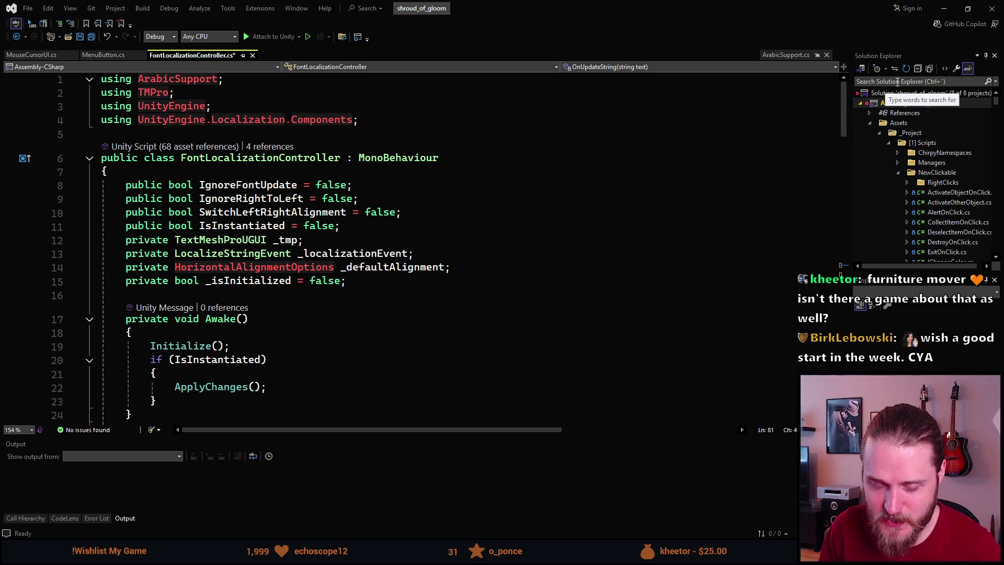
click(904, 82)
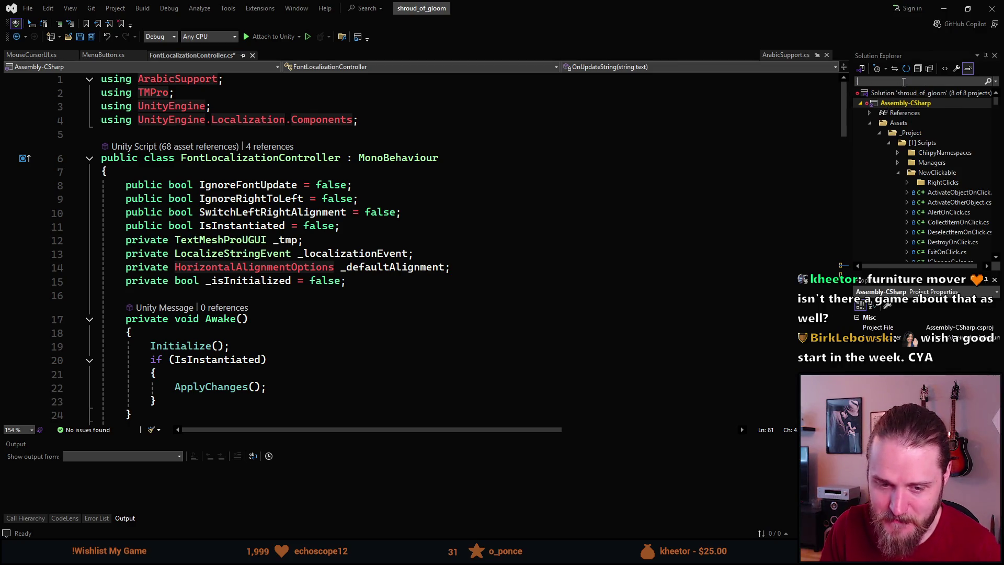
Step: Search Solution Explorer for 'fontlocaliza', then 'mouse', and open MouseCursorUI.cs at ShowDescription
text(fontlocaliza)
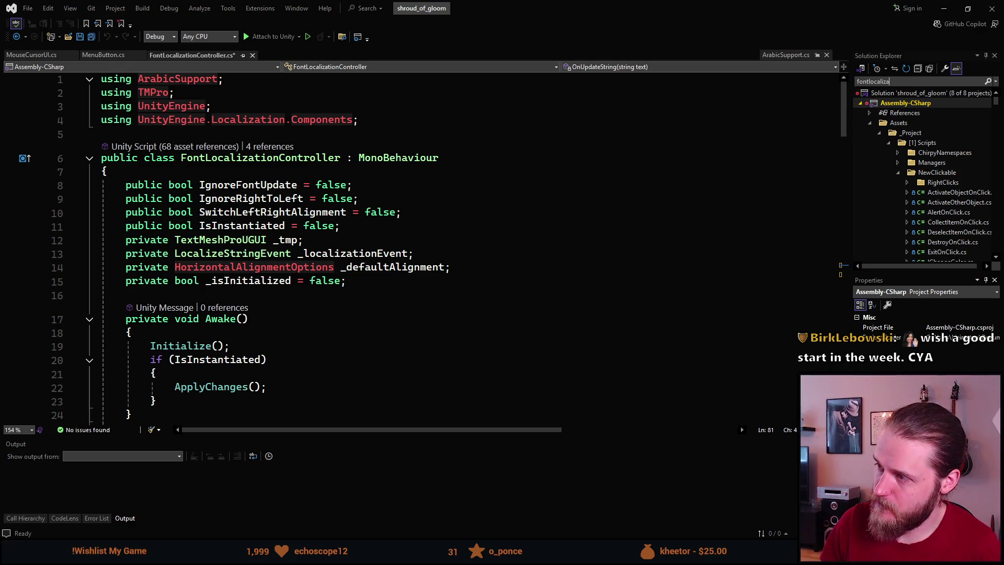
key(Down)
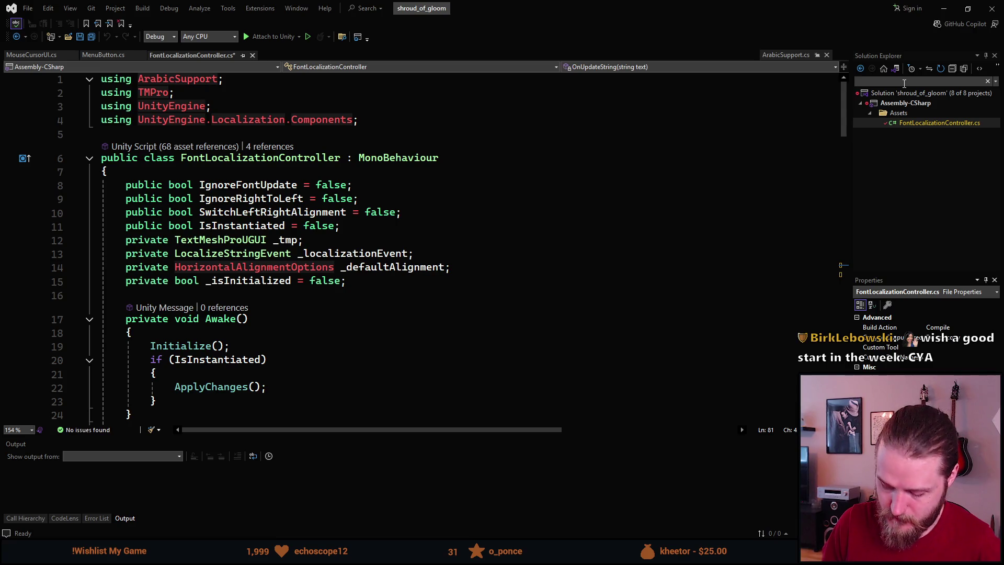
text(mouse)
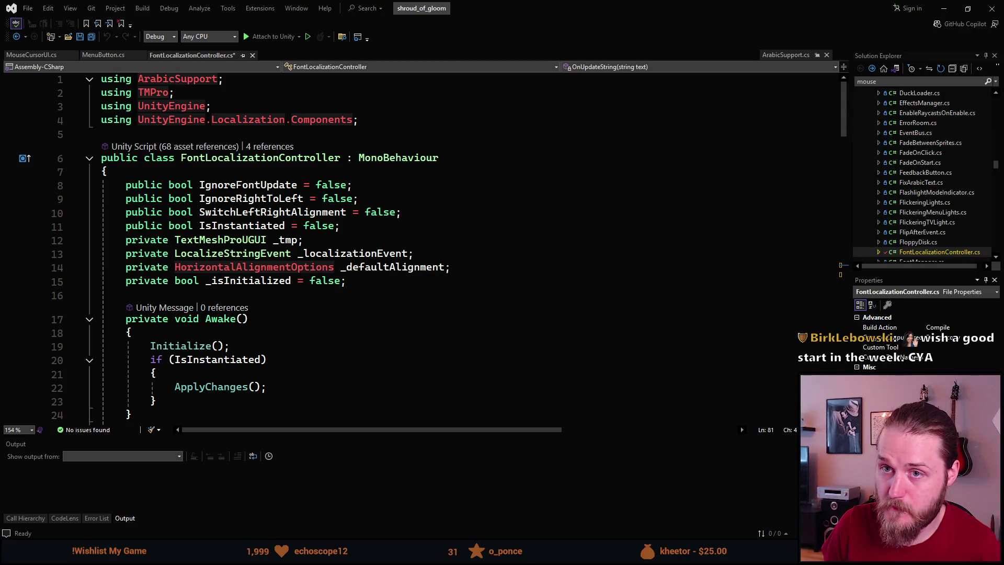
key(Down)
key(Down)
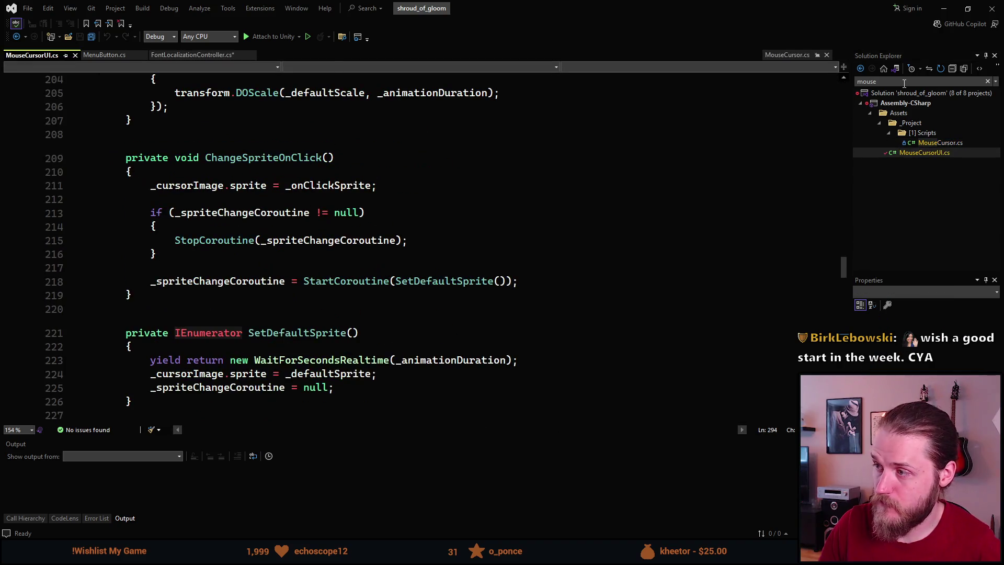
scroll(552, 163, down, 11)
scroll(247, 294, down, 2)
scroll(247, 294, down, 13)
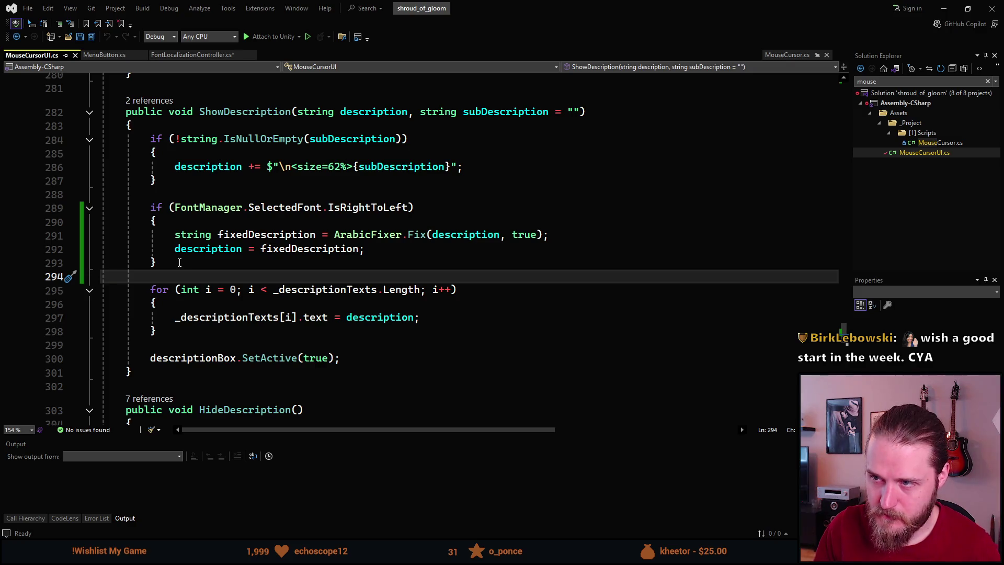
Step: Select the IsRightToLeft ArabicFixer block in ShowDescription and cut it out
drag(178, 276, 152, 210)
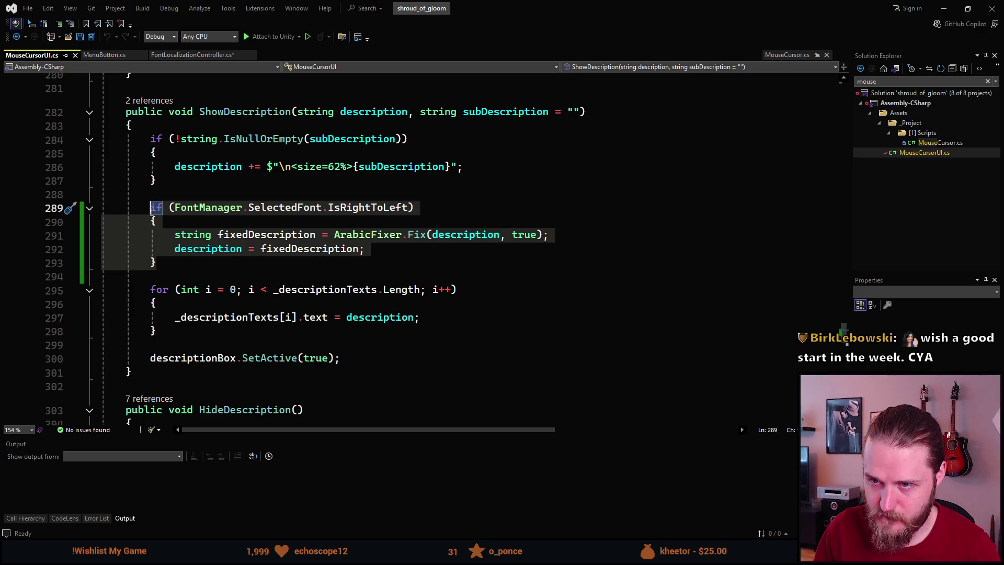
click(309, 235)
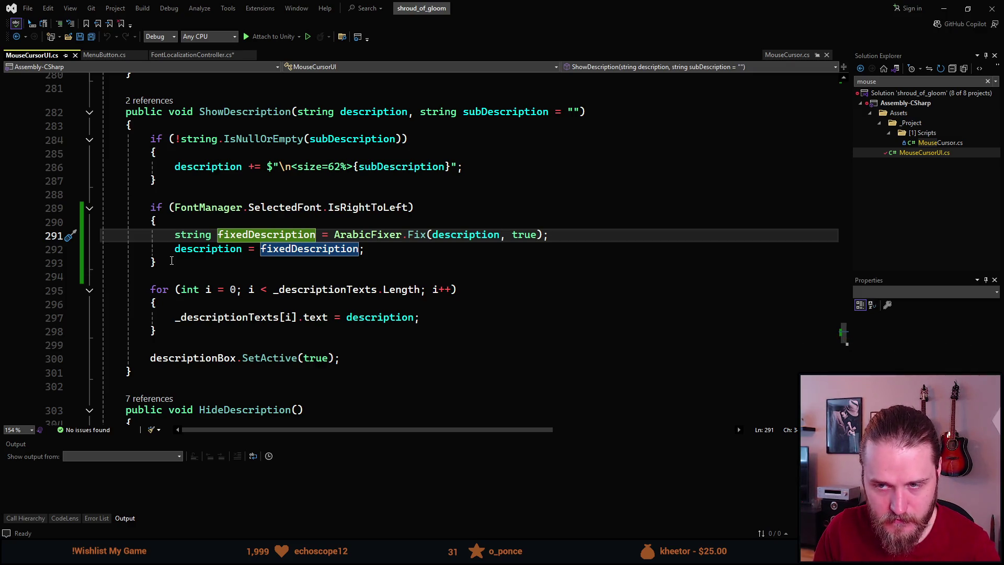
mouse_move(172, 260)
mouse_down()
mouse_move(56, 219)
mouse_move(56, 209)
mouse_up()
key(ctrl+c)
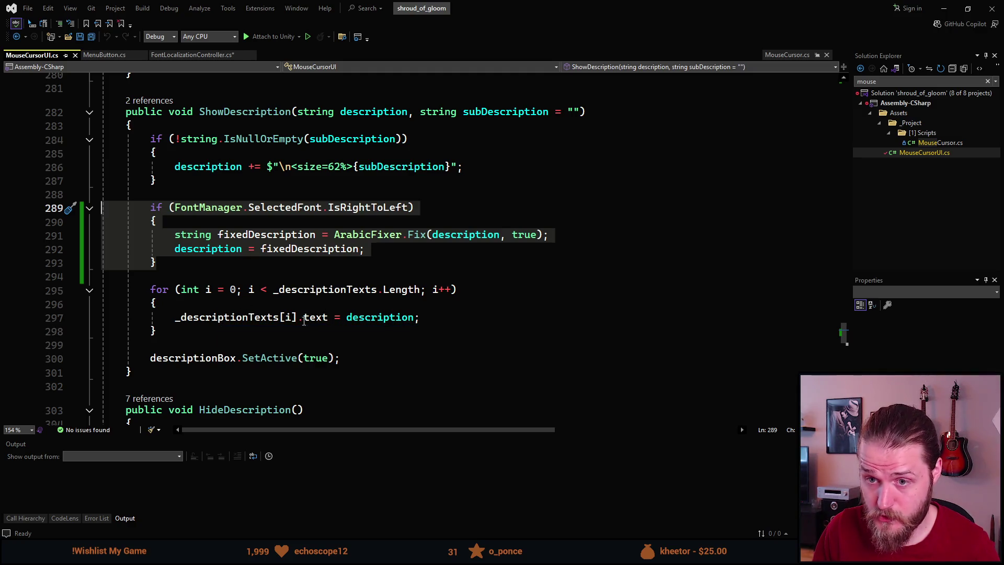
key(Delete)
Step: Paste the right-to-left ArabicFixer block at the start of ShowDescription's body
key(BackSpace)
key(BackSpace)
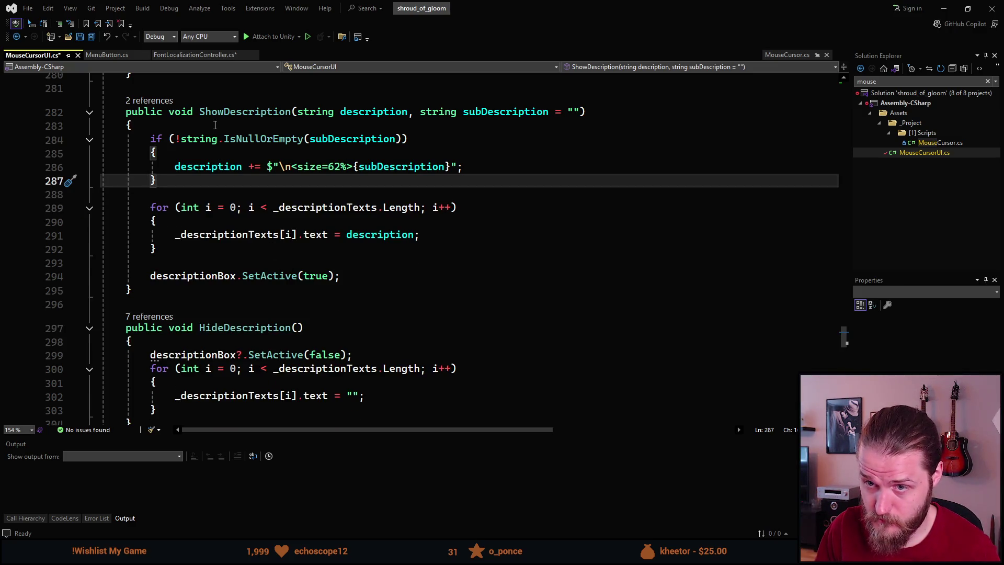
click(215, 125)
key(Return)
key(Return)
key(Up)
key(ctrl+v)
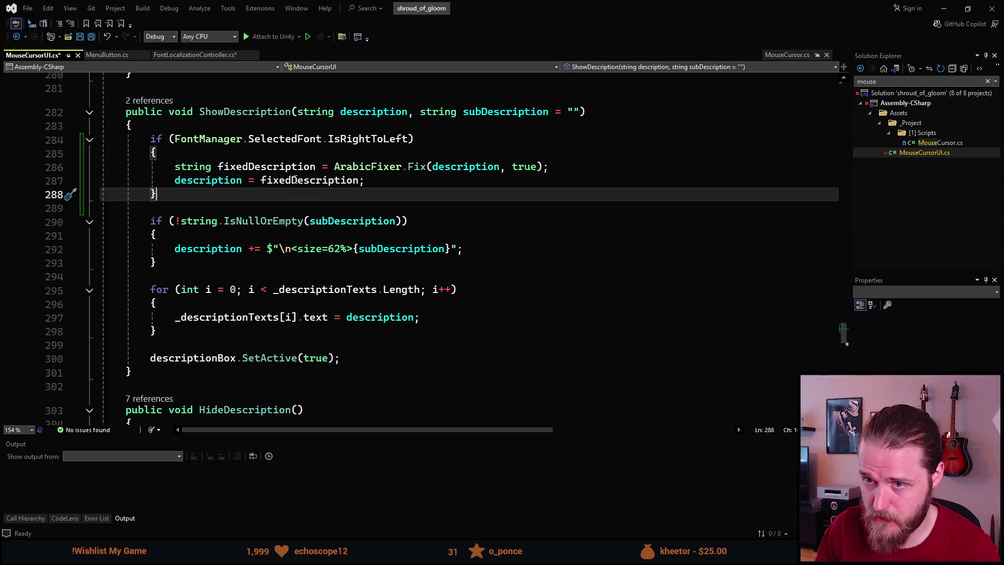
Step: Duplicate the right-to-left ArabicFixer block into the subDescription branch
click(377, 115)
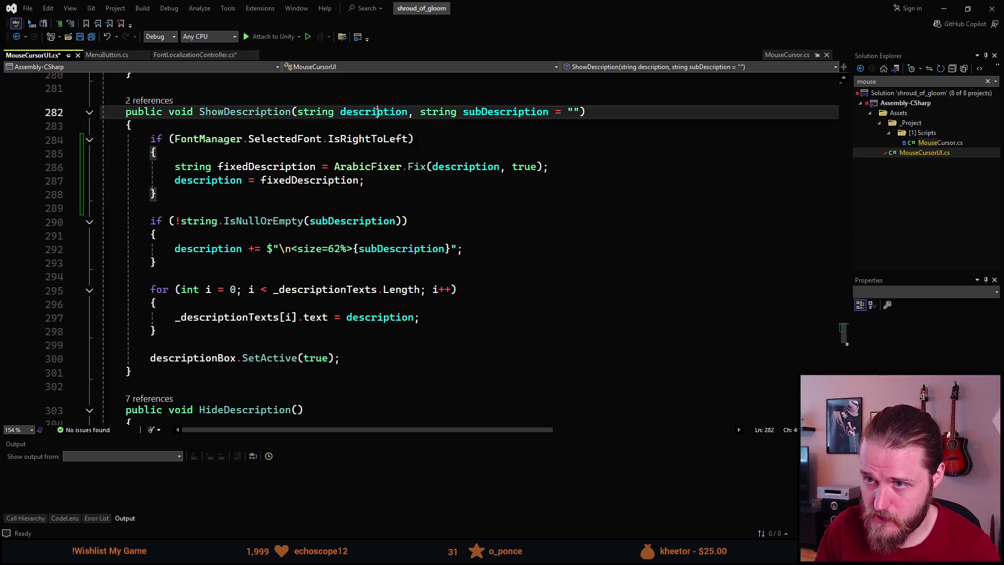
click(166, 191)
drag(166, 191, 151, 139)
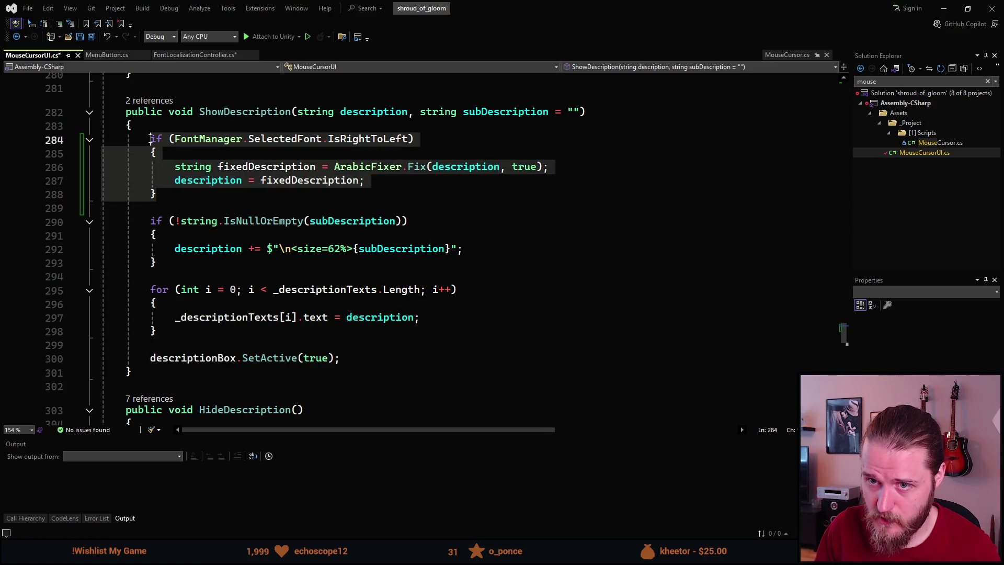
click(266, 238)
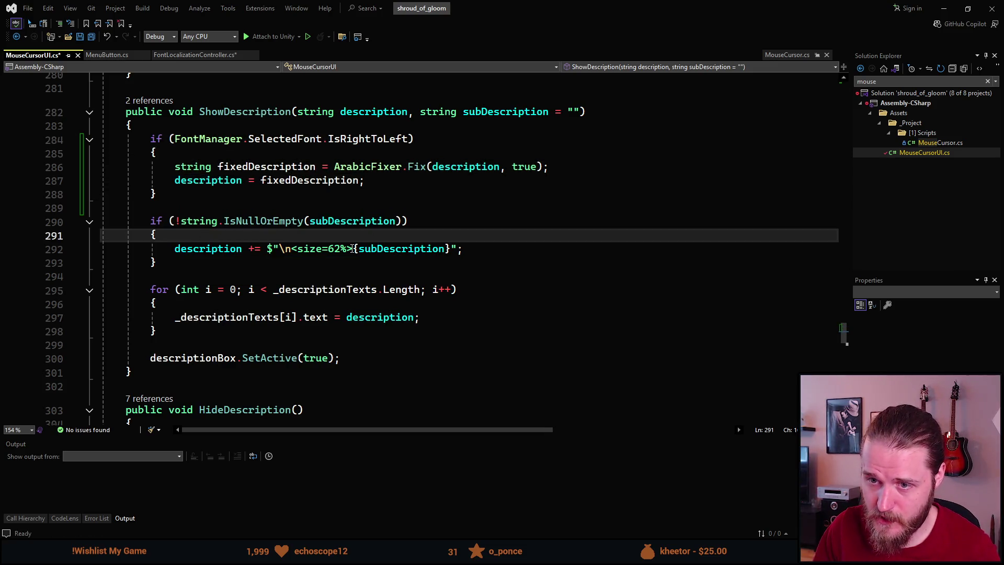
key(Return)
key(Return)
key(Up)
key(ctrl+v)
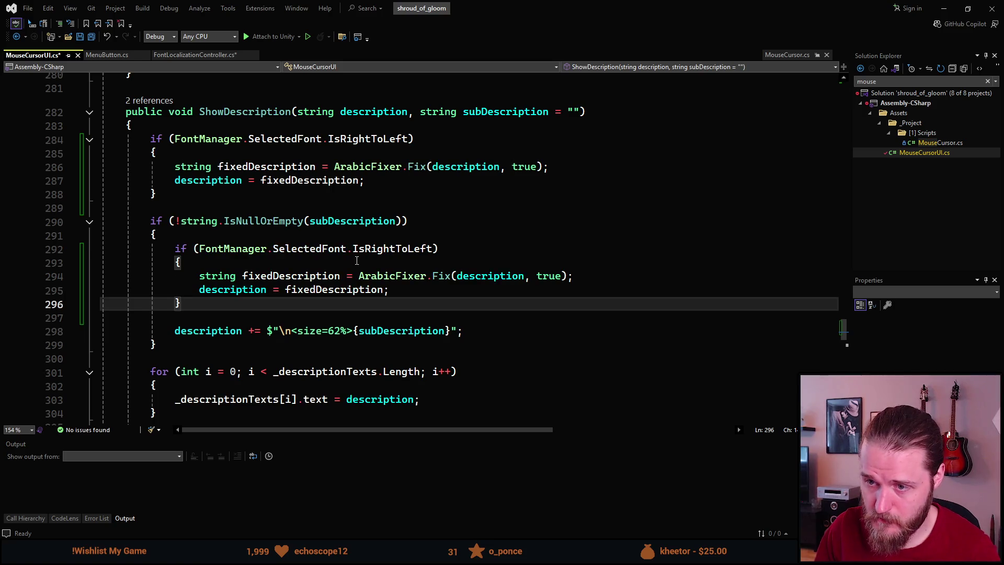
Step: Rename the copied variable to fixedSubDescription
click(277, 277)
key(ctrl+r)
key(ctrl+r)
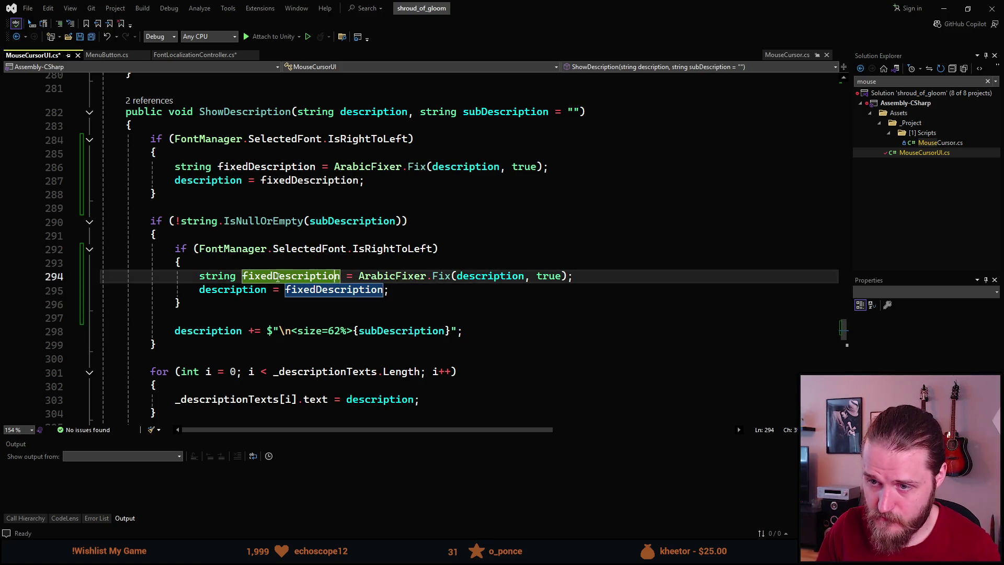
click(278, 277)
text(Sub)
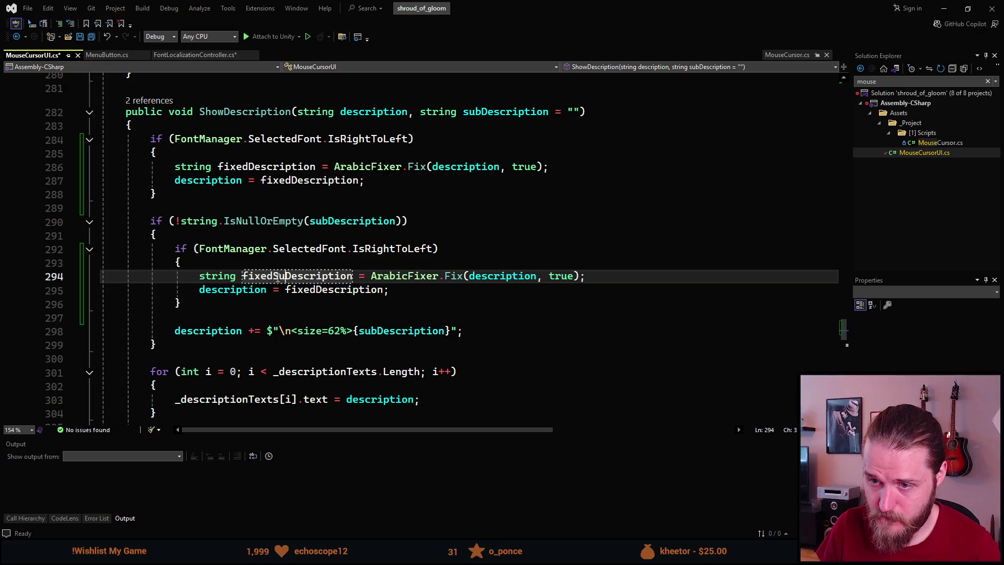
double_click(277, 277)
key(ctrl+c)
double_click(335, 289)
key(ctrl+v)
Step: Make the copied block fix subDescription and assign the result back to subDescription
double_click(497, 275)
text(sub)
key(Tab)
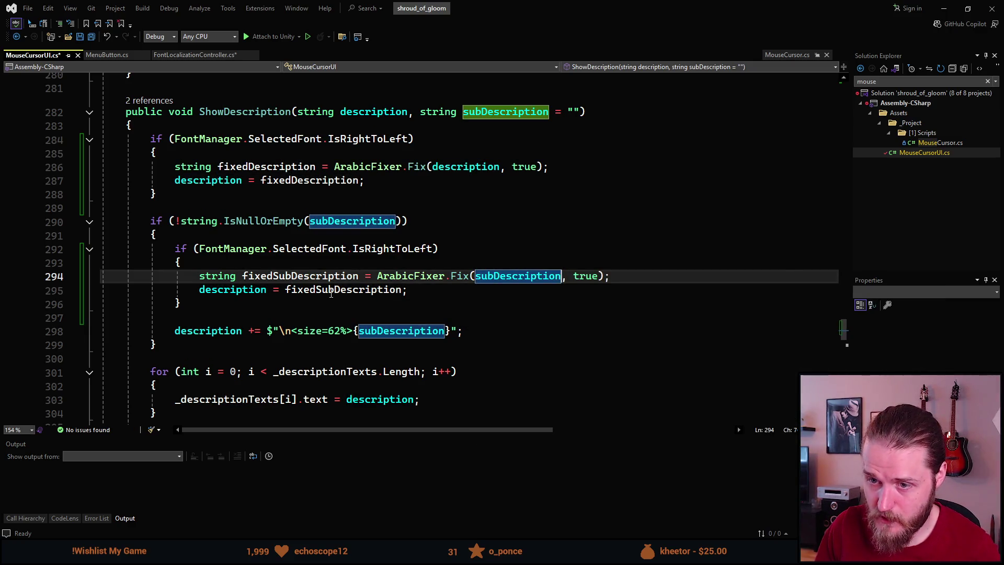
click(397, 331)
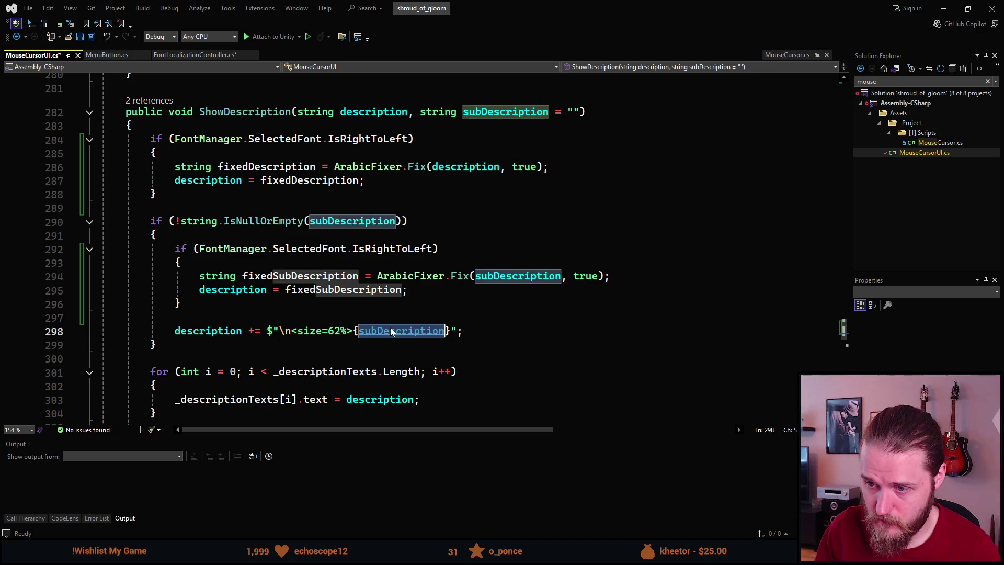
double_click(216, 294)
text(sub)
key(Tab)
click(180, 303)
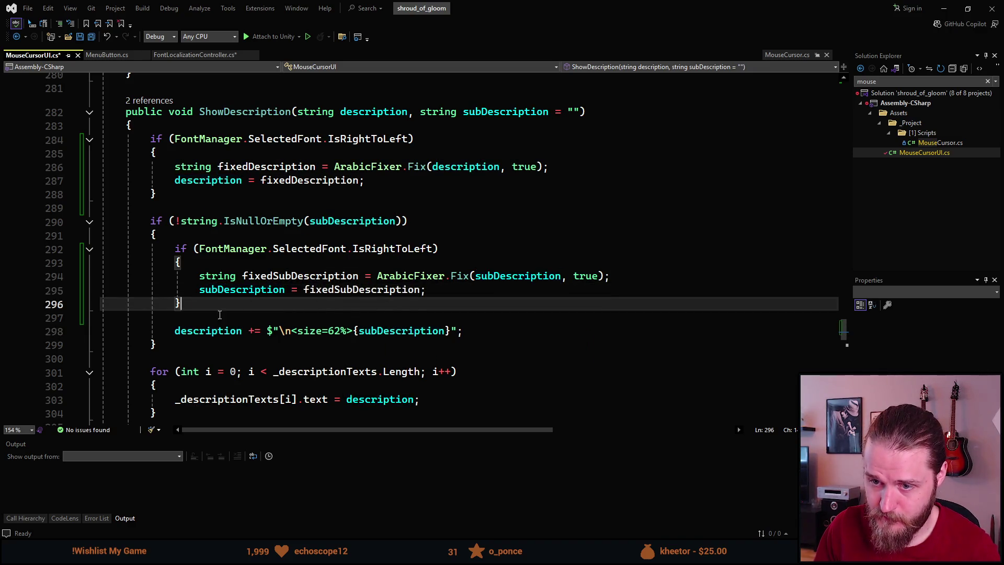
Step: Review the size-tag append on line 298, save MouseCursorUI.cs, and bring up FontLocalizationController.cs
scroll(180, 352, down, 1)
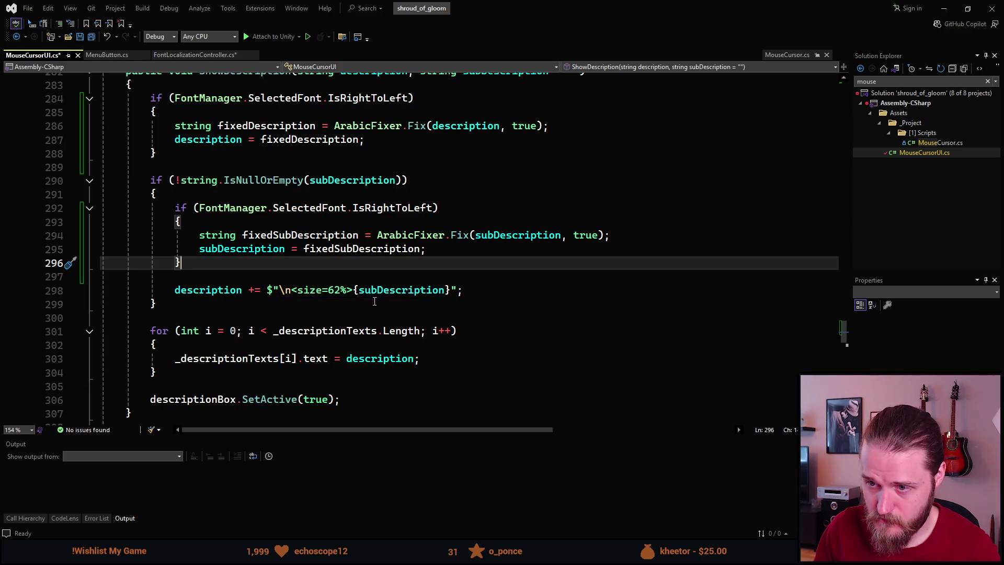
click(242, 291)
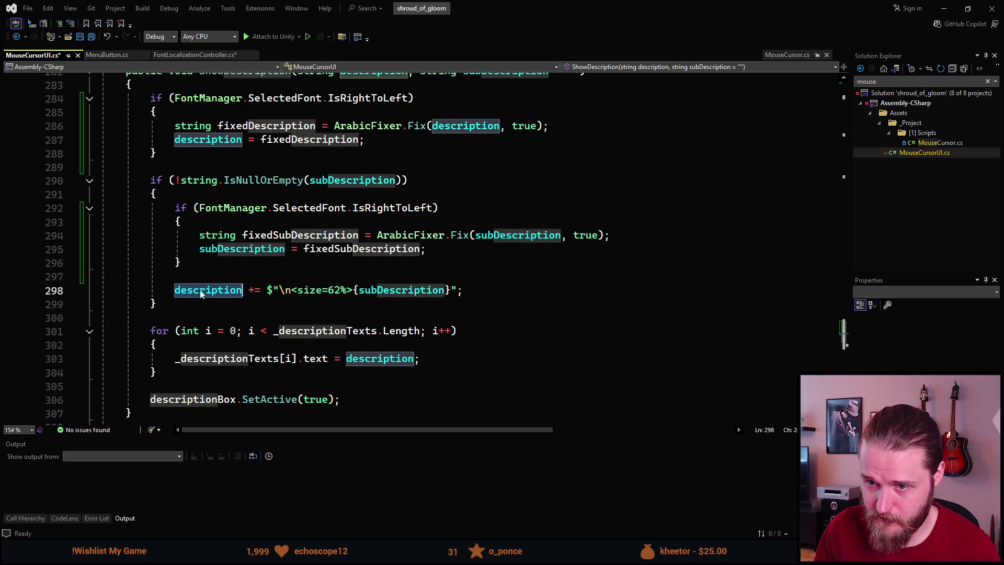
click(288, 291)
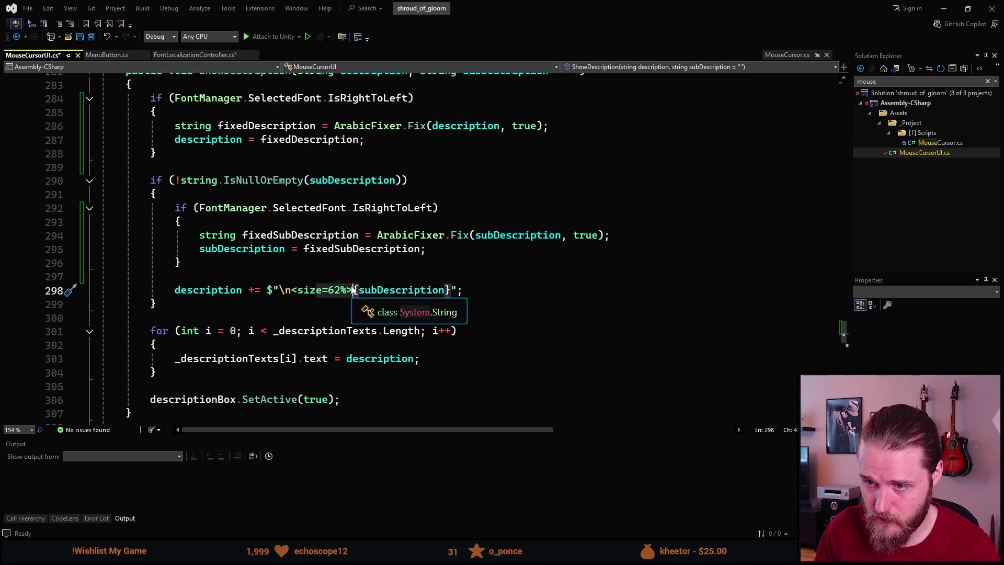
click(390, 291)
click(378, 318)
key(ctrl+s)
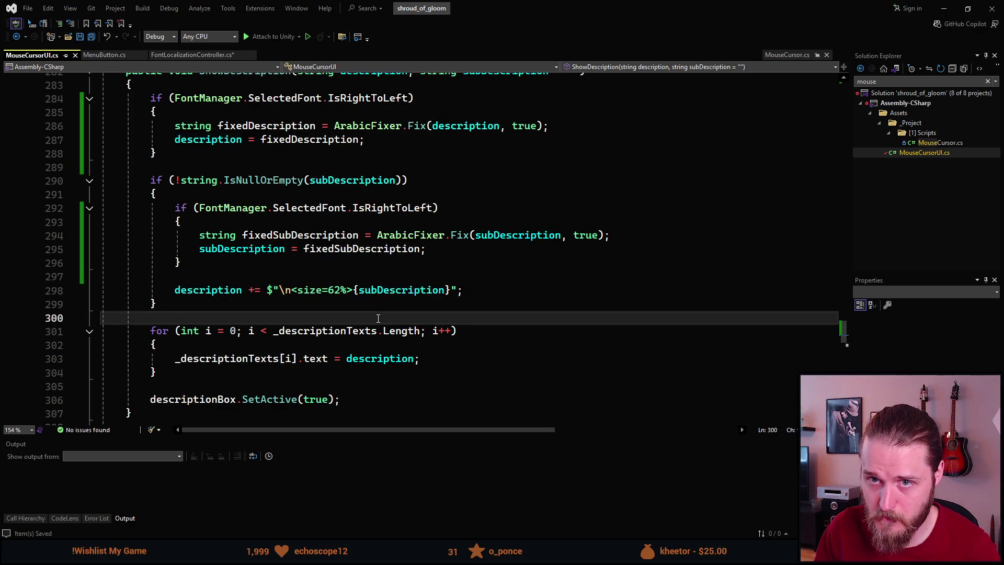
click(192, 55)
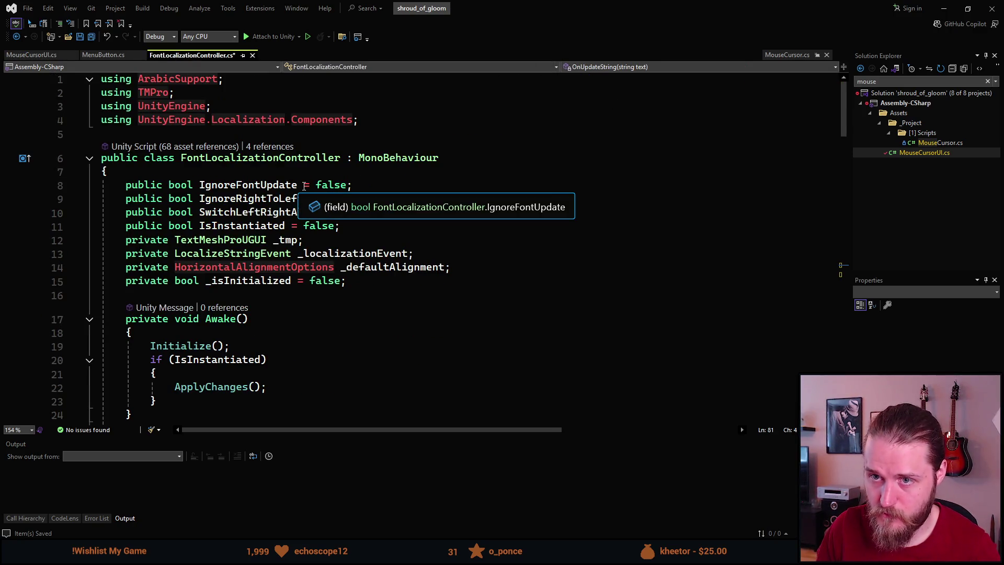
Step: Comment out line 85's _tmp.isRightToLeftText assignment in OnUpdateString, save, and return to Unity
click(31, 55)
click(191, 56)
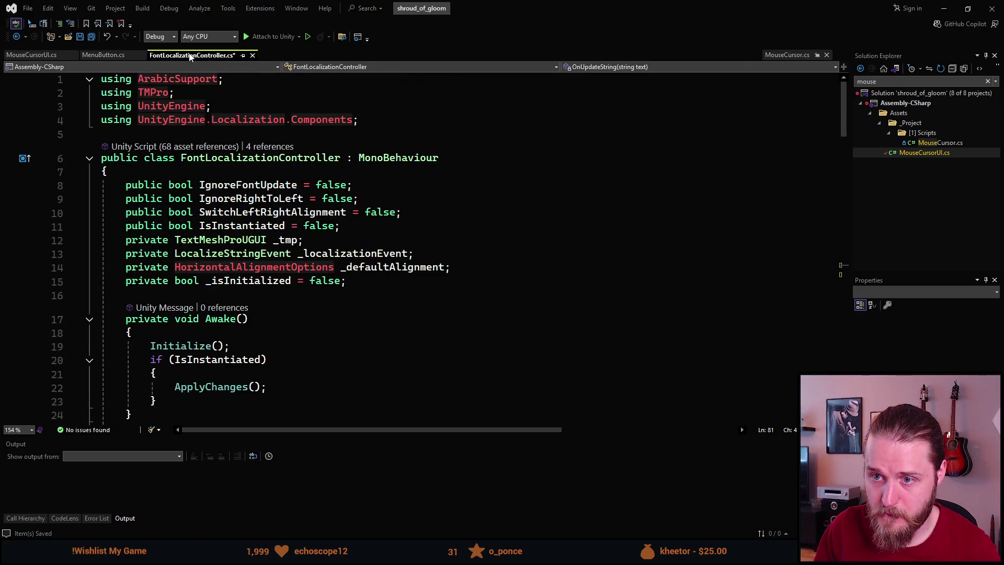
scroll(255, 239, down, 14)
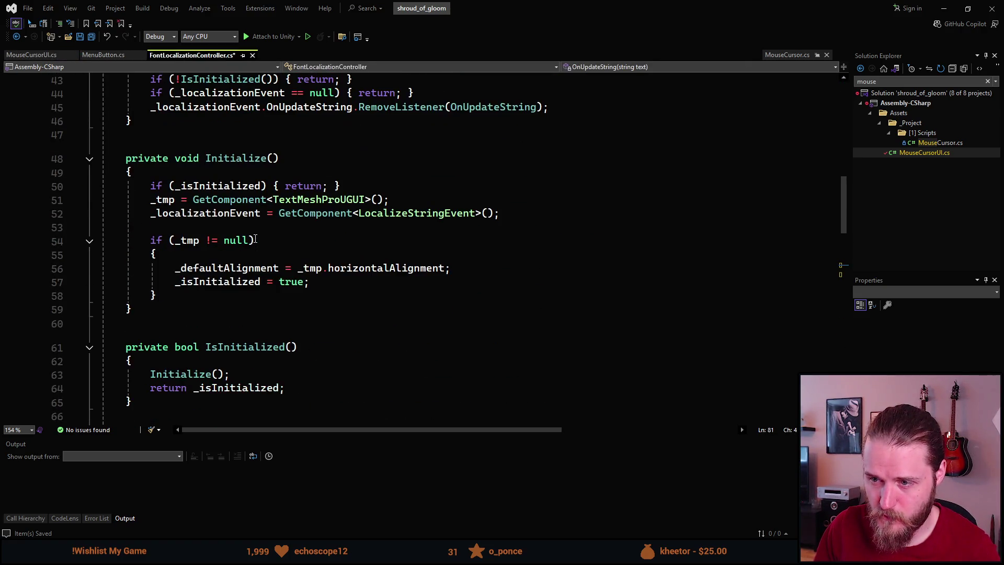
scroll(334, 298, down, 8)
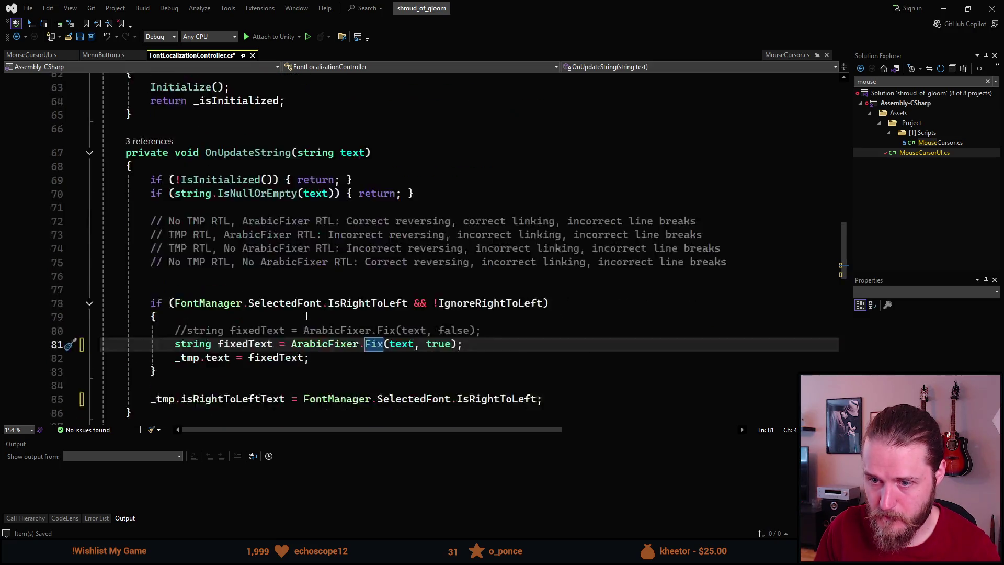
click(407, 271)
key(ctrl+s)
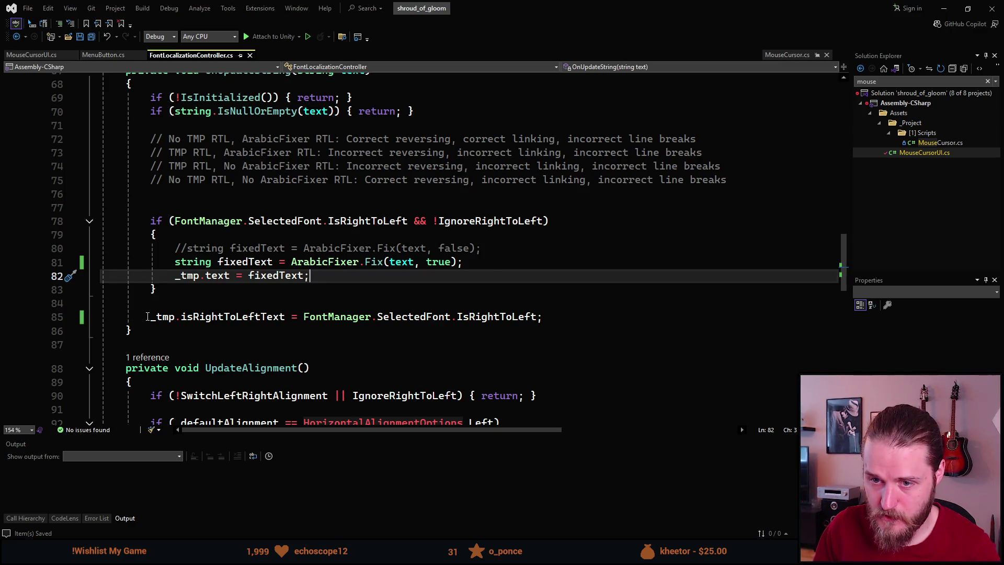
click(151, 316)
key(ctrl+k)
key(ctrl+c)
key(ctrl+s)
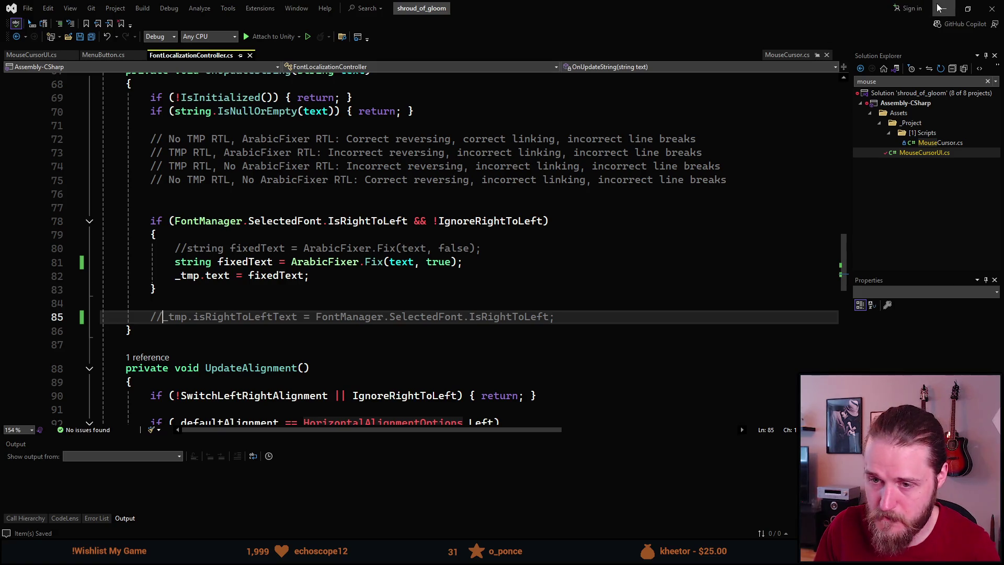
key(alt+Tab)
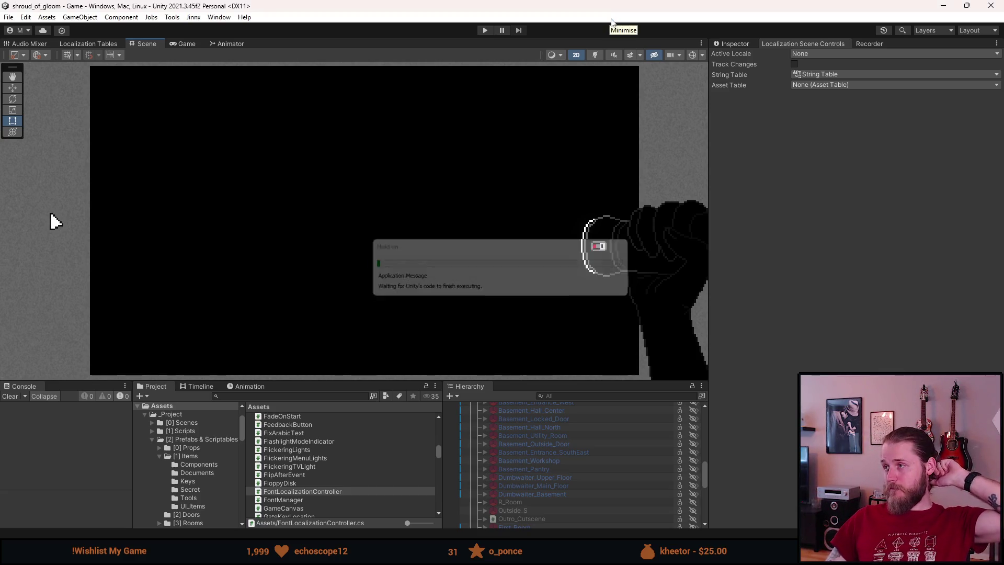
Step: Enter Play mode, choose the Arabic language, and start the game
click(484, 30)
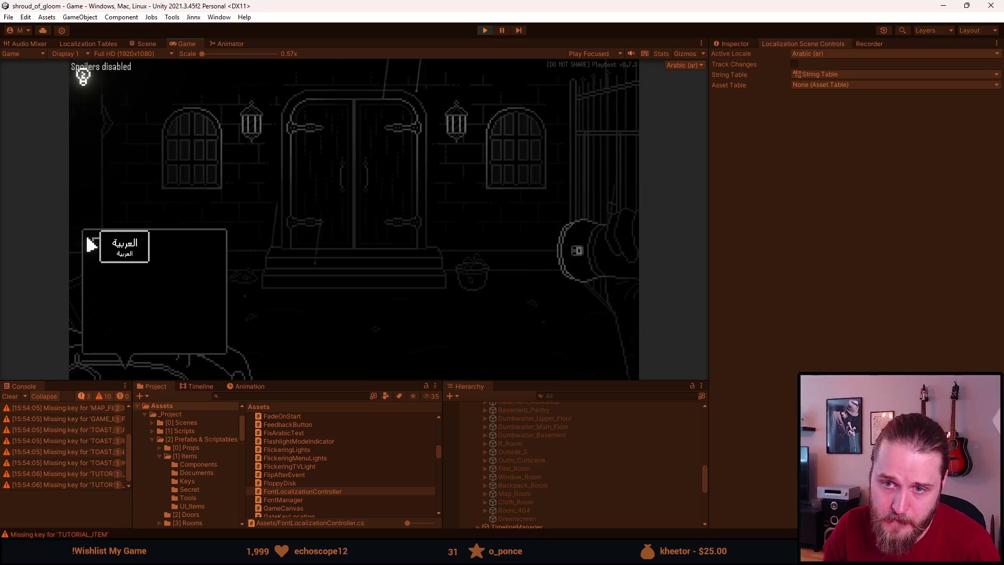
click(95, 247)
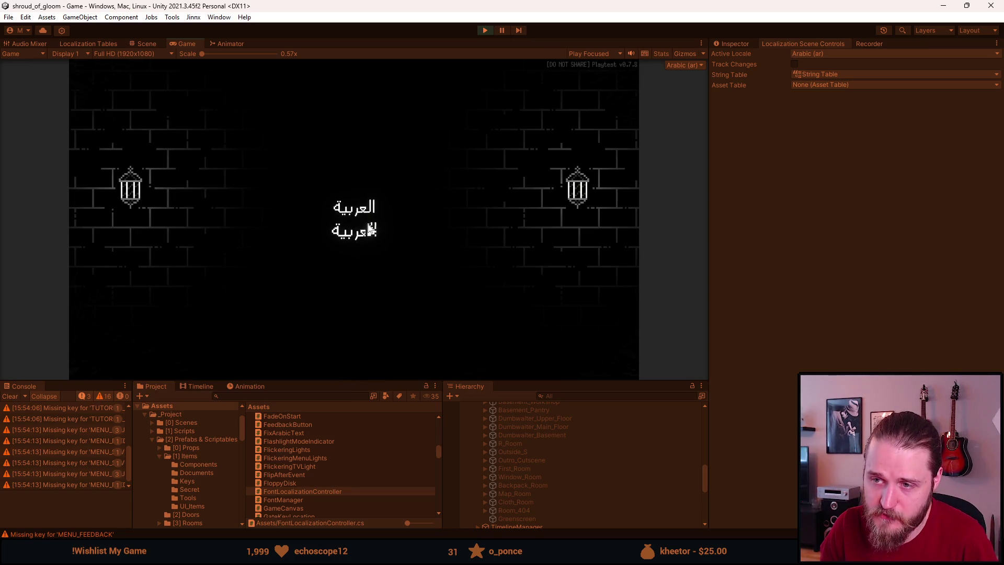
click(343, 291)
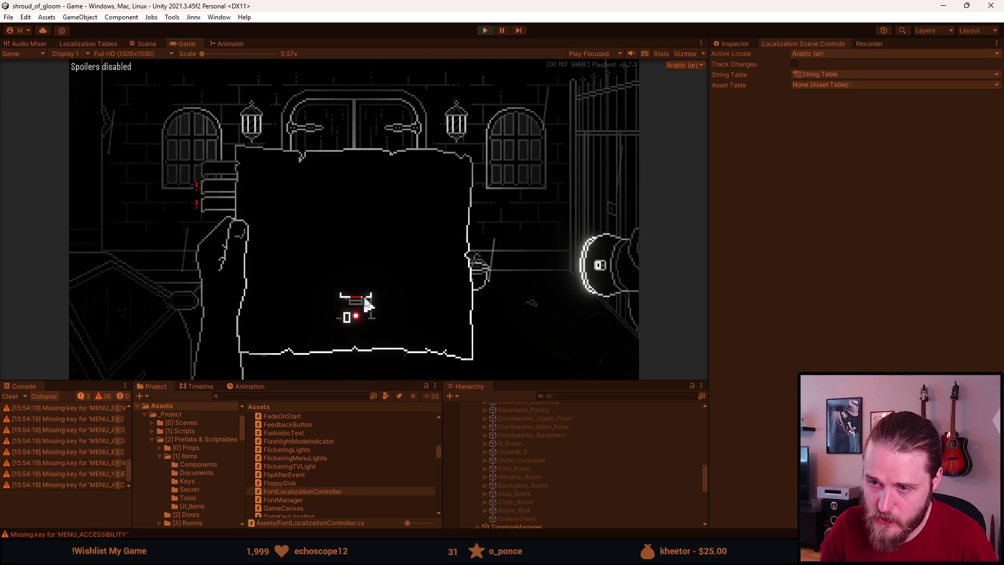
Step: Type 'asdasd' into the notebook's notes page, delete it, and close the notebook
mouse_move(346, 320)
key(Tab)
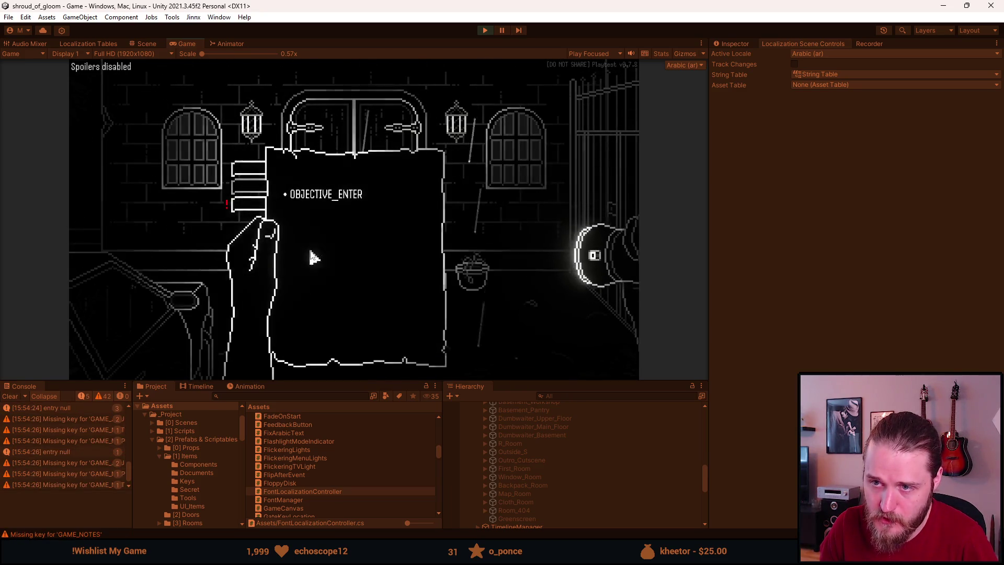
click(266, 205)
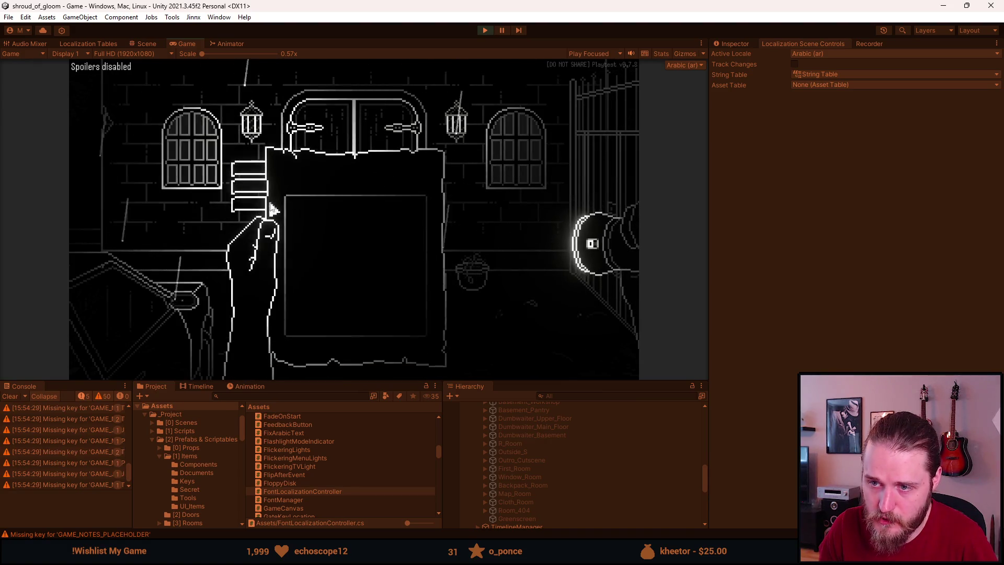
click(348, 243)
text(asdasd)
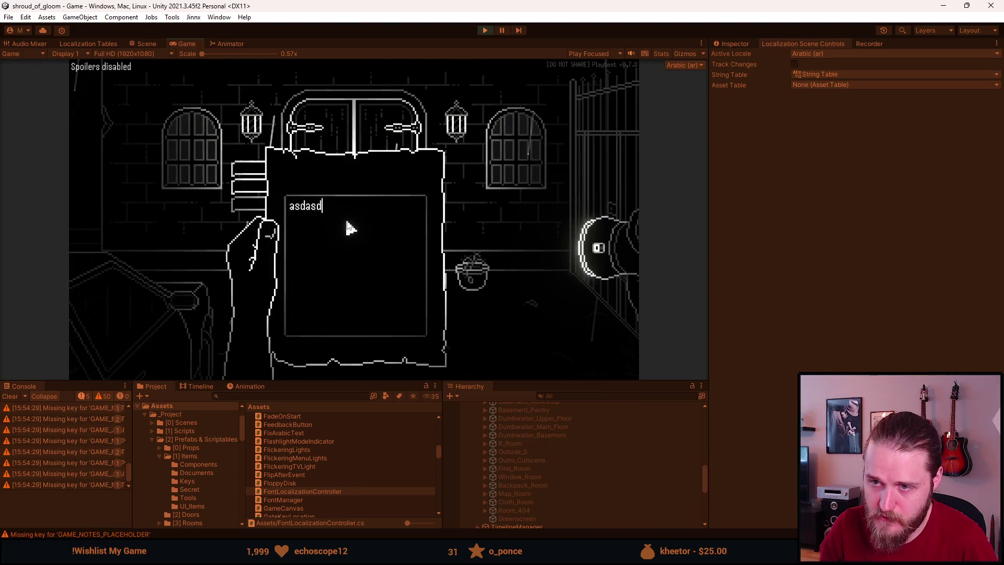
key(ctrl+a)
key(BackSpace)
key(Escape)
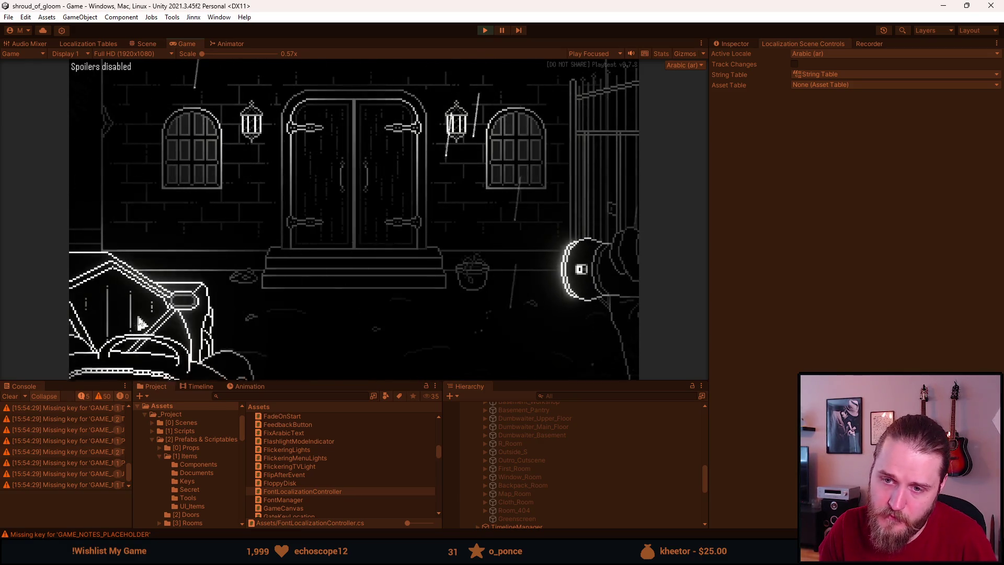
Step: Interact with the crate and grab the Master Key to show Arabic item subtitles
click(143, 324)
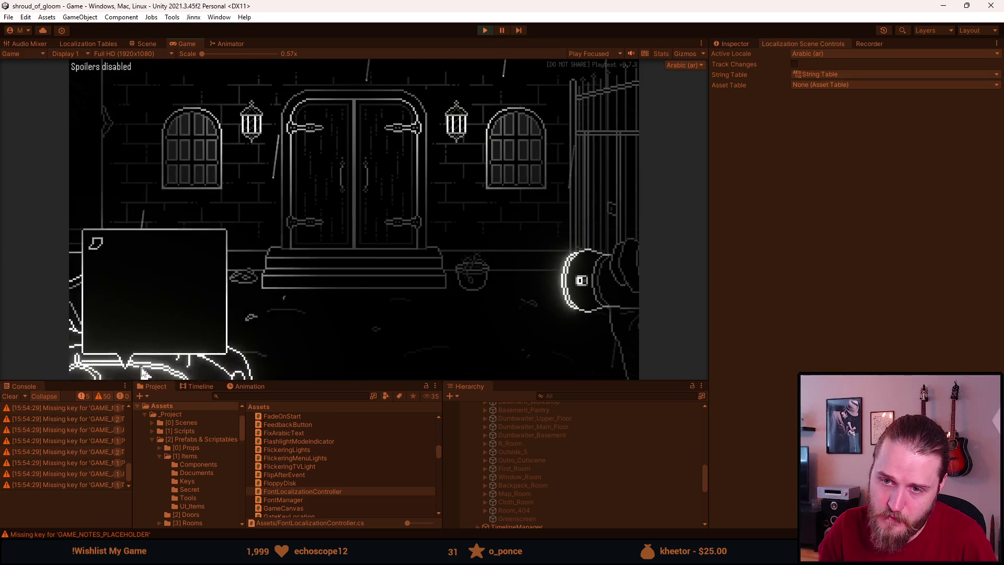
key(Escape)
click(125, 317)
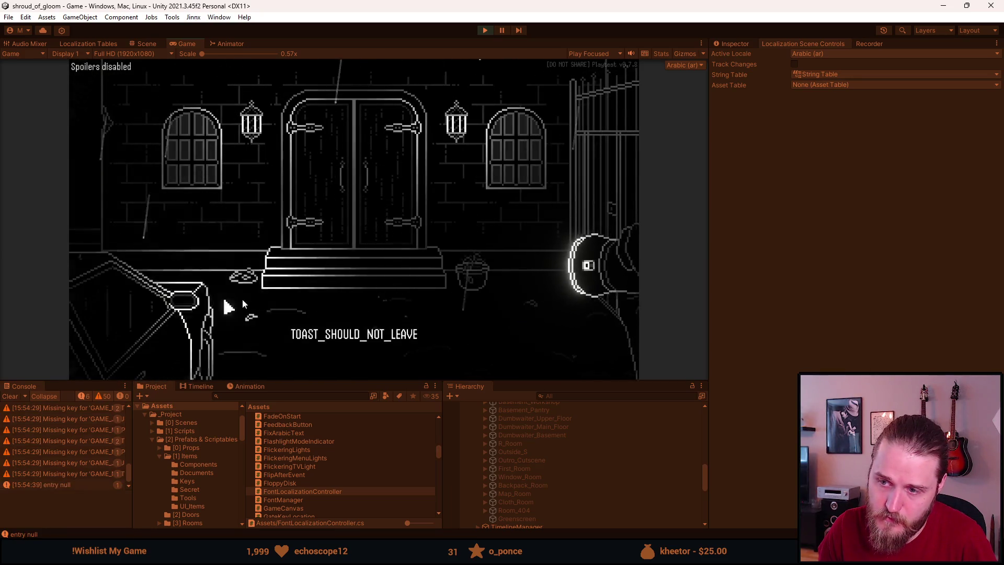
click(155, 364)
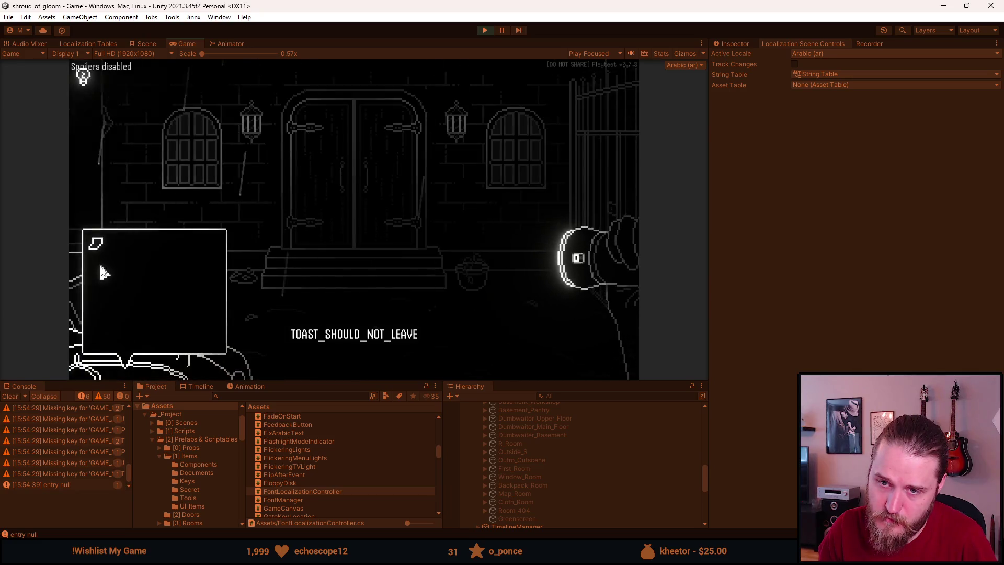
click(153, 277)
click(445, 146)
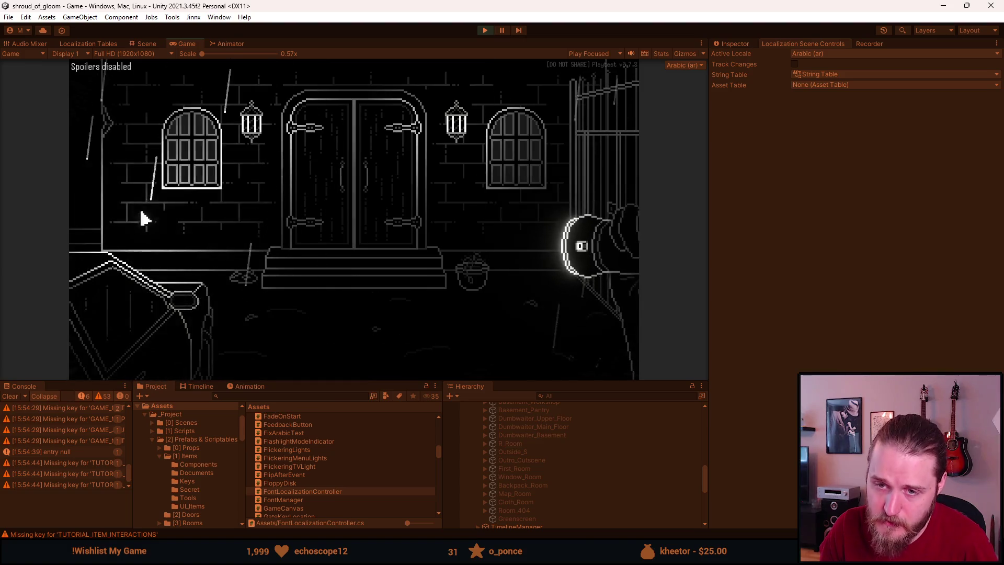
click(108, 264)
click(114, 243)
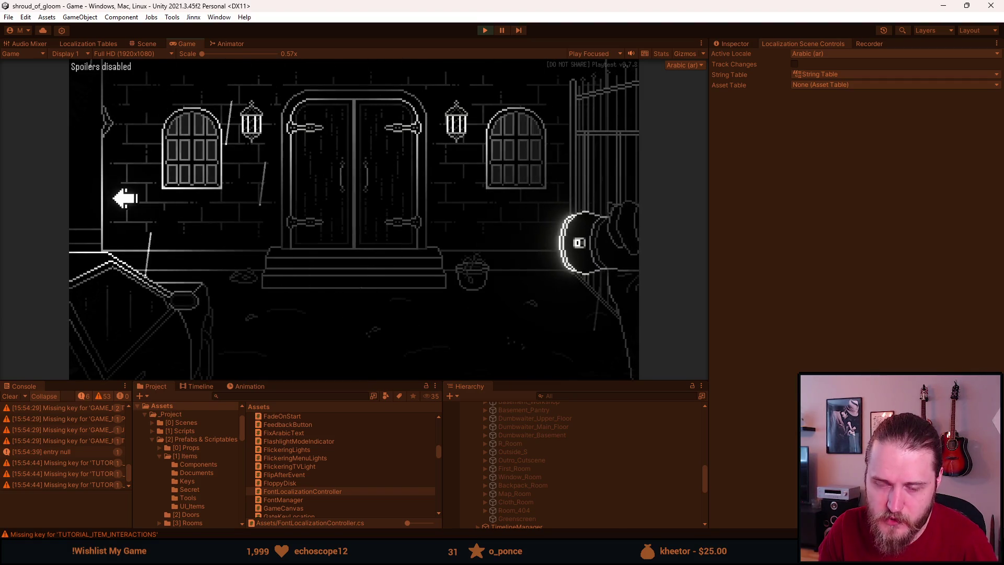
Step: Open and dismiss the Arabic note, then bring up the language-selection menu
click(139, 309)
click(102, 246)
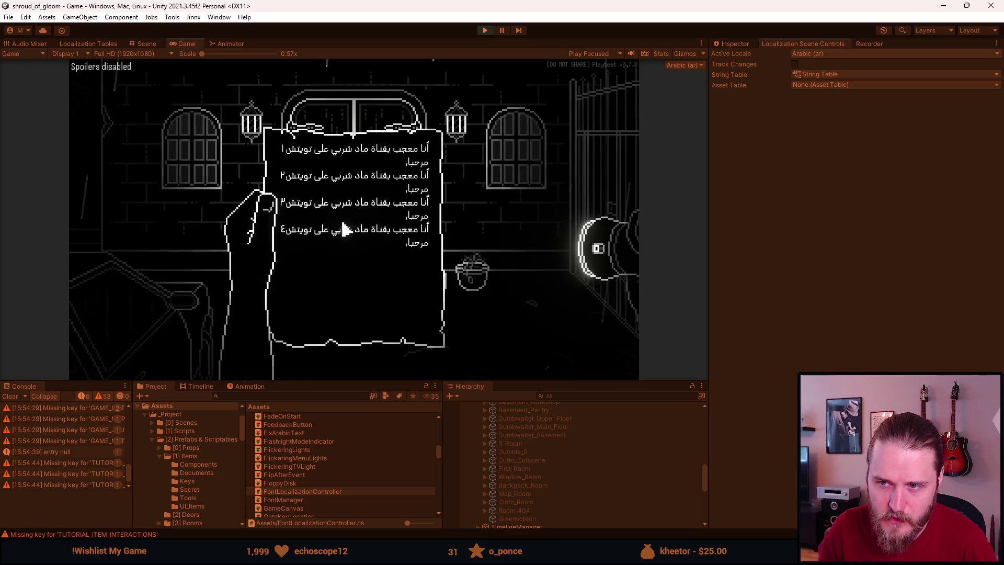
click(362, 242)
click(363, 242)
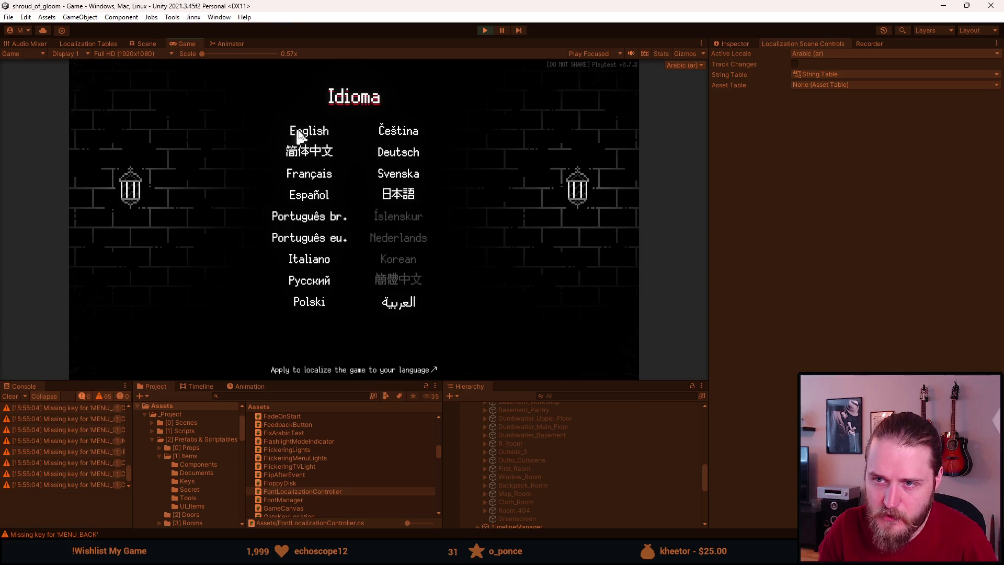
Step: Switch the game to English and browse the Video, Brightness and Audio settings pages
click(295, 133)
click(360, 191)
click(396, 243)
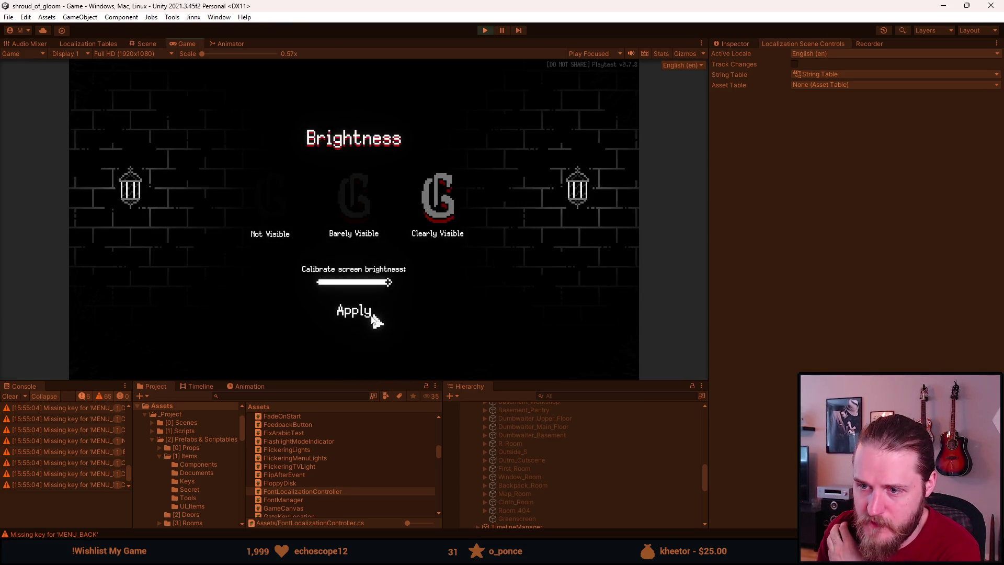
click(364, 318)
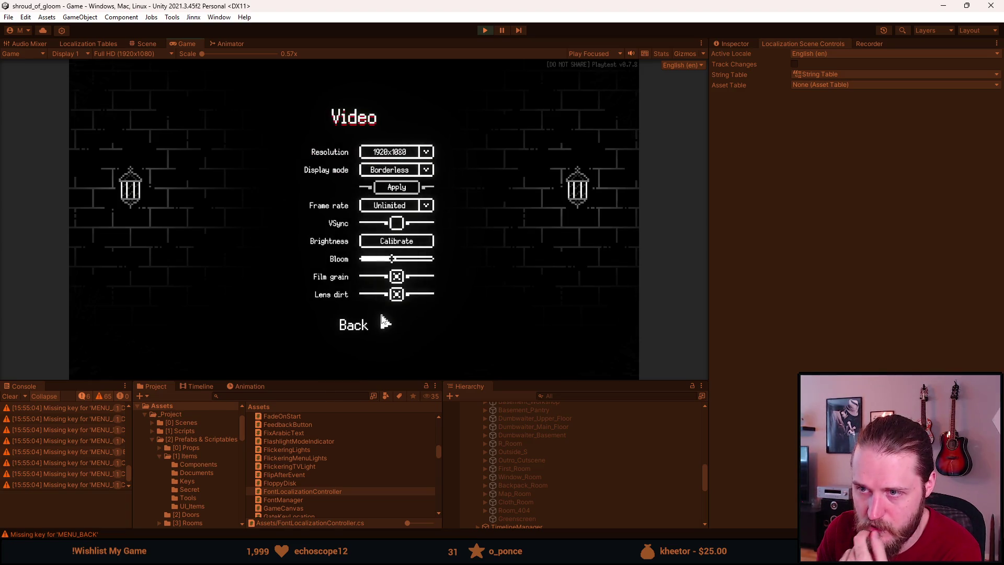
click(362, 322)
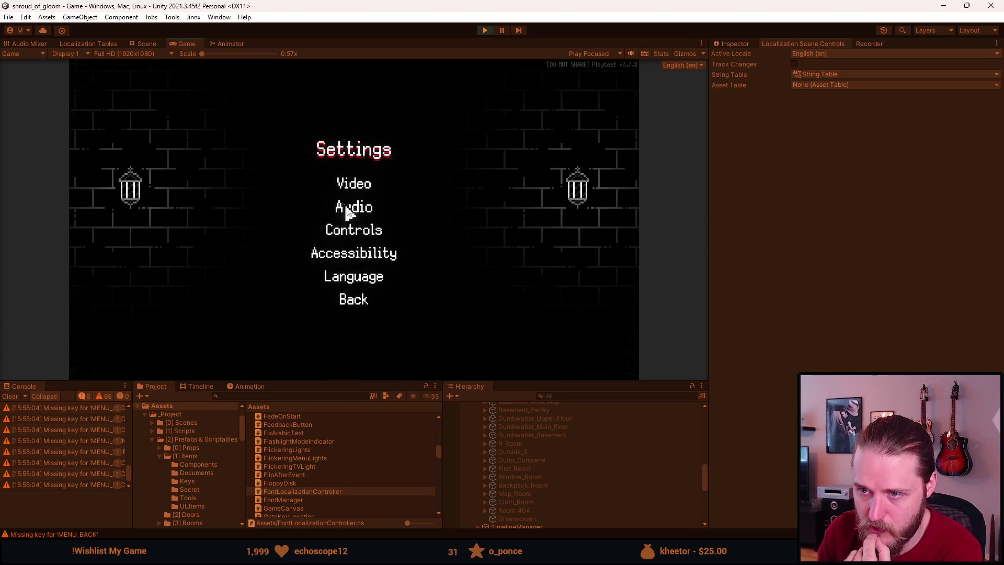
click(344, 207)
click(358, 298)
Step: Browse Controls and Accessibility, cancel a key rebind with Esc, then Save & Quit
click(351, 230)
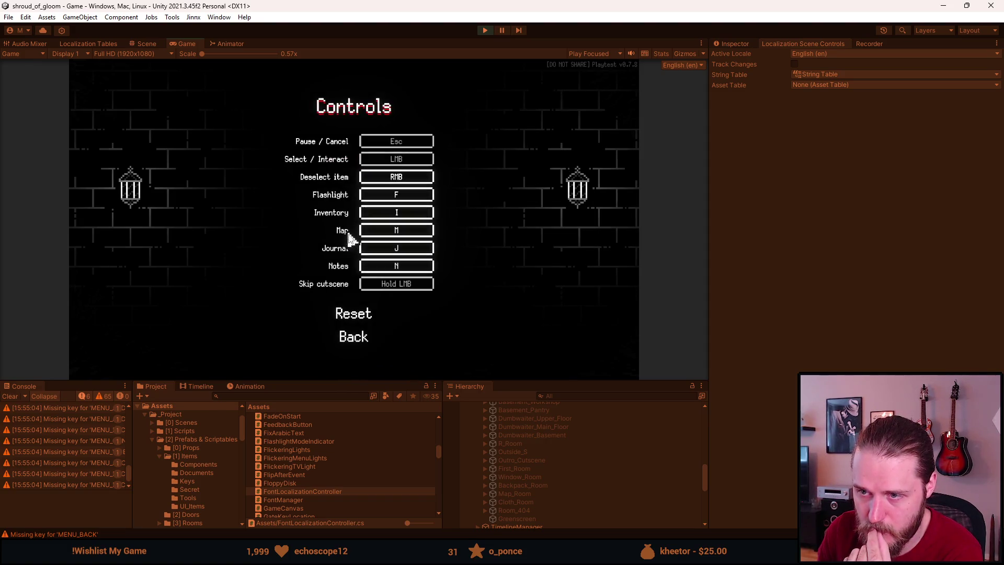
click(363, 336)
click(351, 255)
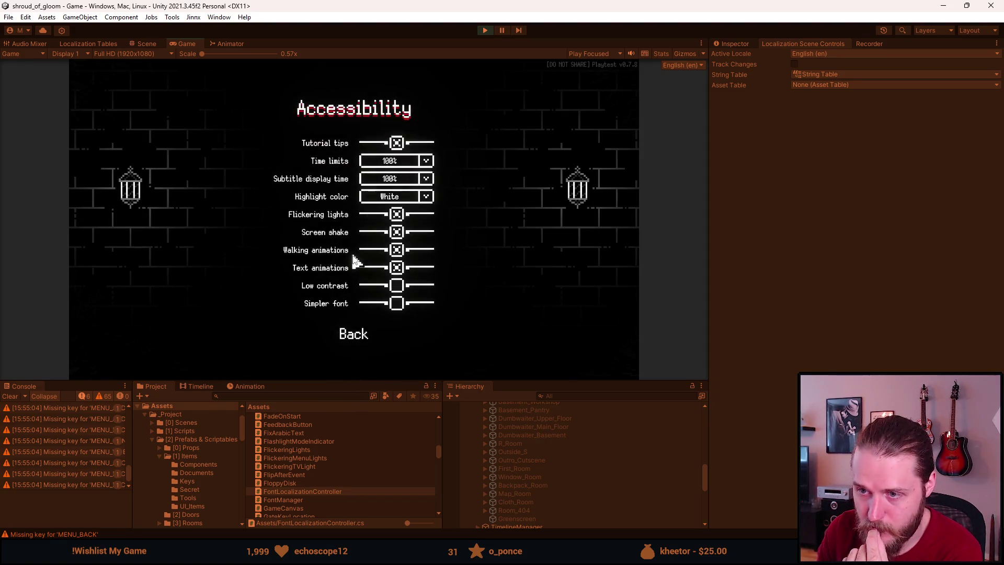
click(356, 338)
click(347, 231)
click(406, 238)
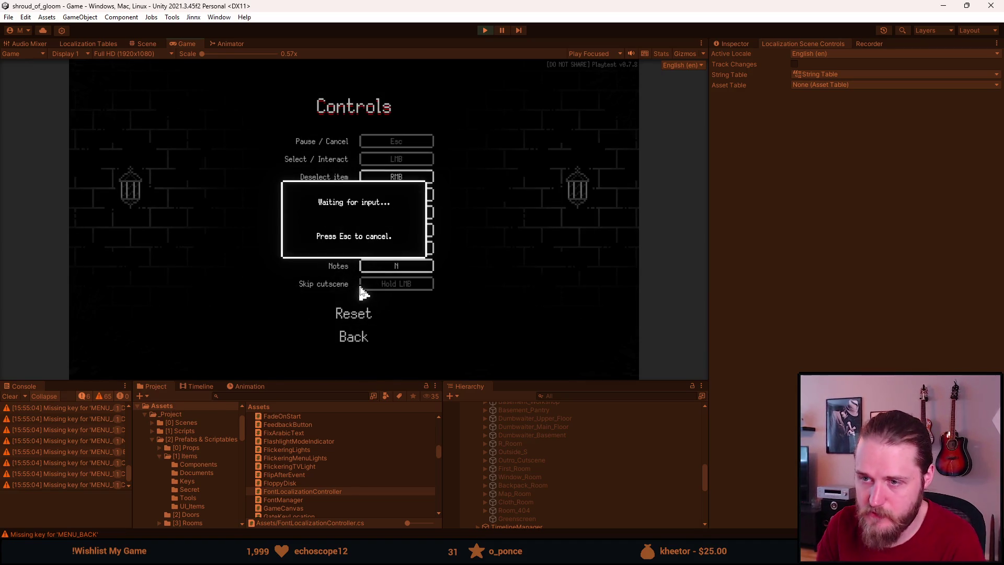
key(Escape)
click(363, 341)
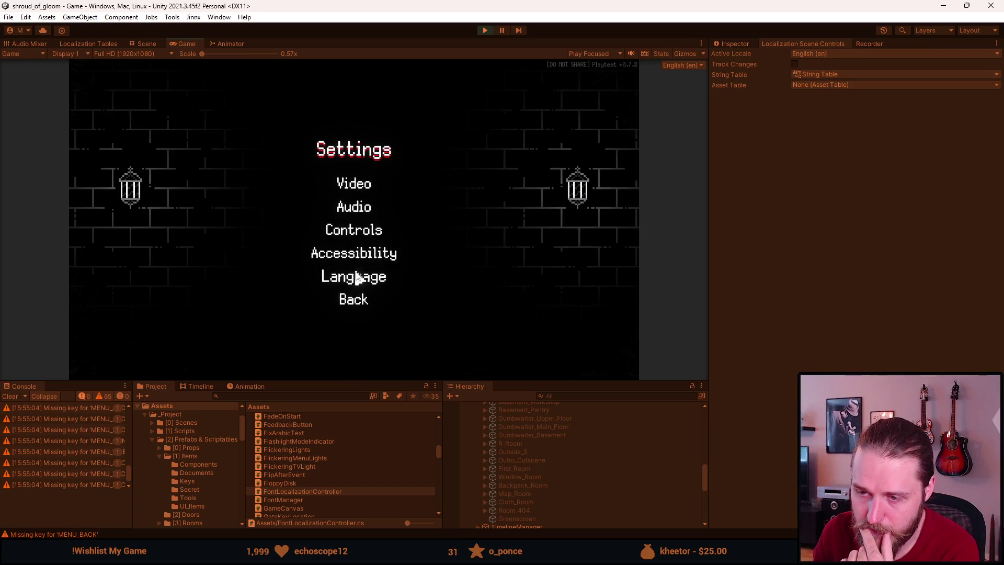
click(360, 300)
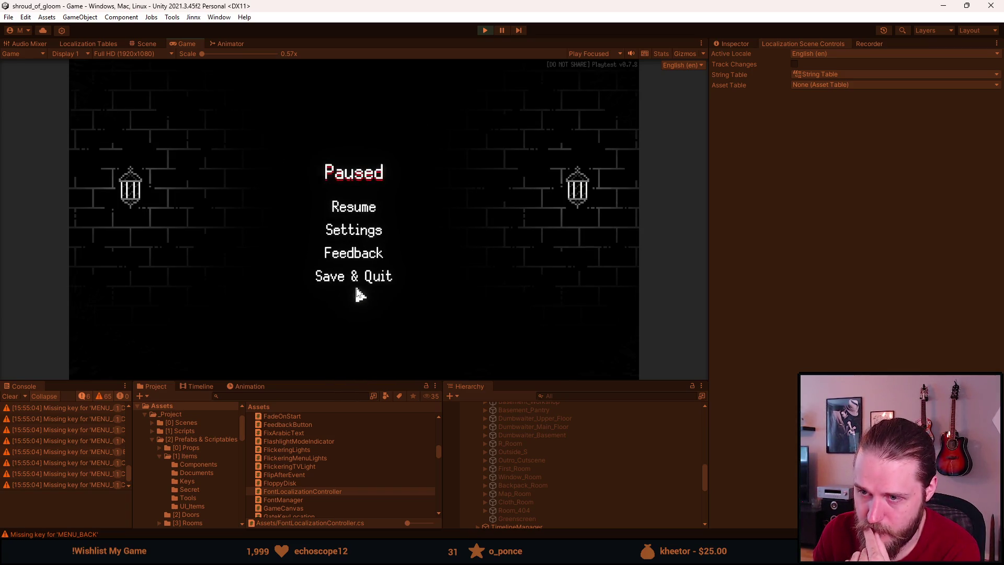
click(360, 284)
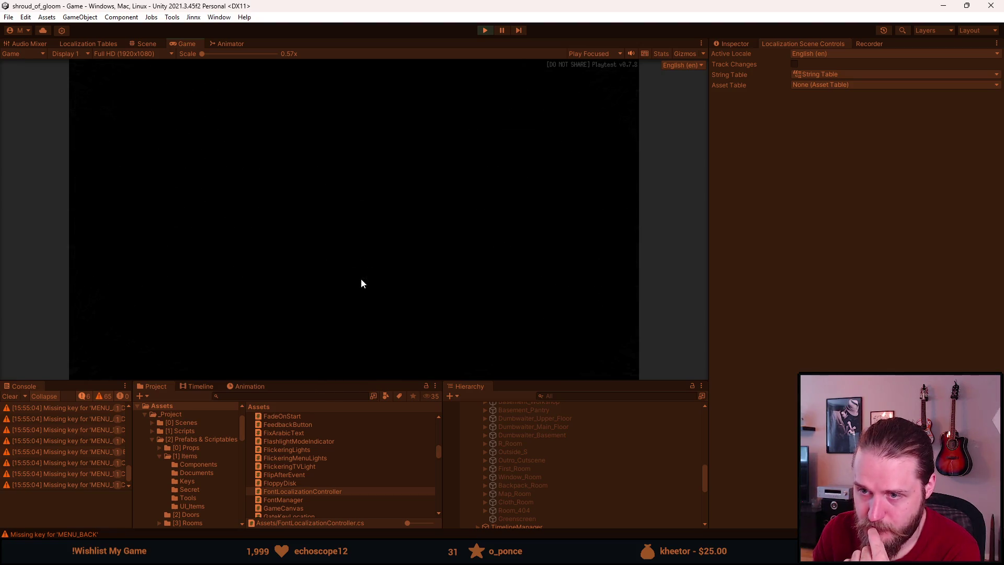
Step: Cancel the main-menu quit prompt and look over the main-menu Settings
click(234, 309)
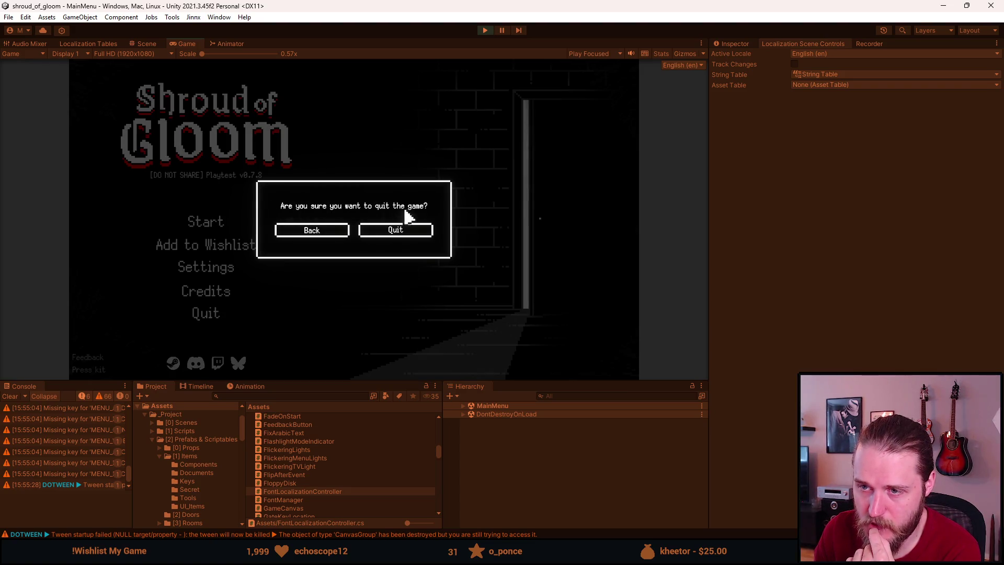
click(331, 231)
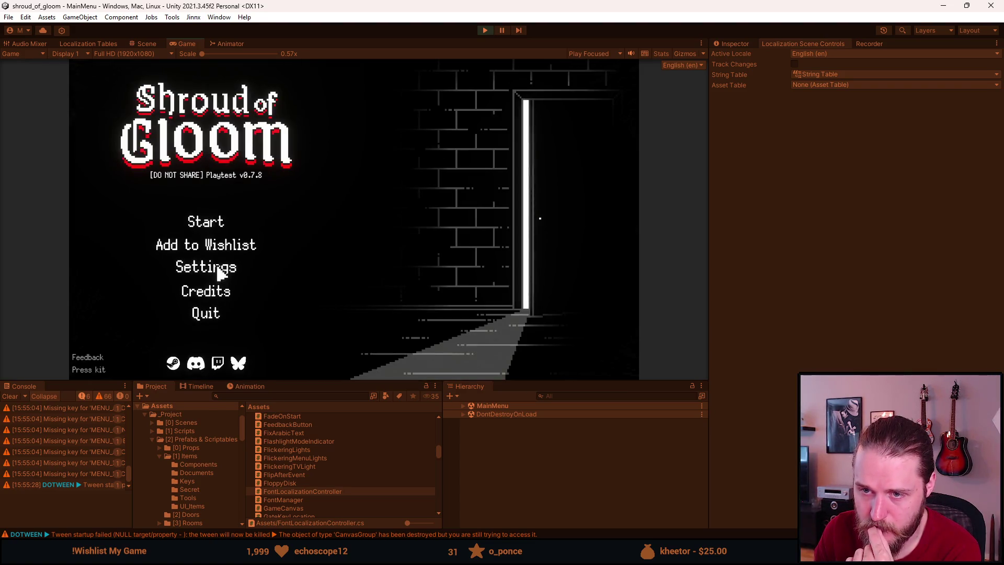
click(220, 269)
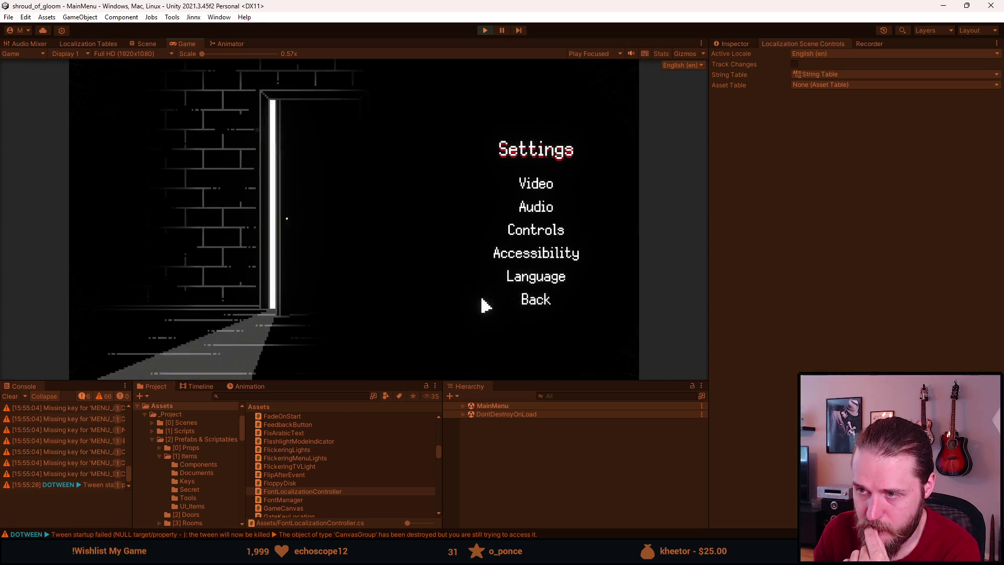
click(486, 305)
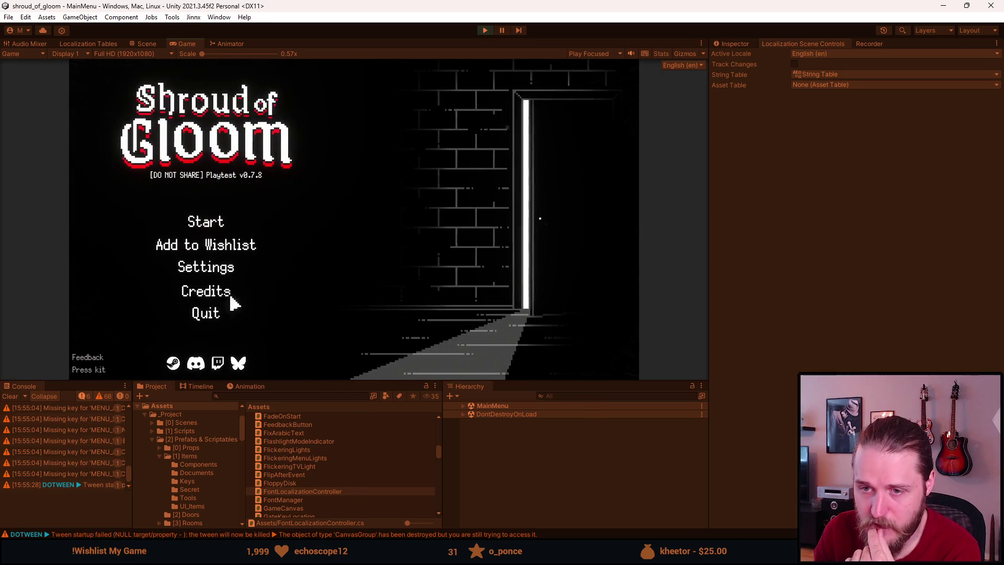
Step: Open the save slots, cancel deleting Slot 1, and stop Play mode
click(206, 224)
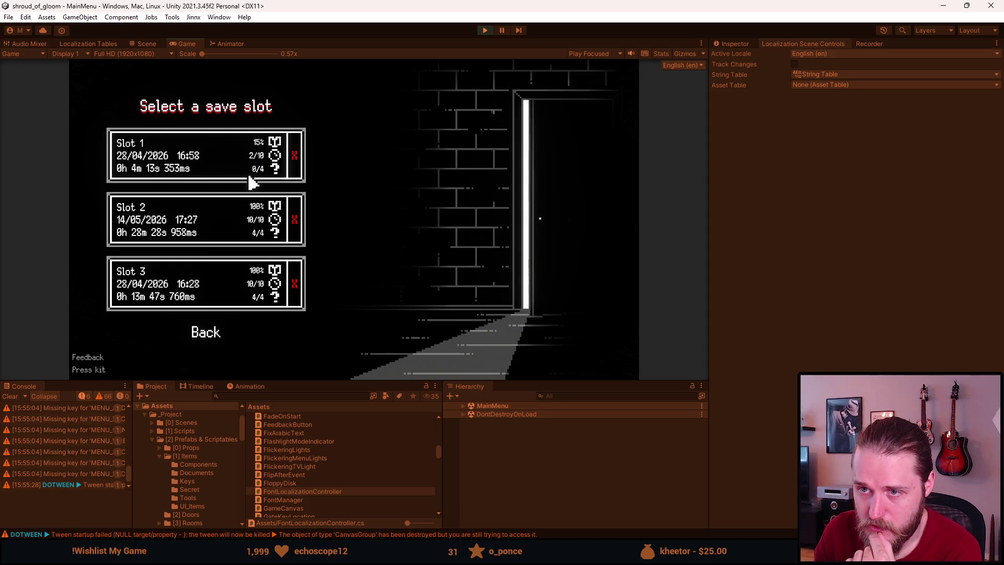
click(294, 159)
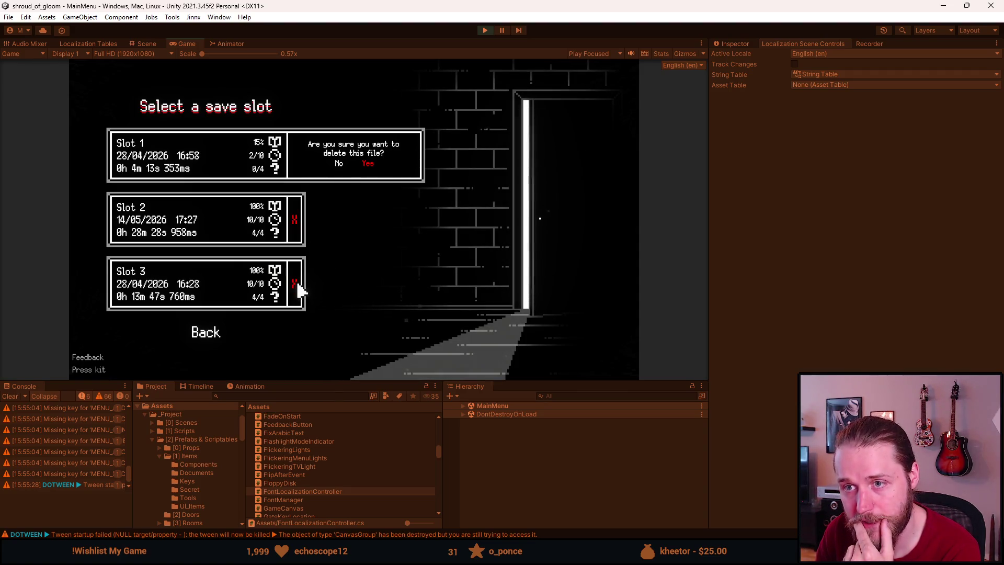
click(217, 330)
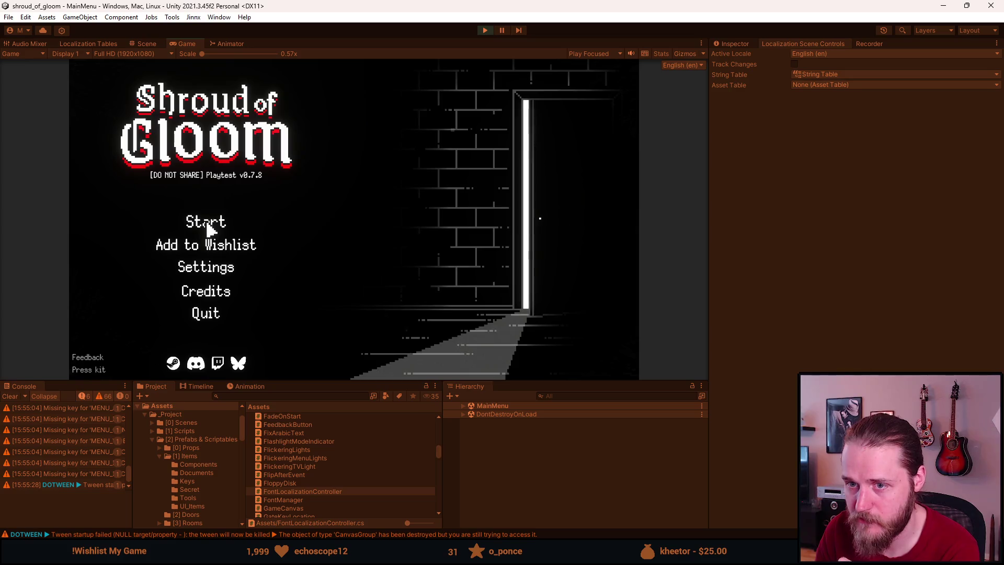
click(485, 30)
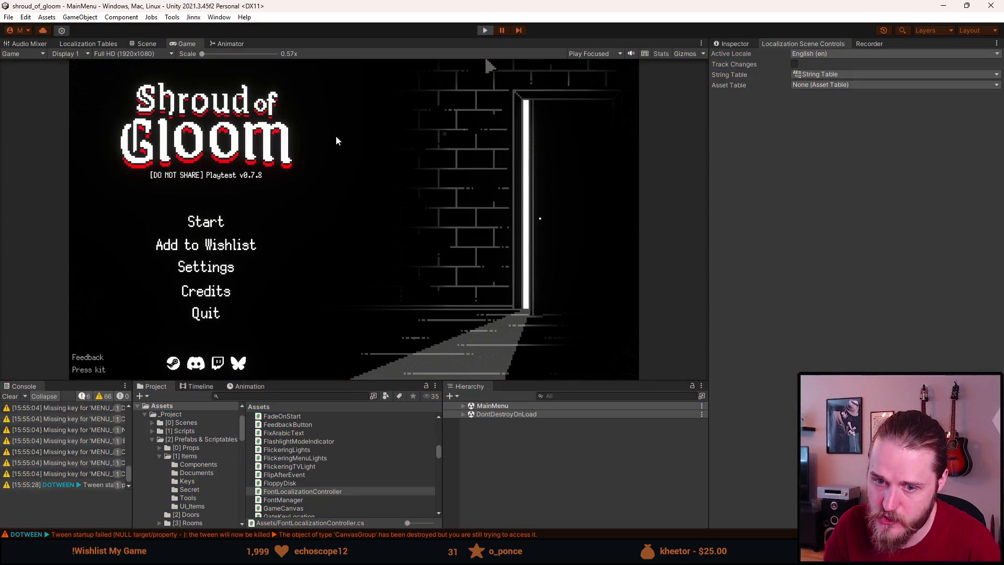
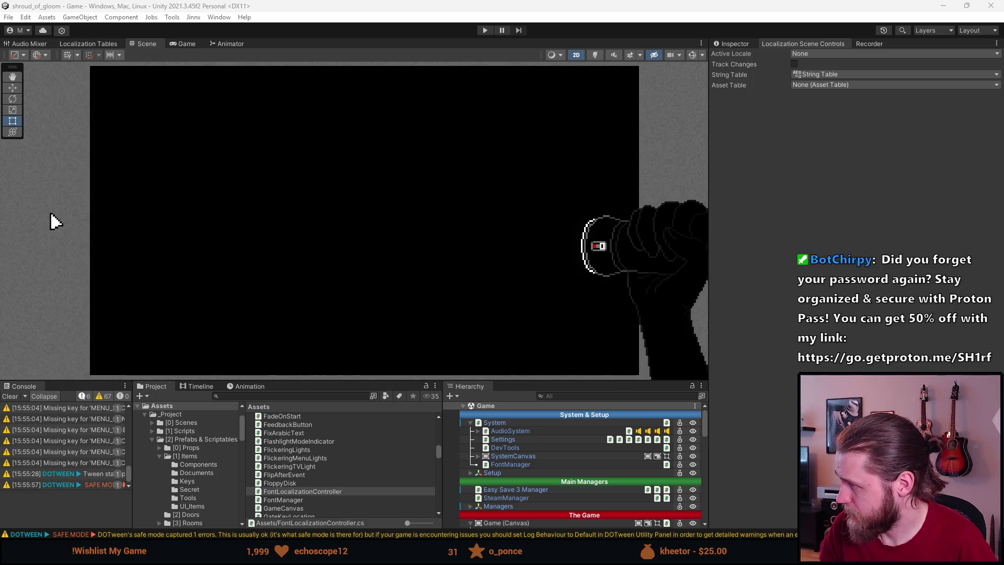
Step: Browse the RTLTMPro releases page, noting the Unity 2019+ requirement in the v3.3 notes
key(alt+Tab)
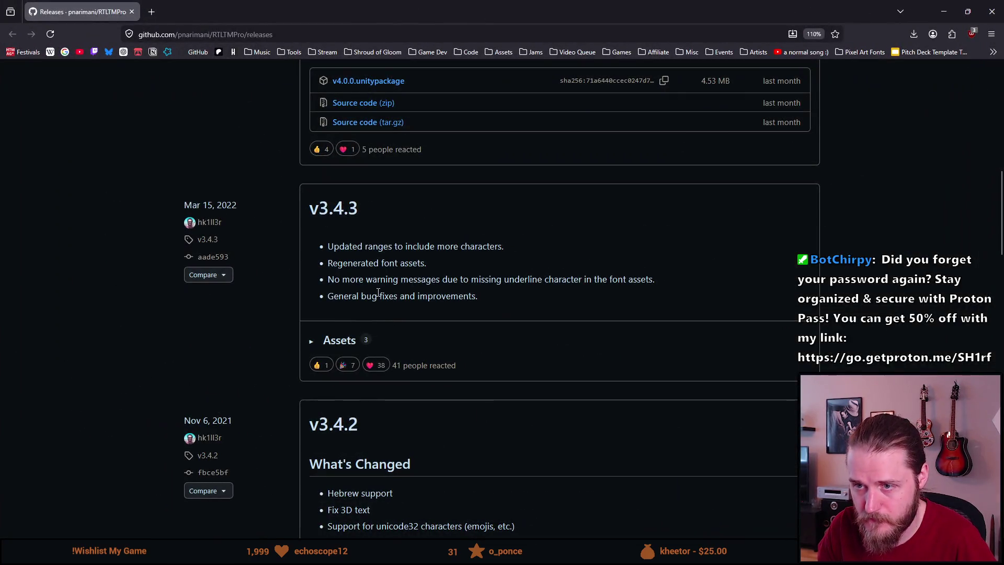
scroll(377, 293, up, 1)
scroll(378, 293, down, 4)
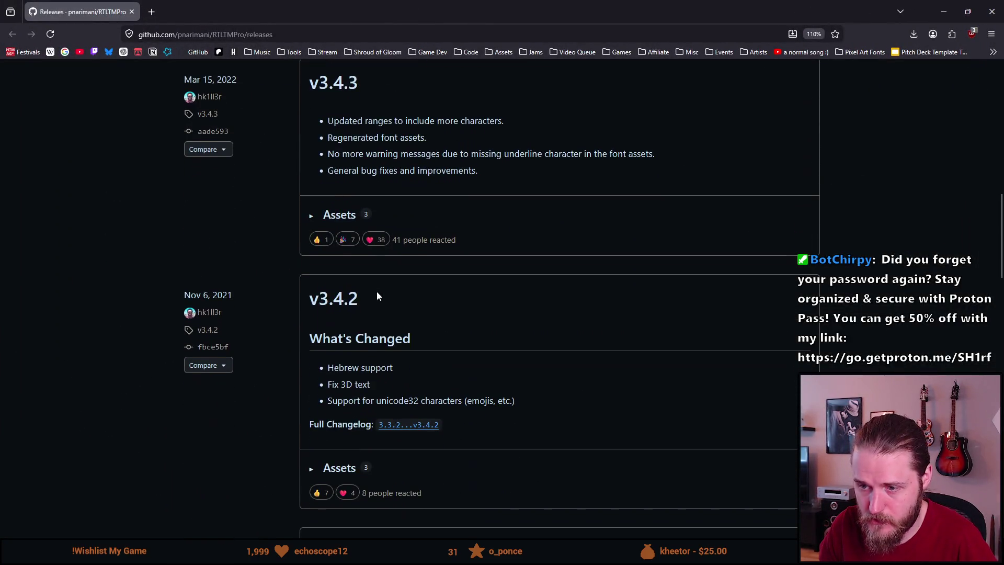
scroll(377, 291, down, 3)
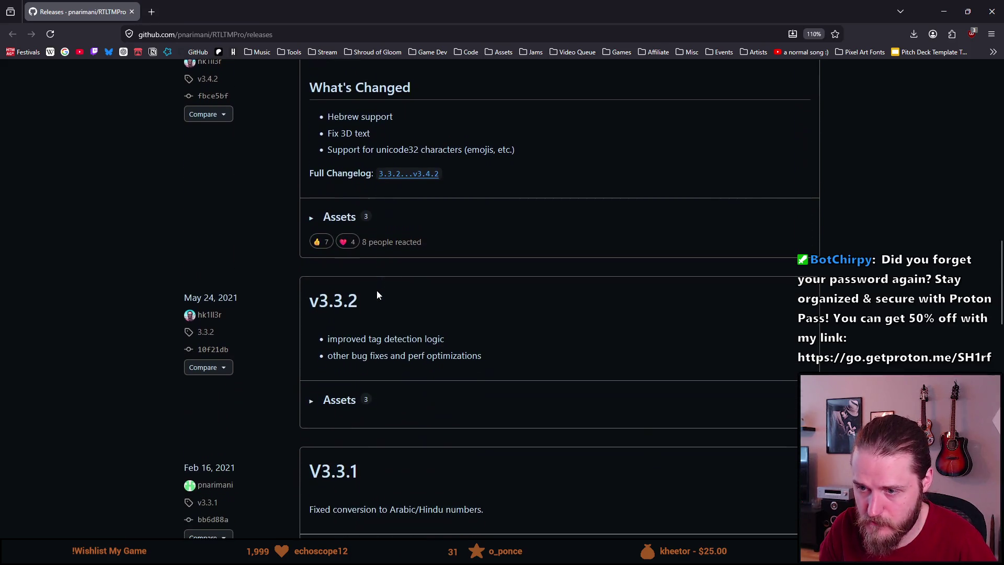
scroll(377, 290, down, 3)
scroll(377, 291, down, 2)
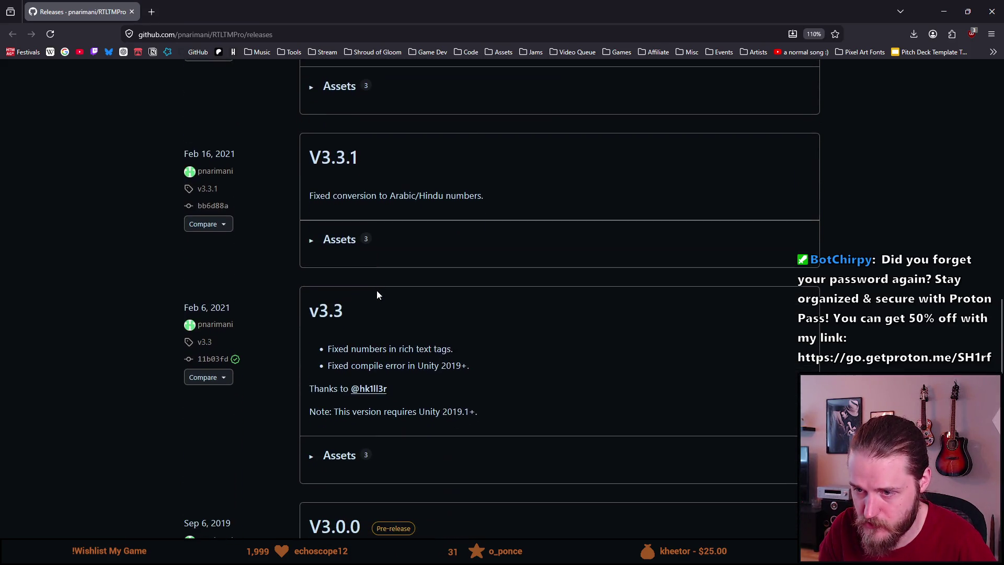
scroll(390, 359, down, 1)
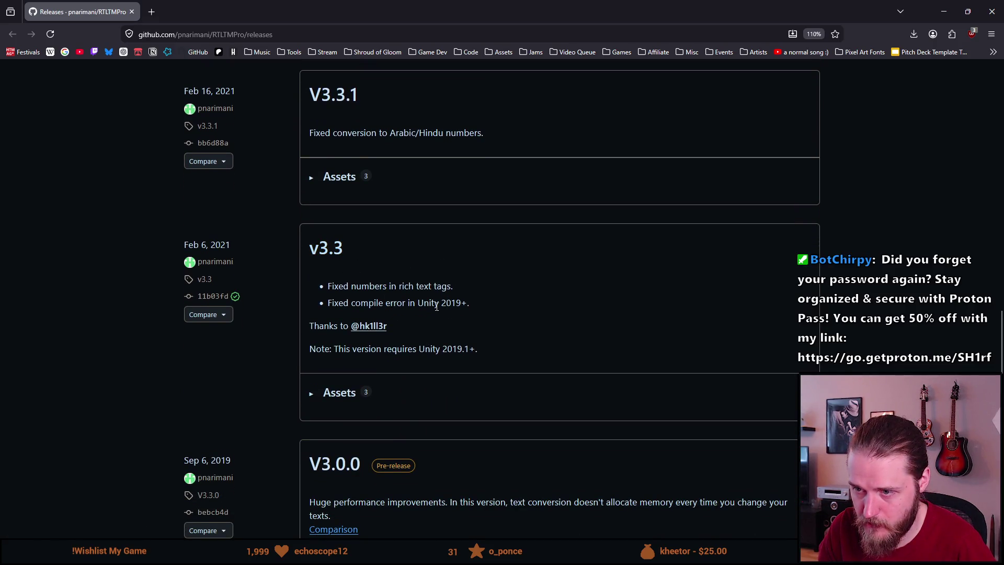
drag(423, 303, 476, 303)
scroll(482, 353, down, 5)
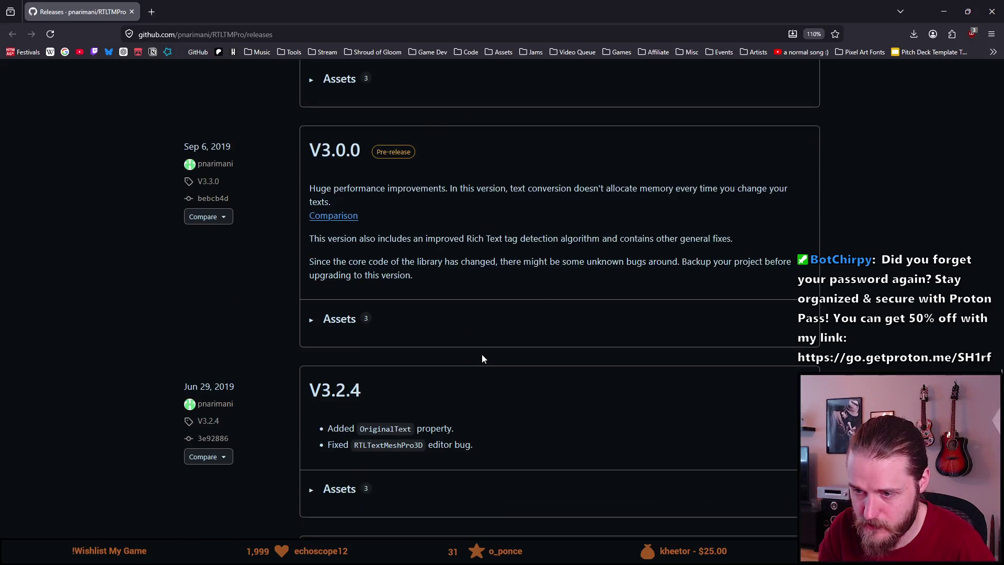
scroll(482, 358, up, 10)
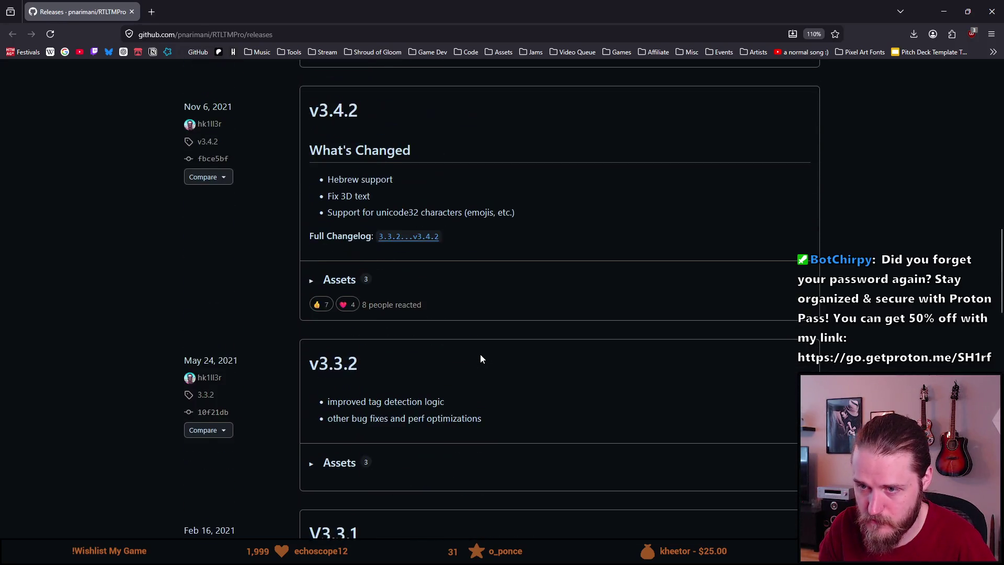
scroll(481, 359, up, 2)
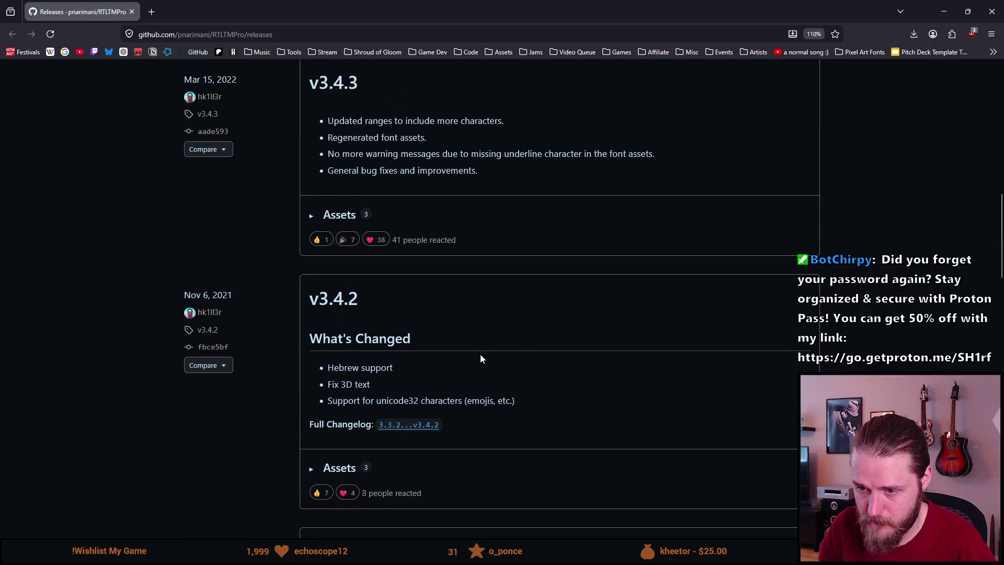
scroll(481, 359, up, 3)
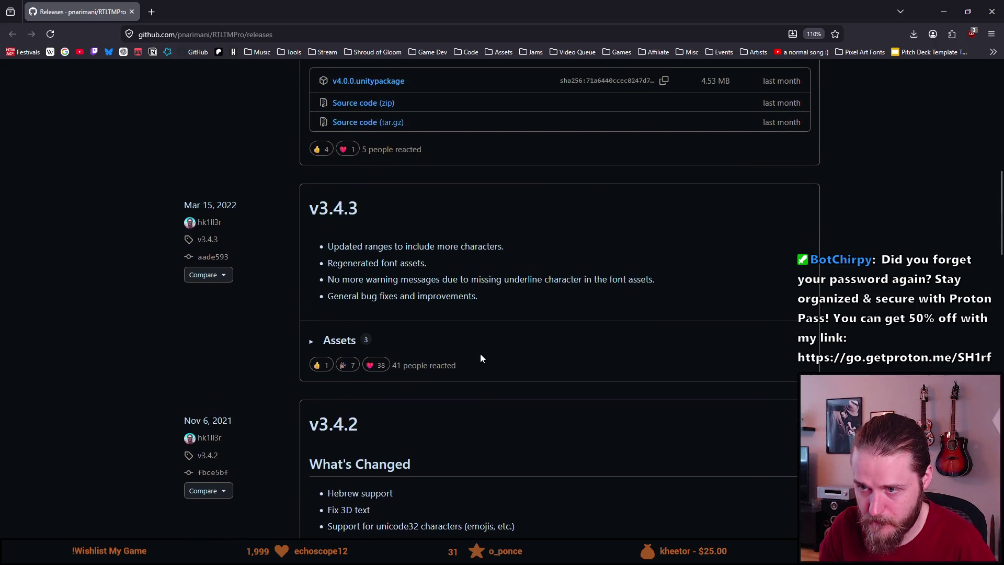
scroll(481, 355, up, 2)
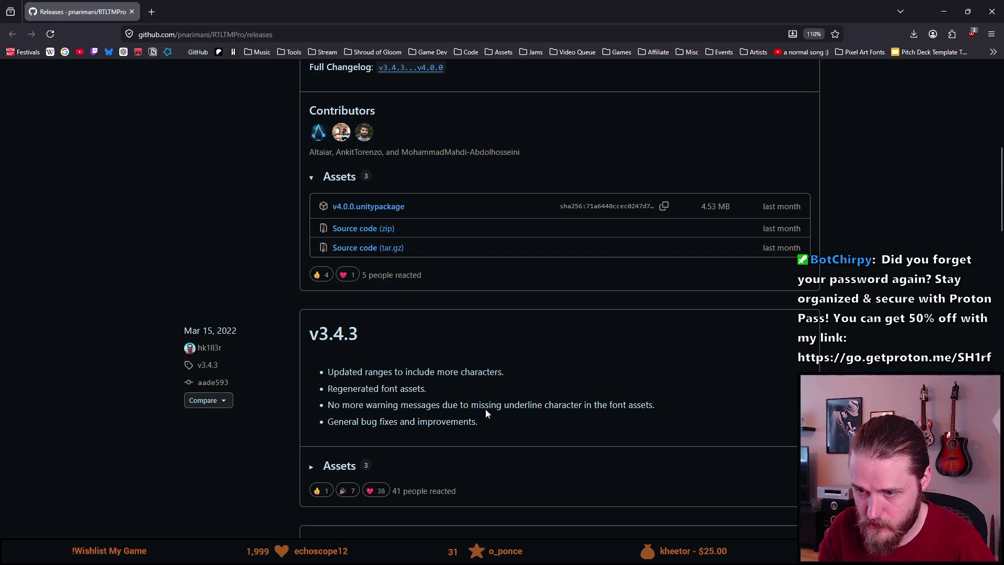
Step: Read the v3.4.3 release notes and expand its assets to reveal v3.4.3.unitypackage
drag(486, 426, 402, 388)
click(462, 421)
drag(472, 422, 328, 372)
scroll(455, 411, up, 2)
scroll(455, 410, up, 5)
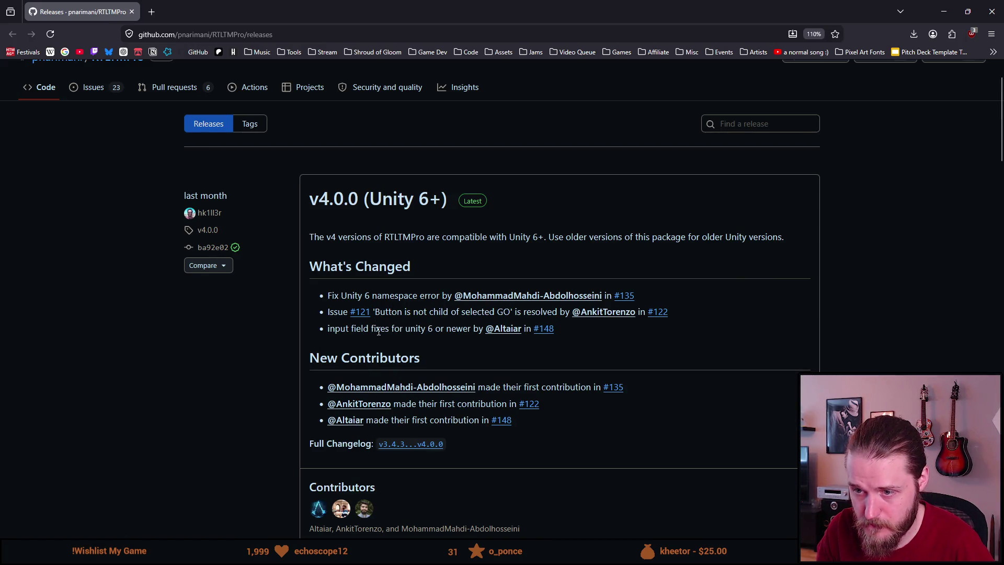
scroll(397, 356, down, 2)
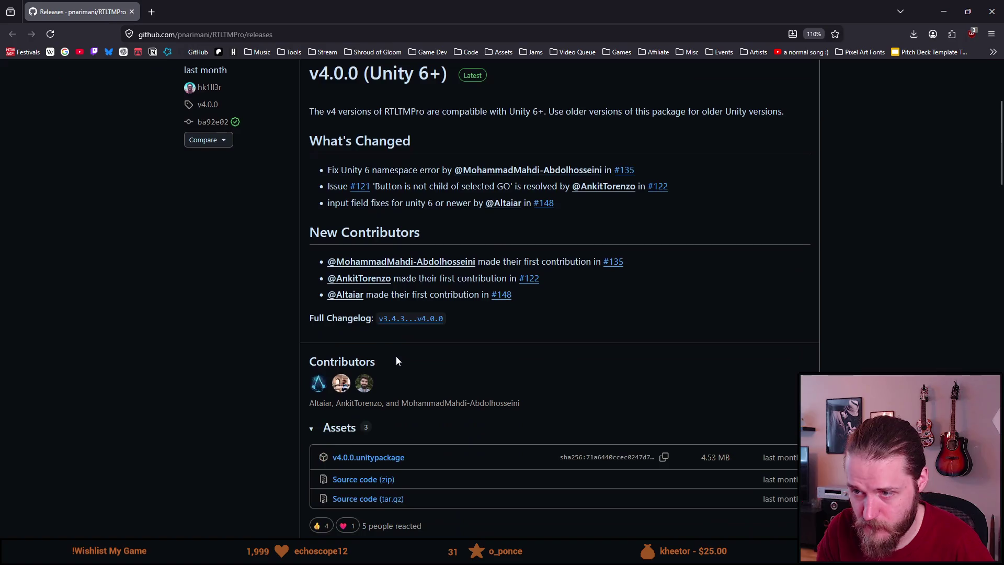
scroll(389, 366, down, 5)
scroll(388, 372, down, 1)
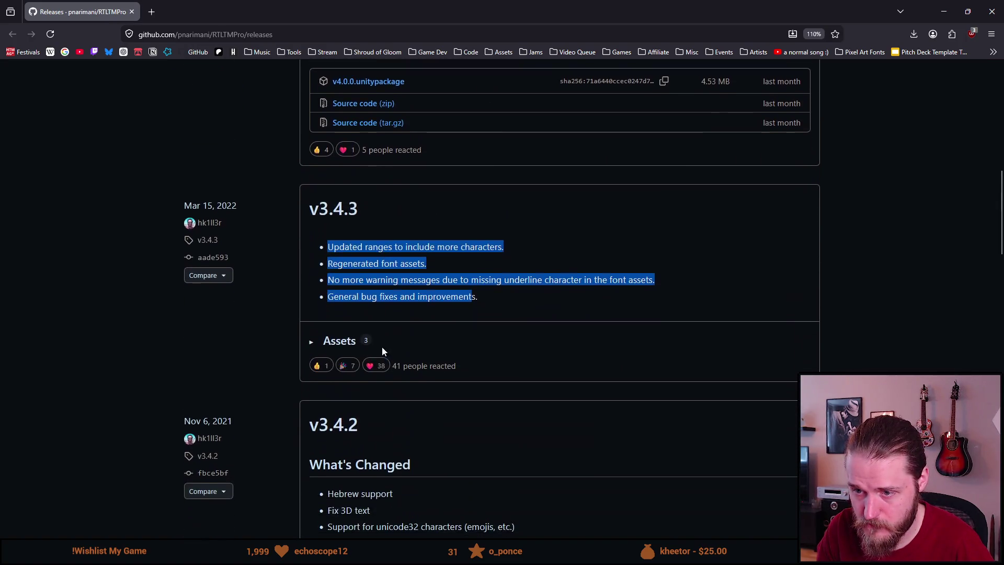
click(312, 342)
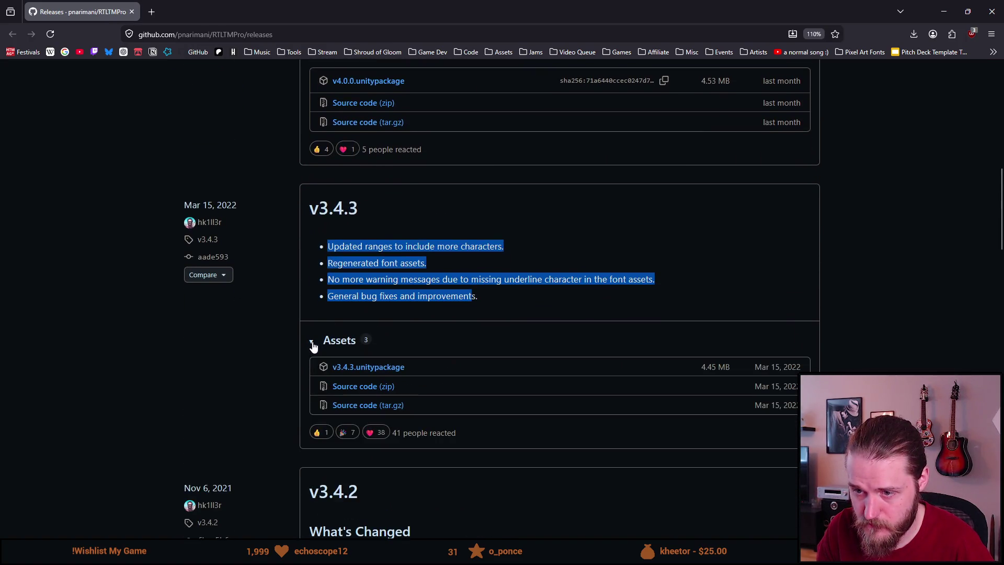
click(378, 278)
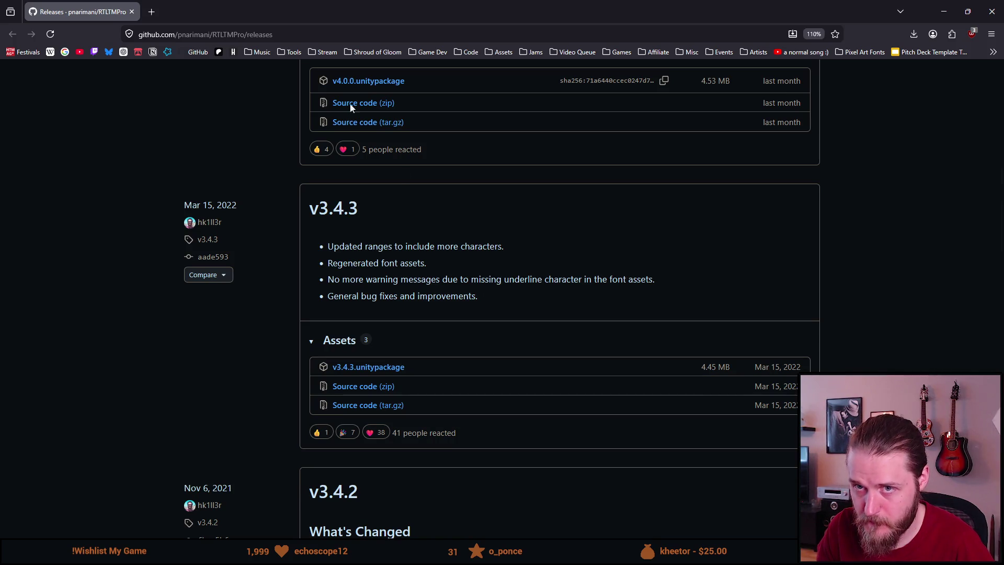
key(alt+Tab)
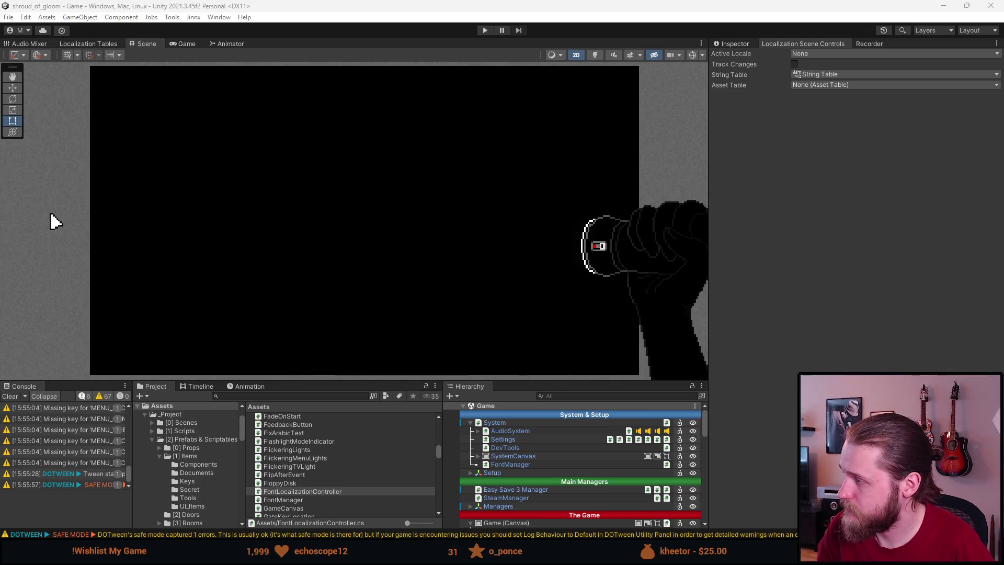
Step: Read the README's .unitypackage install section and its Assets import path, then minimize the browser
key(alt+Tab)
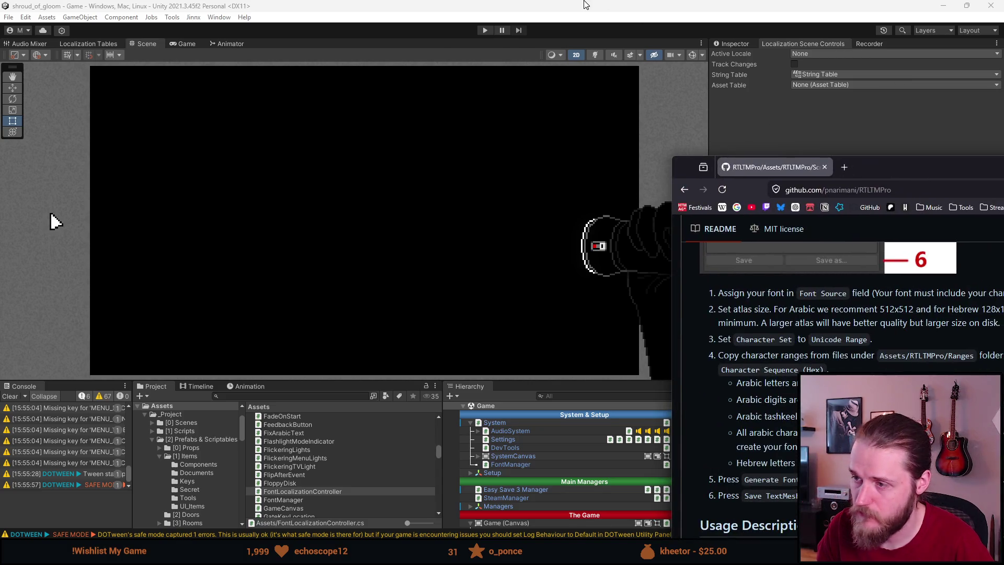
scroll(495, 198, up, 5)
scroll(487, 196, up, 8)
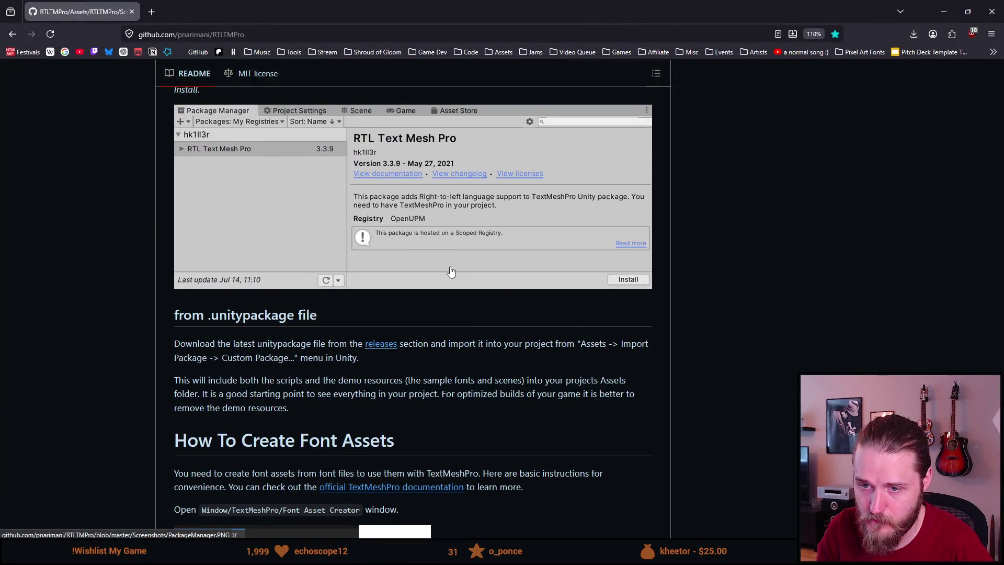
double_click(285, 344)
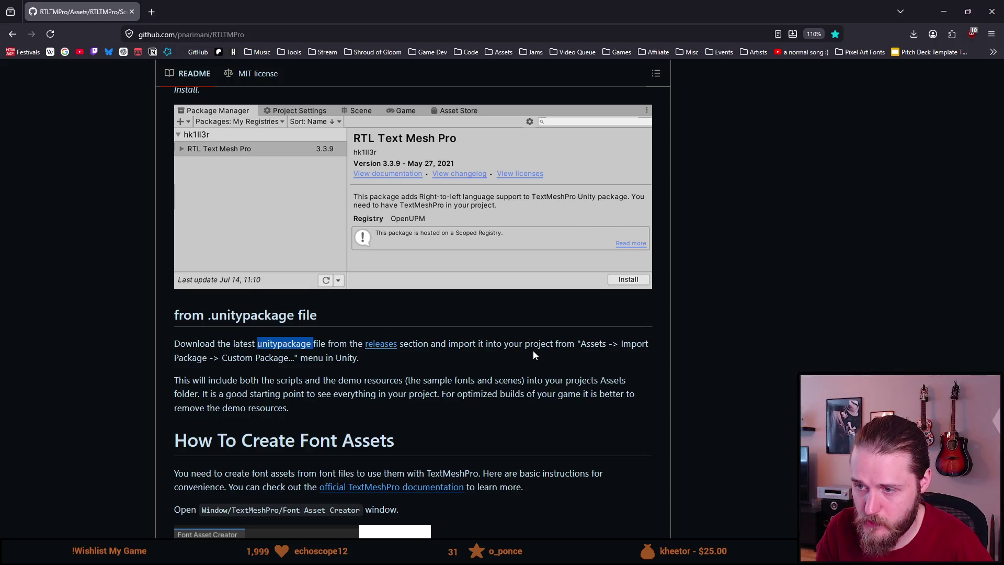
double_click(585, 343)
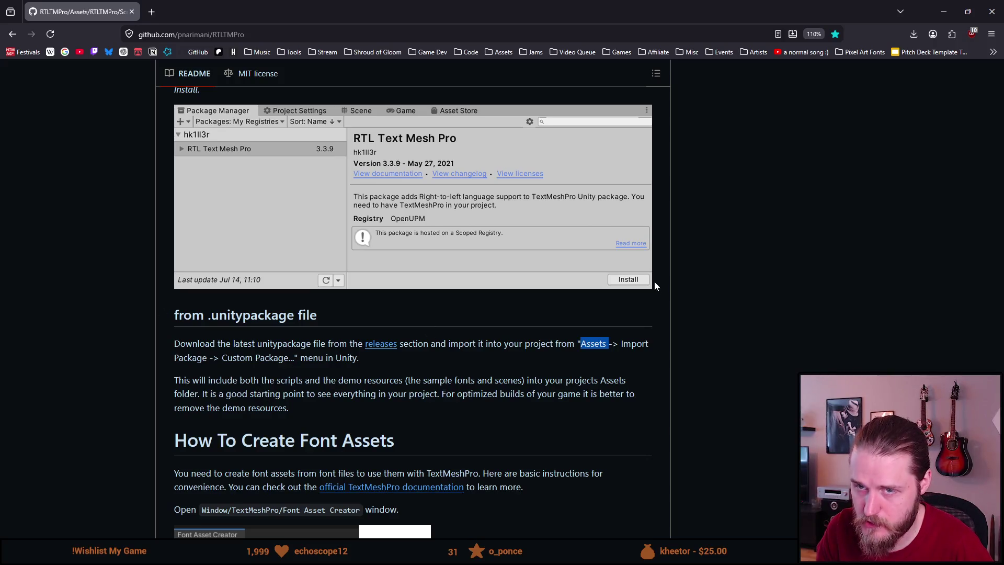
click(934, 2)
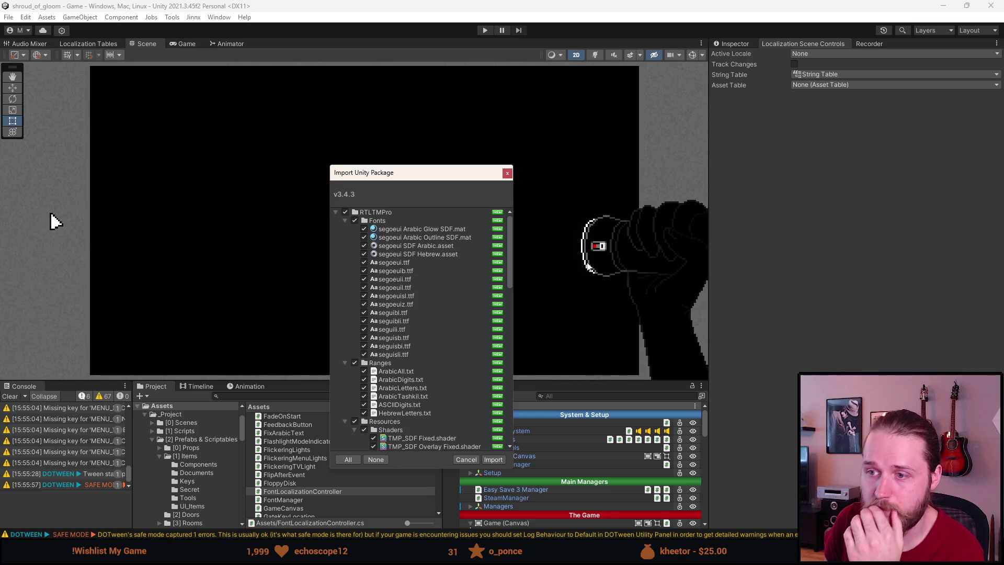
Step: Import all files of the RTLTMPro v3.4.3 package into the project
scroll(438, 272, down, 10)
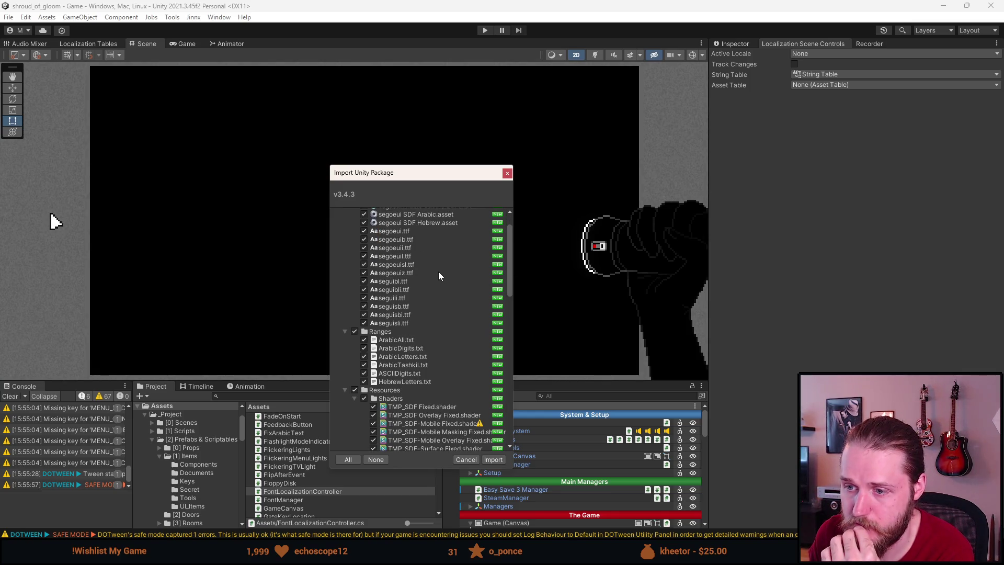
scroll(439, 271, down, 4)
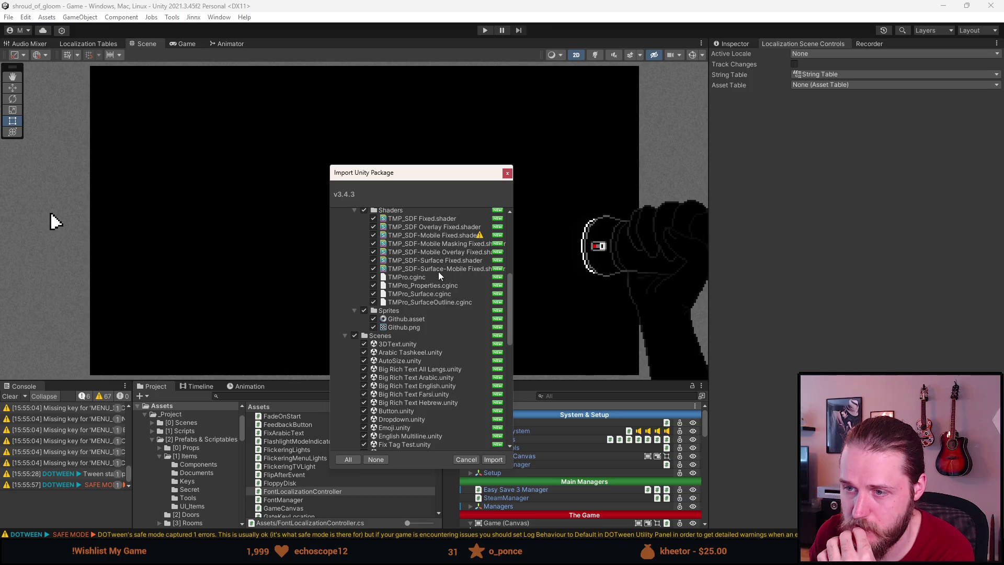
scroll(439, 272, down, 2)
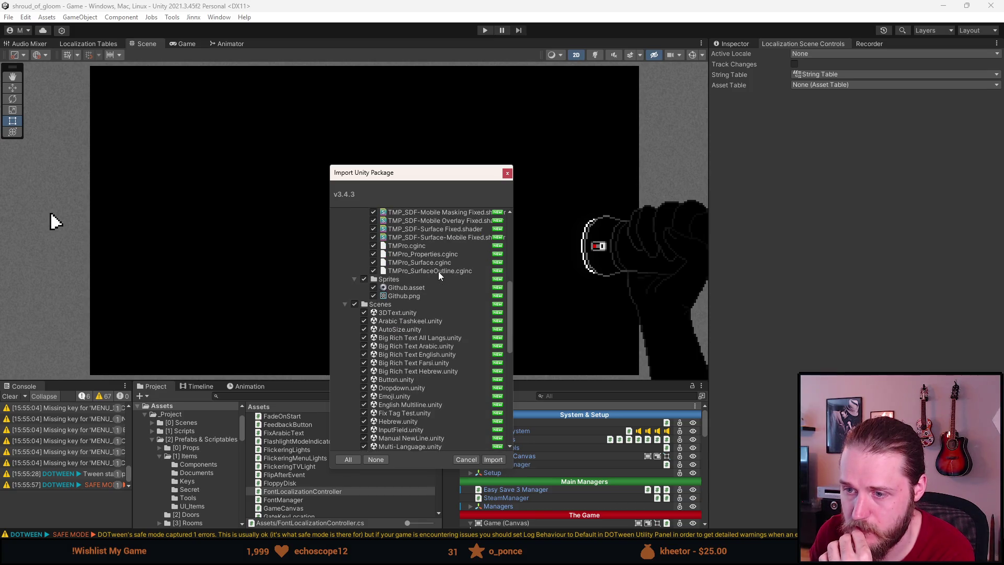
scroll(427, 333, down, 8)
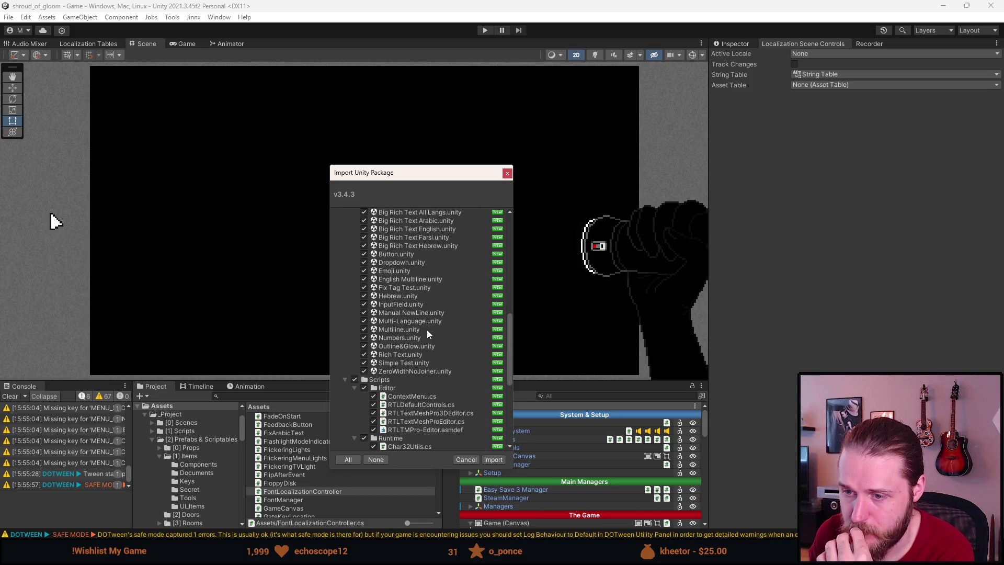
scroll(428, 331, down, 4)
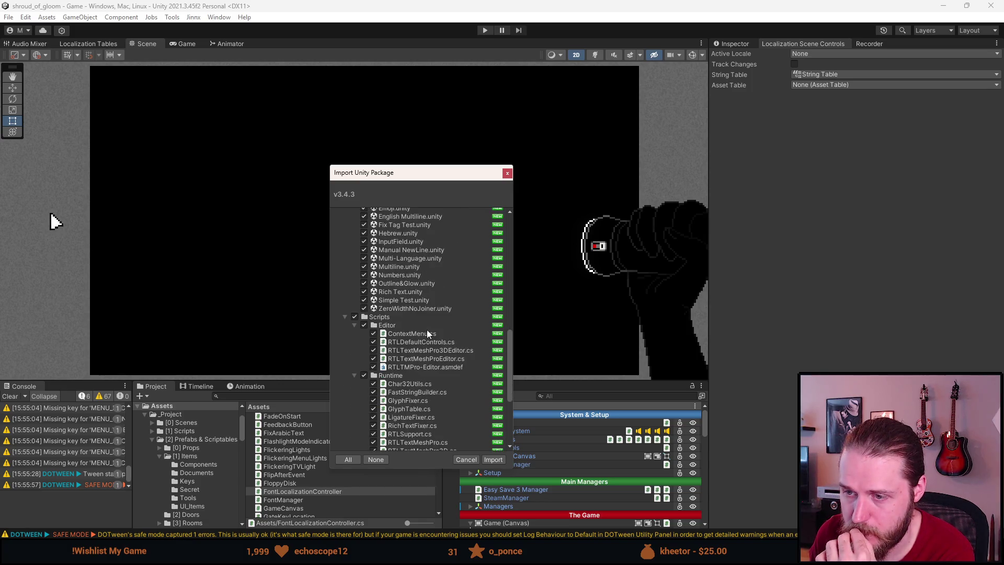
scroll(428, 332, down, 2)
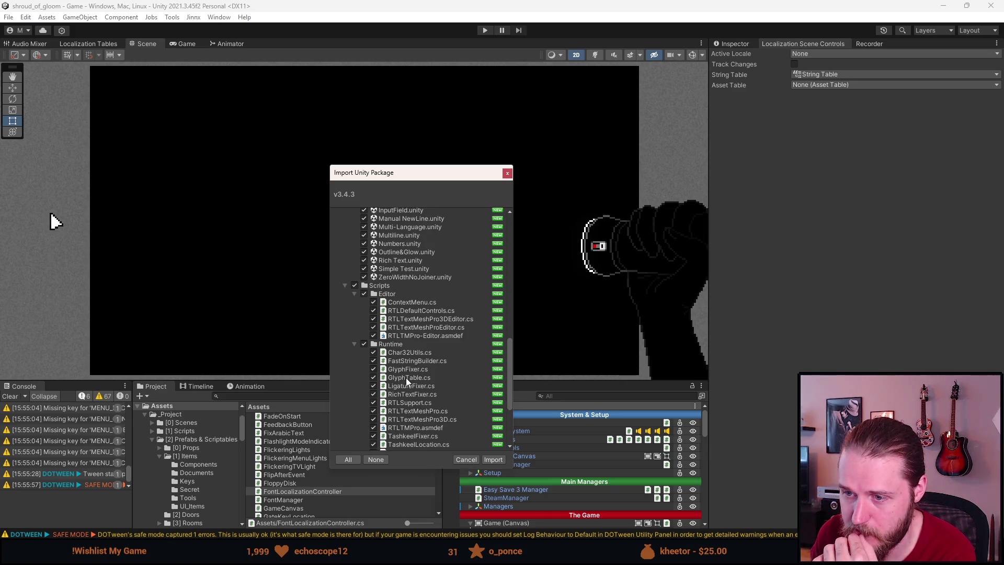
scroll(407, 381, down, 8)
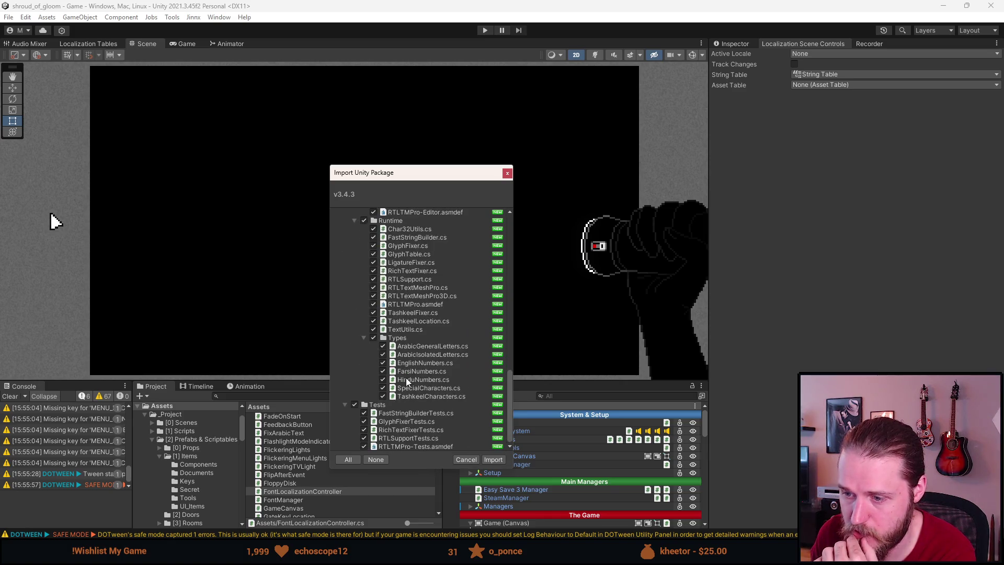
click(494, 460)
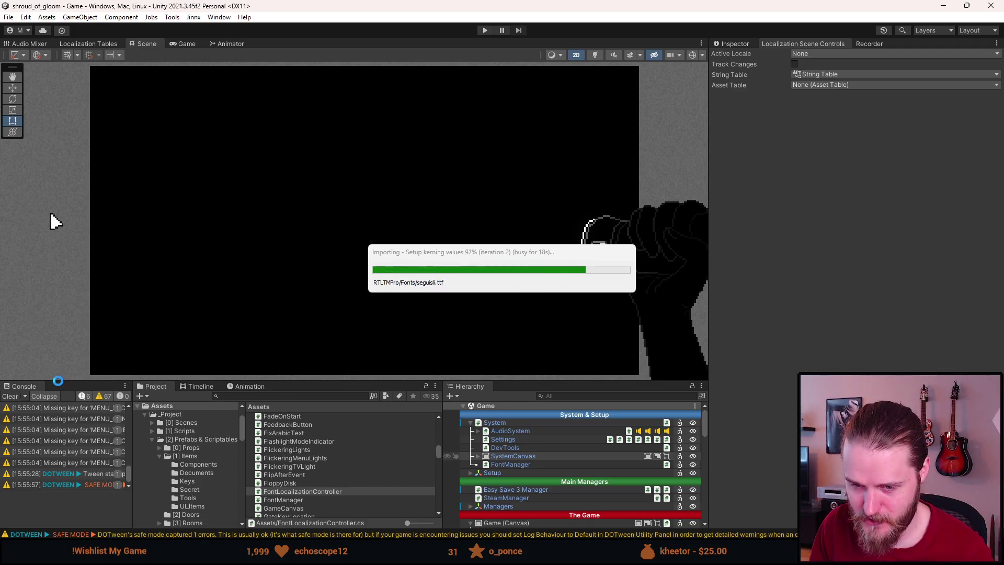
Step: Reload the Visual Studio solution with the RTLTMPro projects and clear Unity's console
key(alt+Tab)
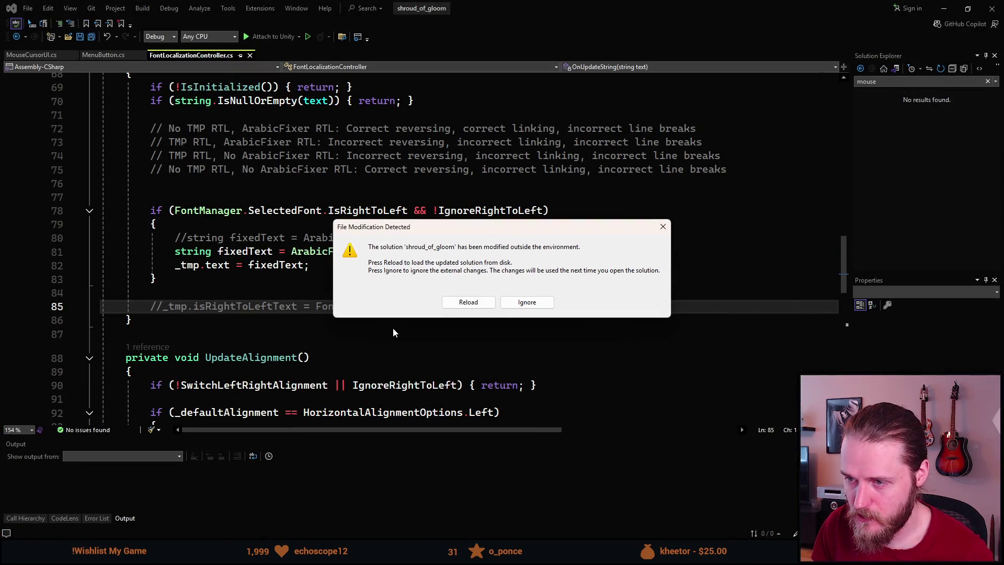
click(468, 302)
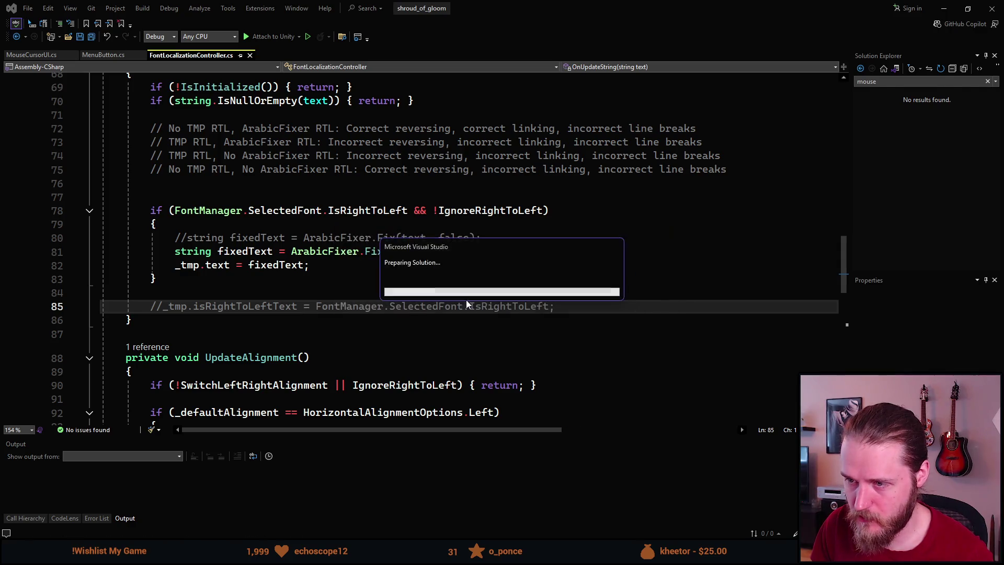
key(alt+Tab)
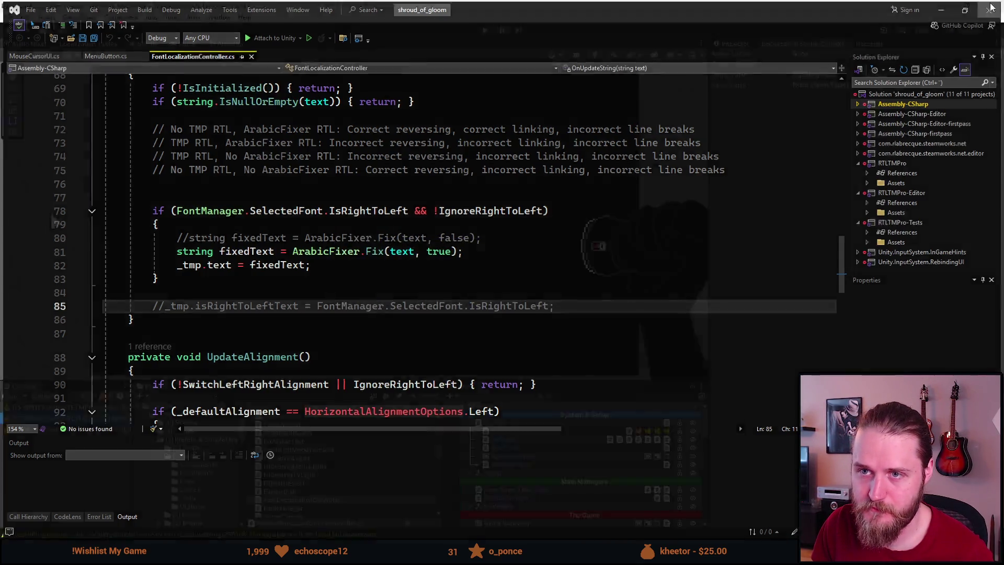
click(18, 395)
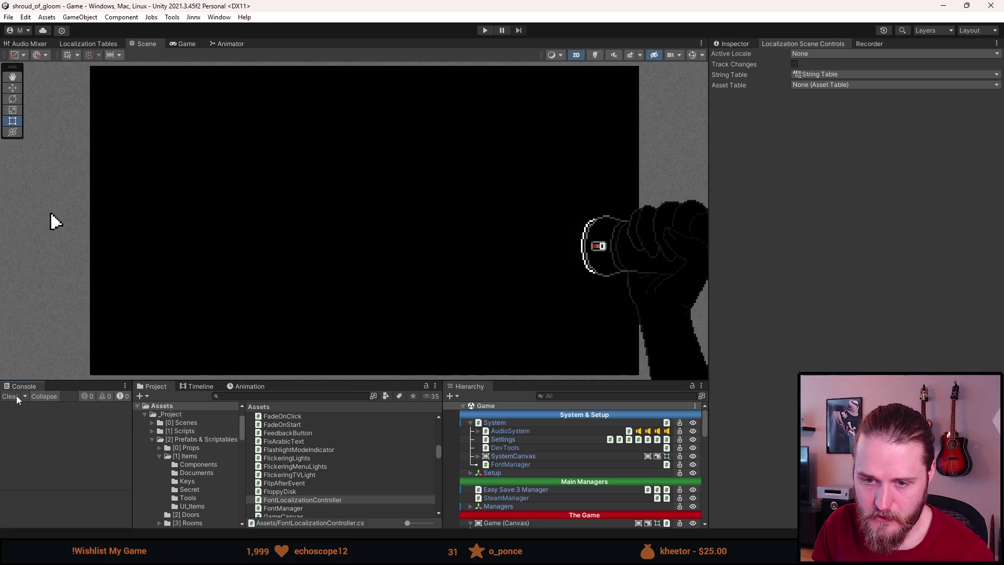
Step: Search 'concern' in the Project panel and open the A_Brothers_Concern prefab
scroll(523, 447, down, 3)
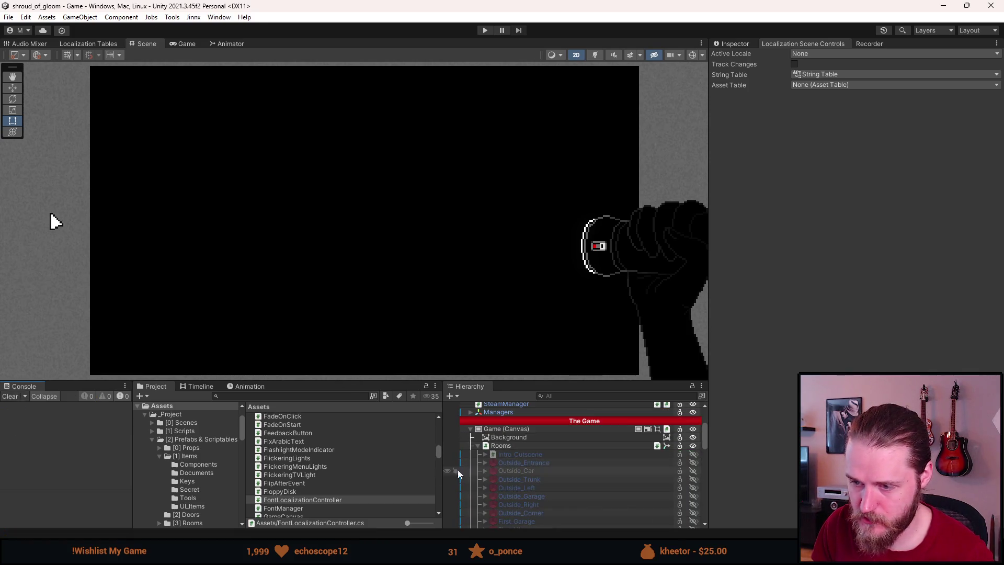
click(291, 396)
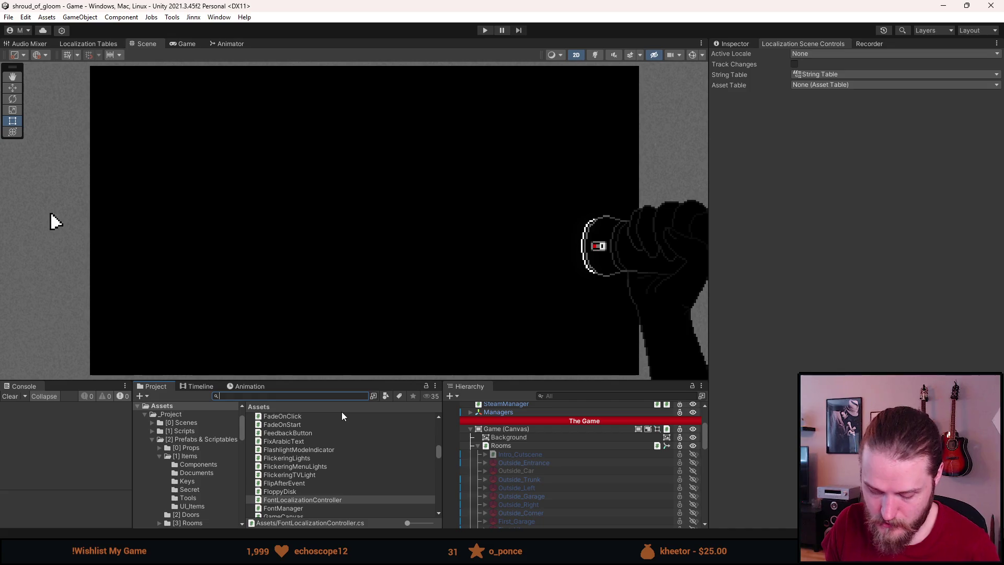
text(concern)
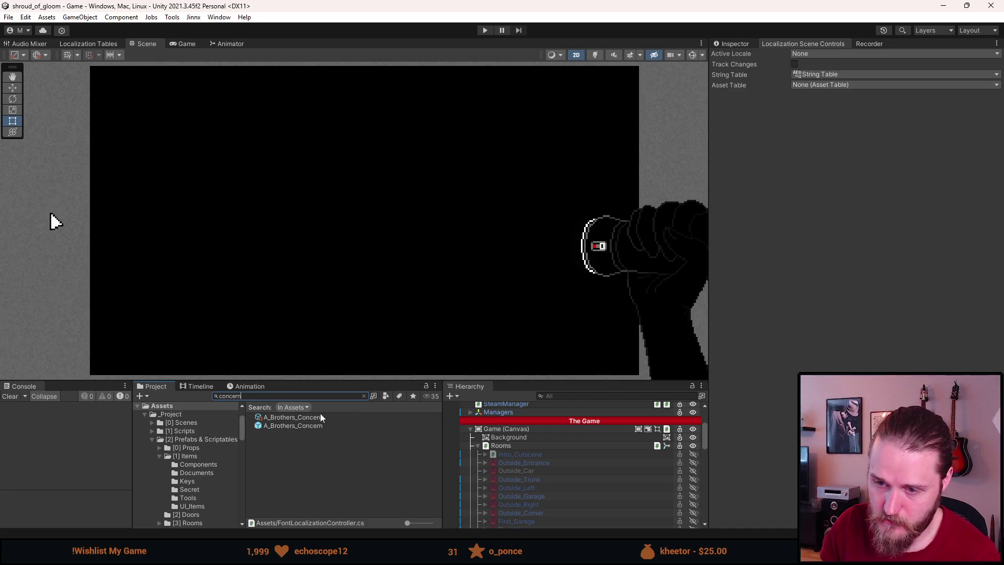
double_click(313, 425)
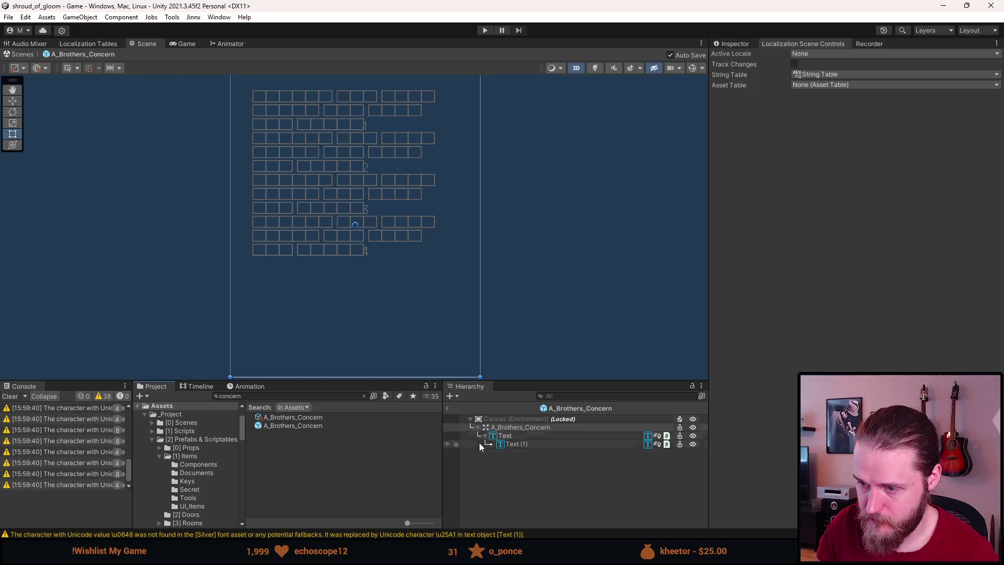
Step: Select the prefab's Text objects and review their TextMeshPro font and localization settings
click(512, 435)
shift+click(528, 444)
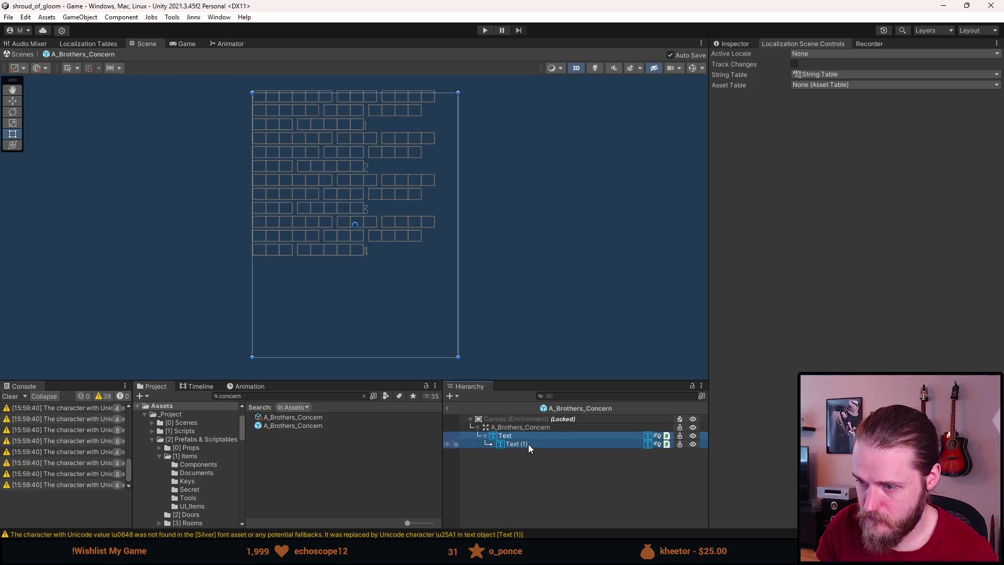
ctrl+click(526, 444)
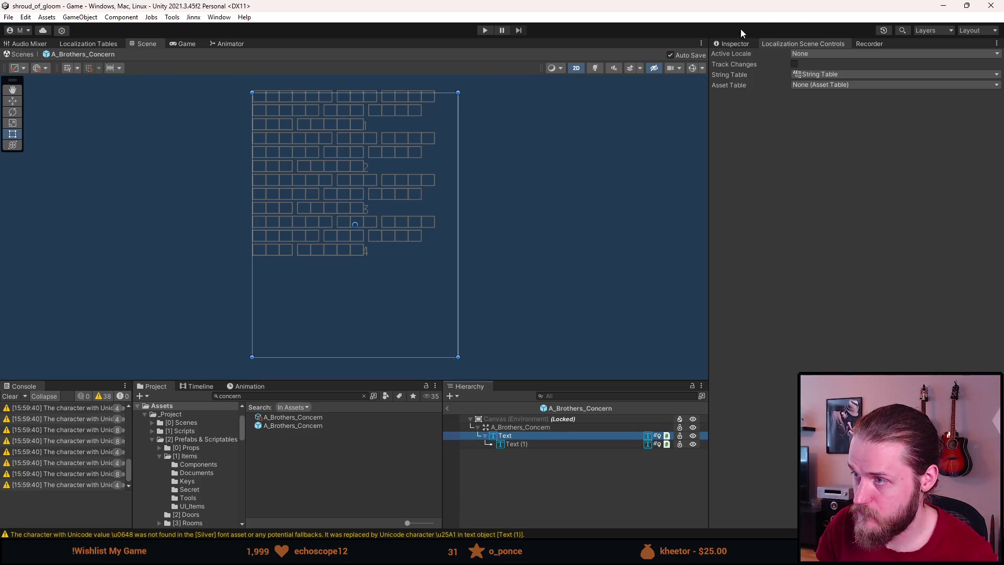
click(735, 44)
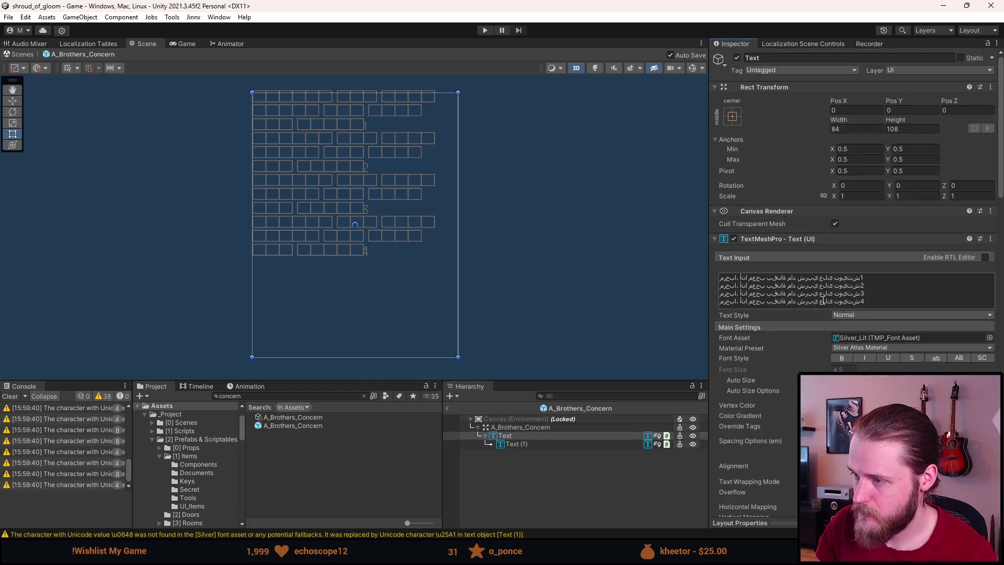
scroll(838, 299, down, 10)
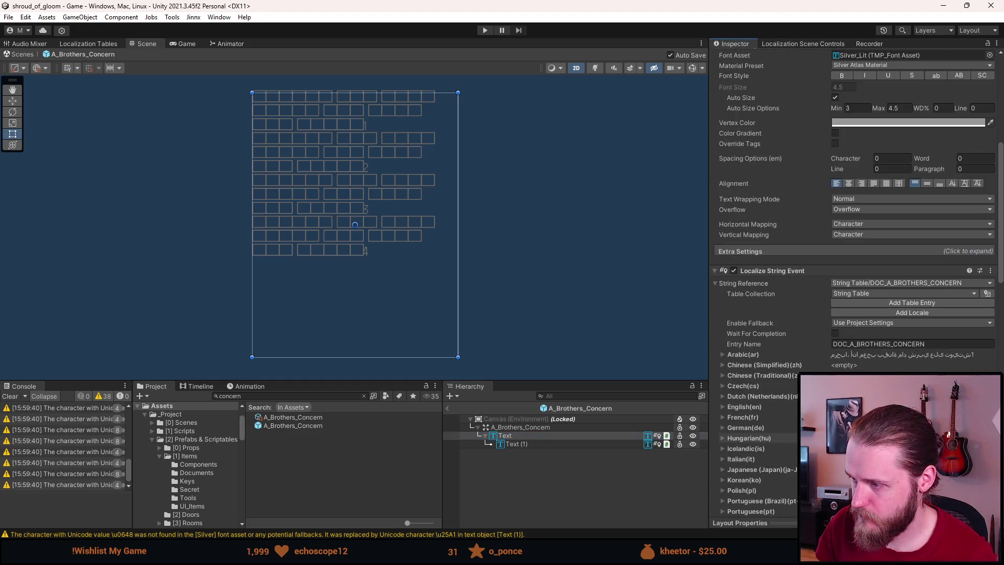
scroll(852, 262, up, 10)
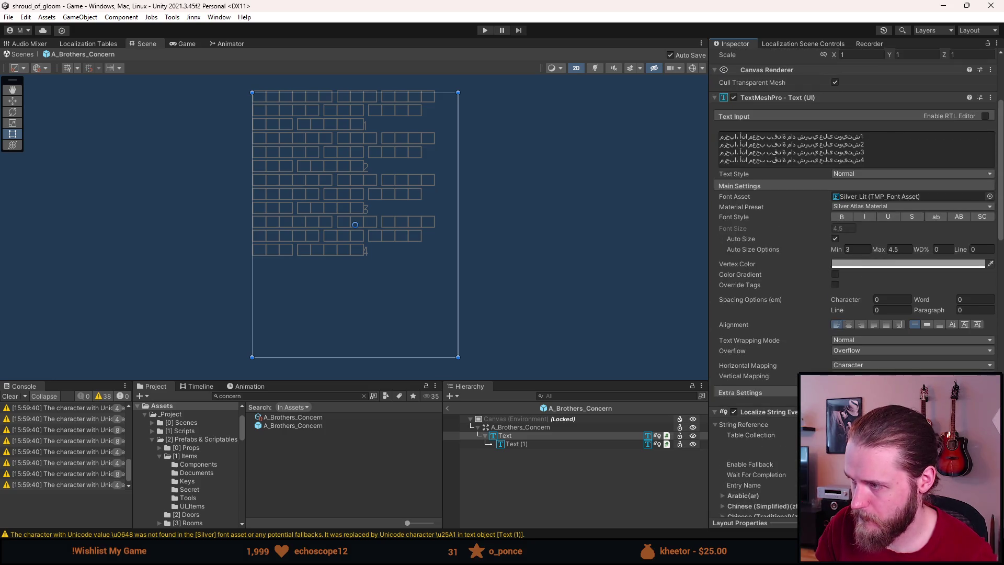
ctrl+click(564, 443)
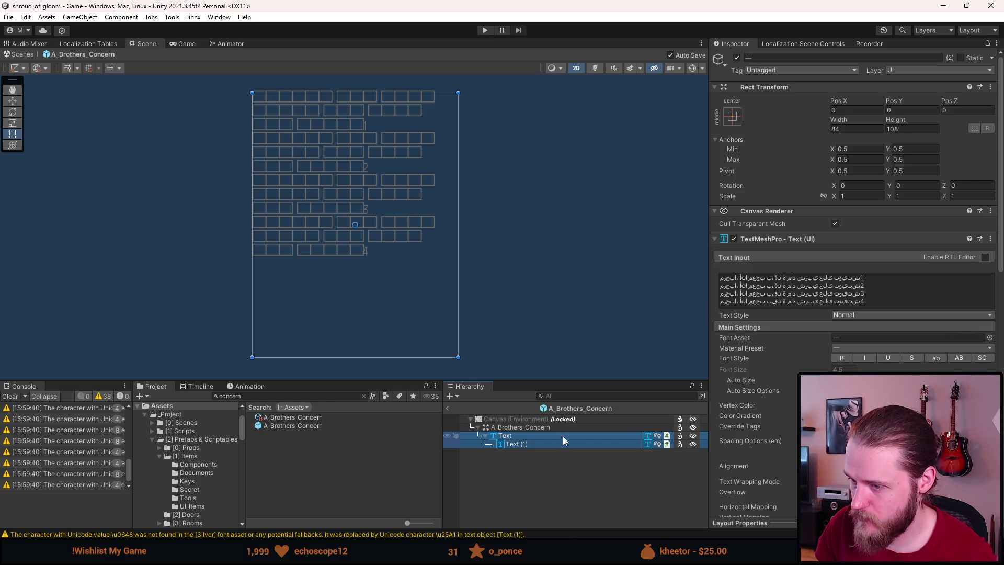
Step: Duplicate the Text object and move the copy to the right of the original
click(523, 436)
key(ctrl+d)
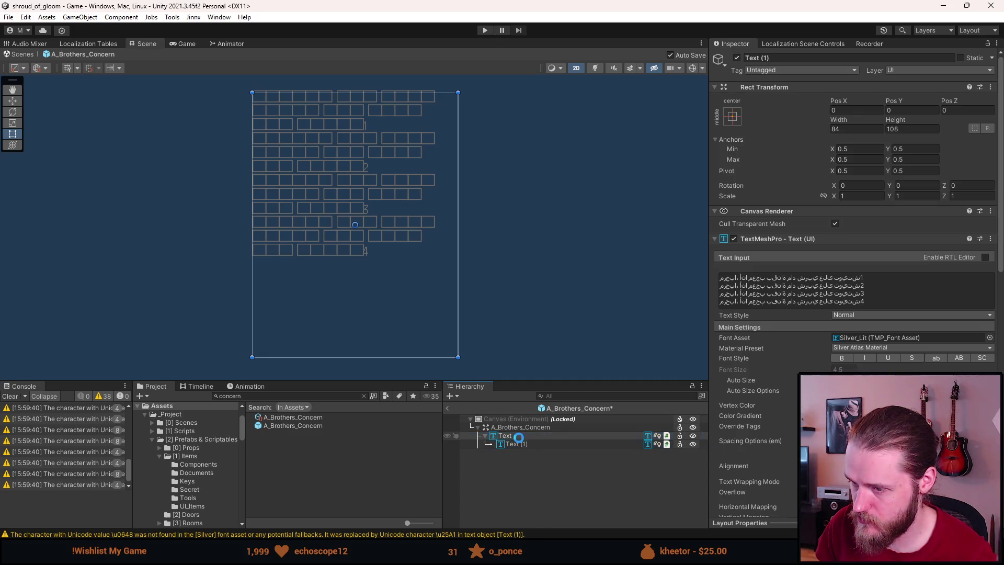
click(485, 452)
key(w)
drag(401, 222, 618, 240)
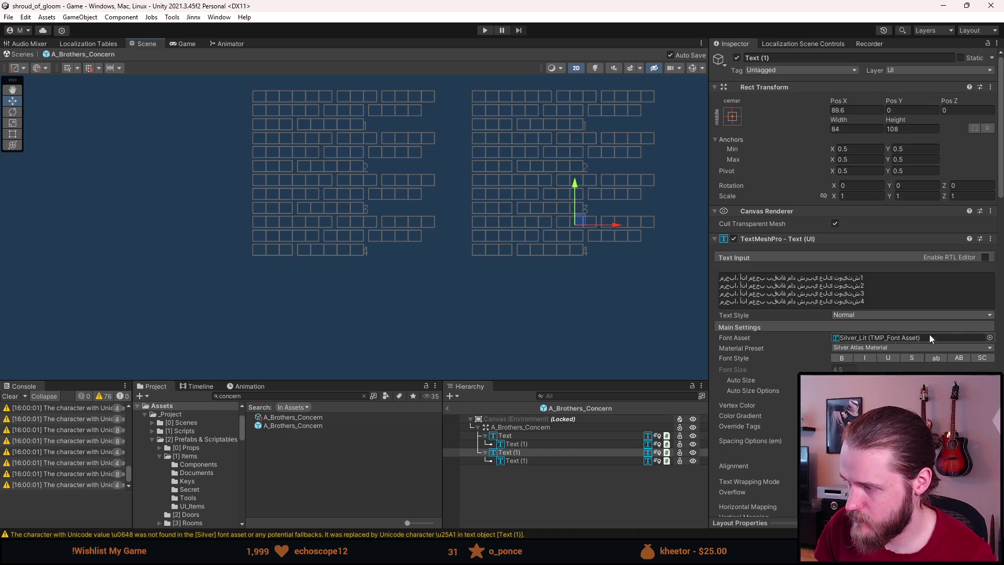
Step: Switch the duplicate's font asset from Silver_Lit to Arabic_PX
click(551, 435)
click(541, 451)
ctrl+click(539, 461)
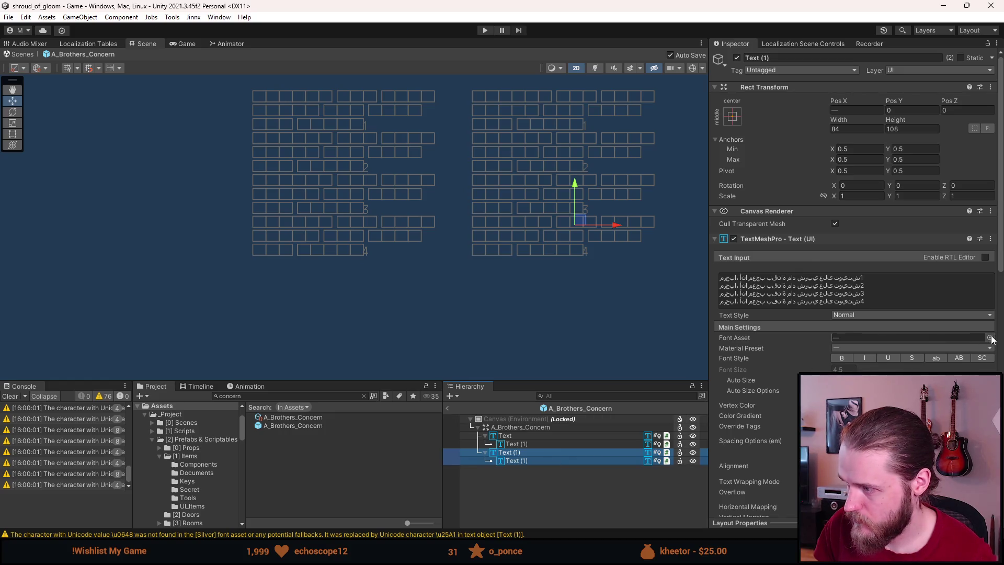
click(989, 338)
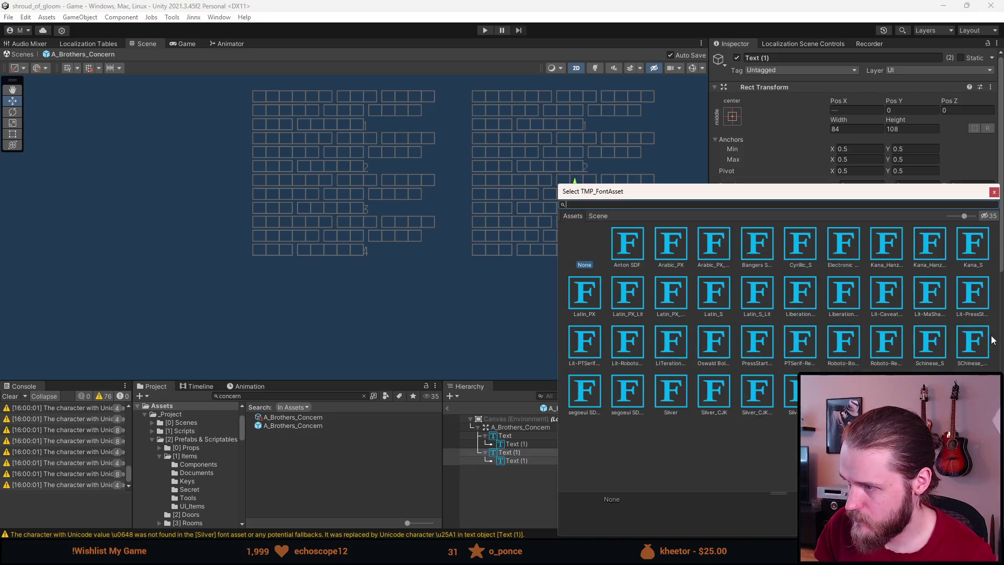
double_click(669, 248)
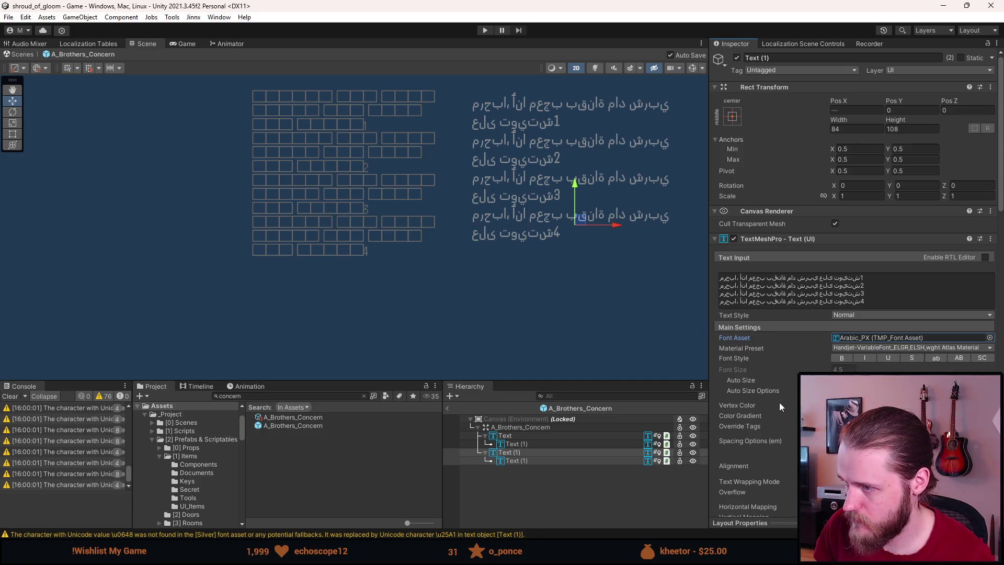
Step: Delete the duplicate's nested child Text (1)
scroll(808, 339, down, 15)
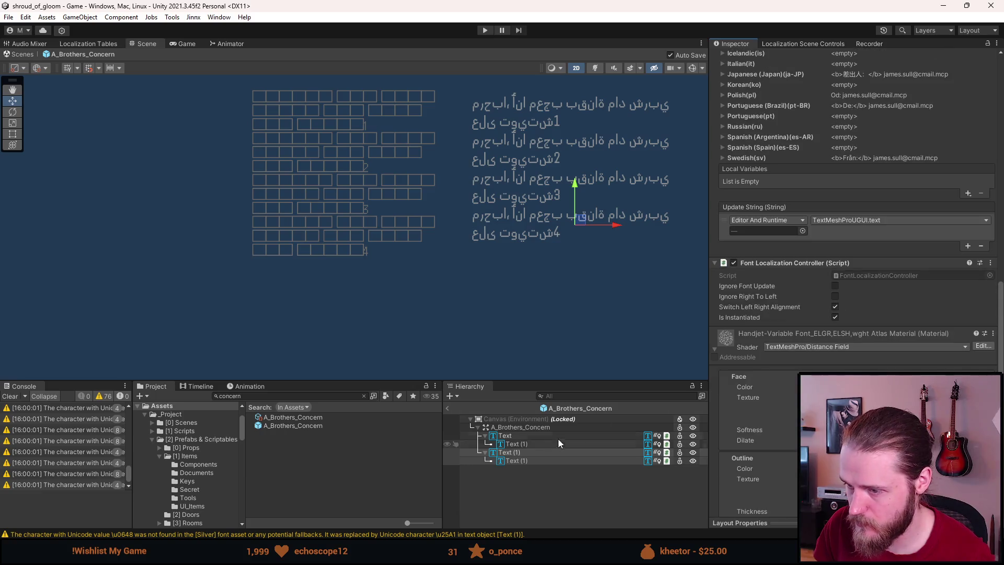
click(535, 461)
key(Delete)
click(534, 454)
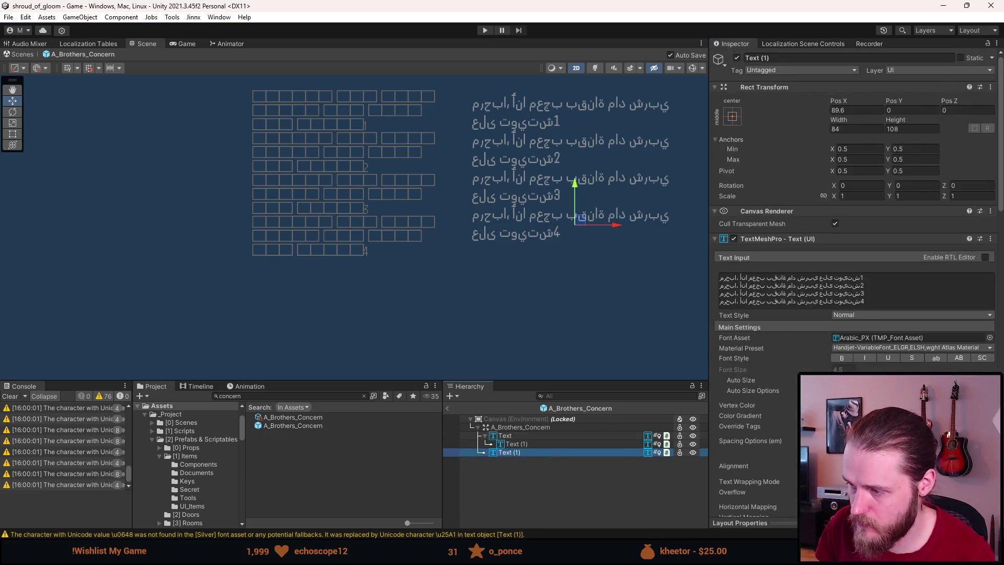
scroll(755, 369, down, 6)
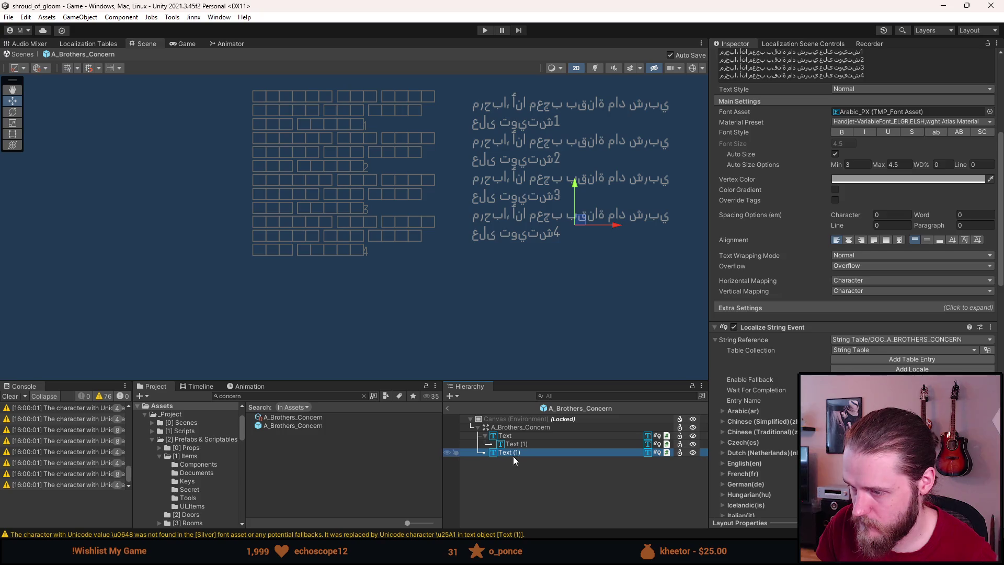
key(ctrl+d)
scroll(759, 299, up, 4)
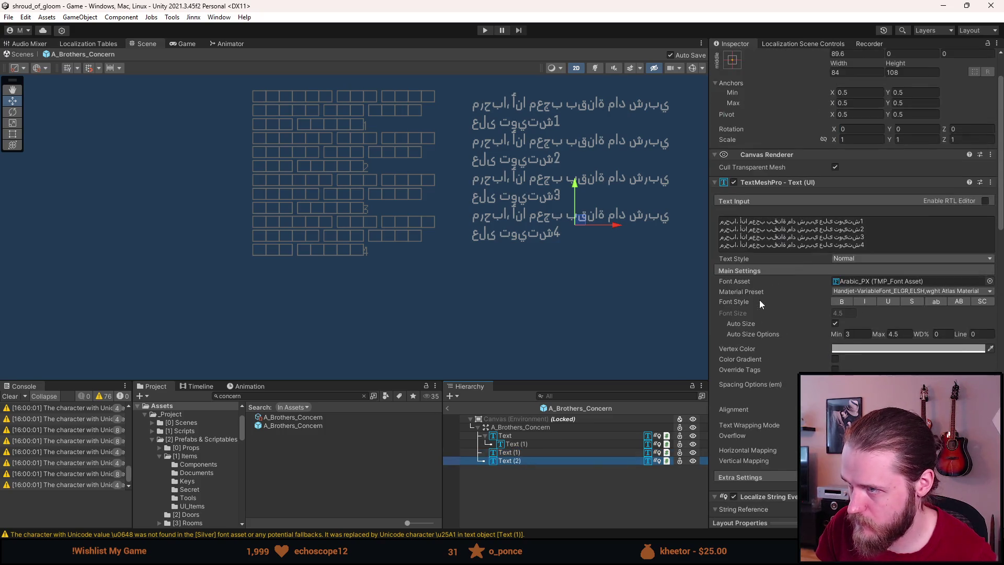
right_click(799, 181)
click(824, 215)
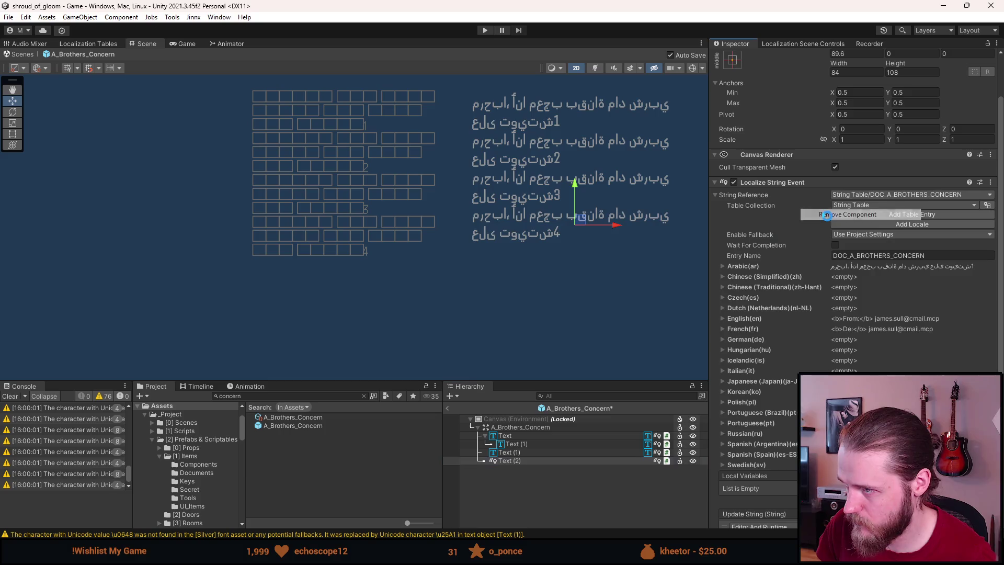
scroll(782, 429, down, 5)
scroll(763, 346, up, 3)
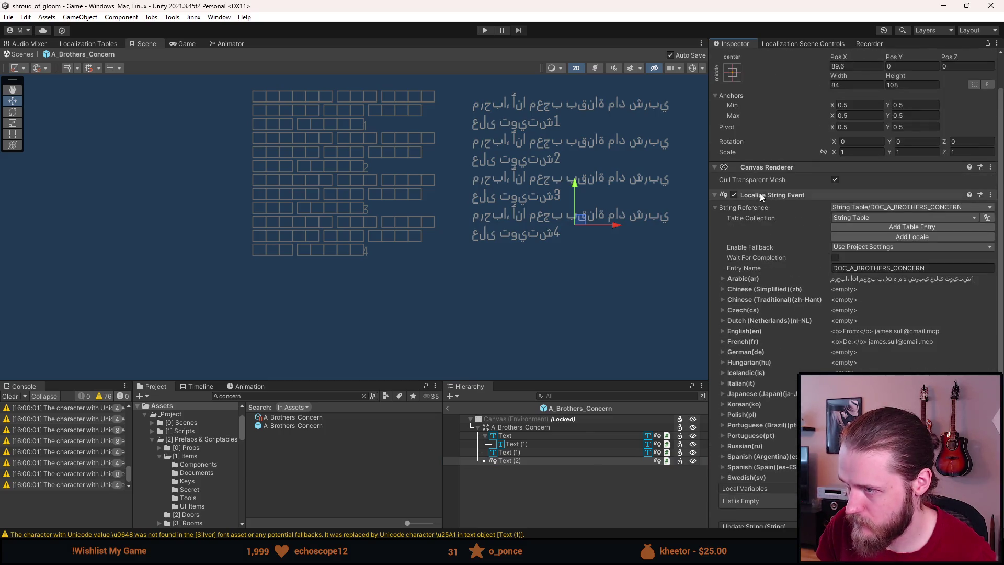
right_click(771, 196)
click(812, 231)
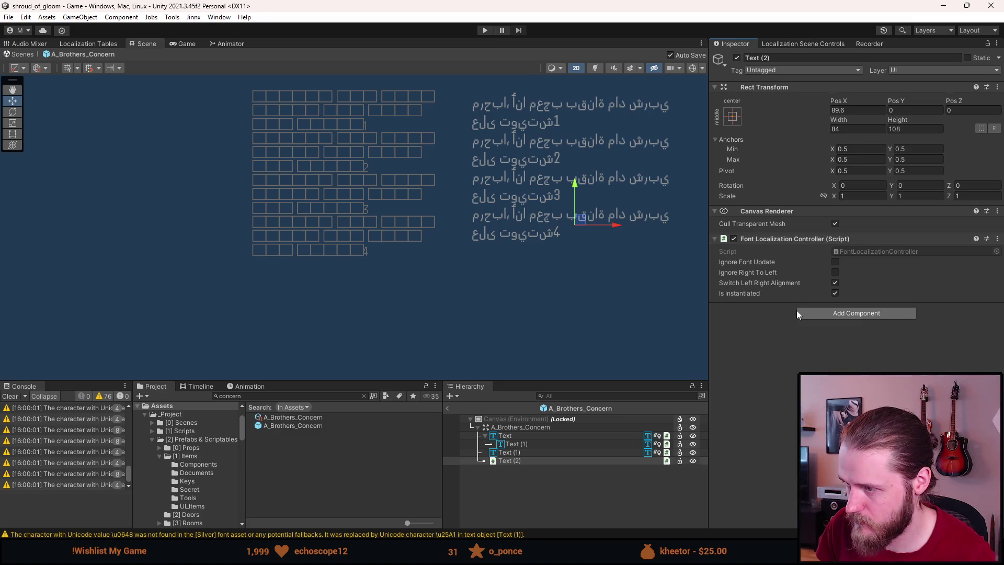
click(811, 314)
text(rtl)
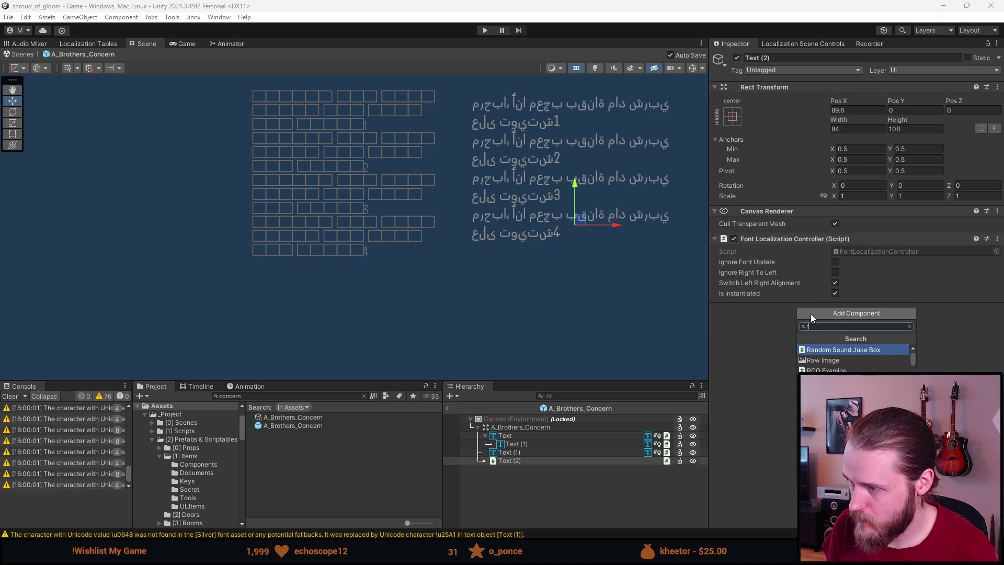
key(Return)
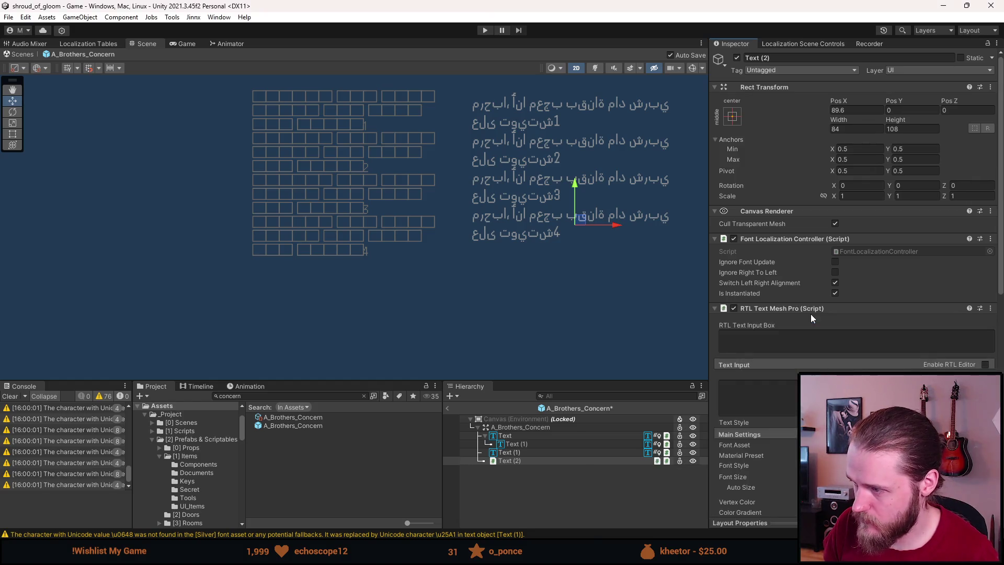
scroll(795, 328, down, 3)
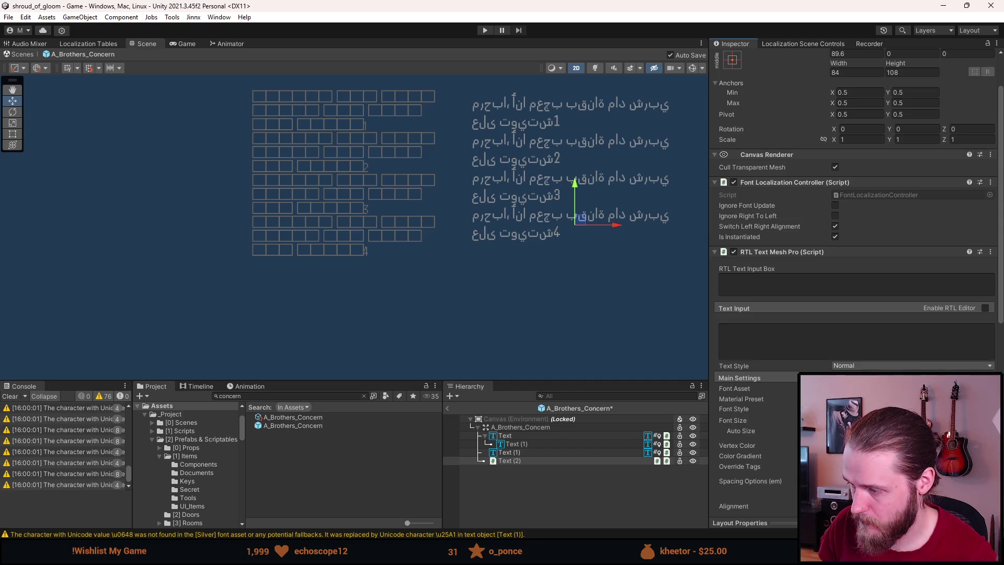
scroll(768, 335, down, 15)
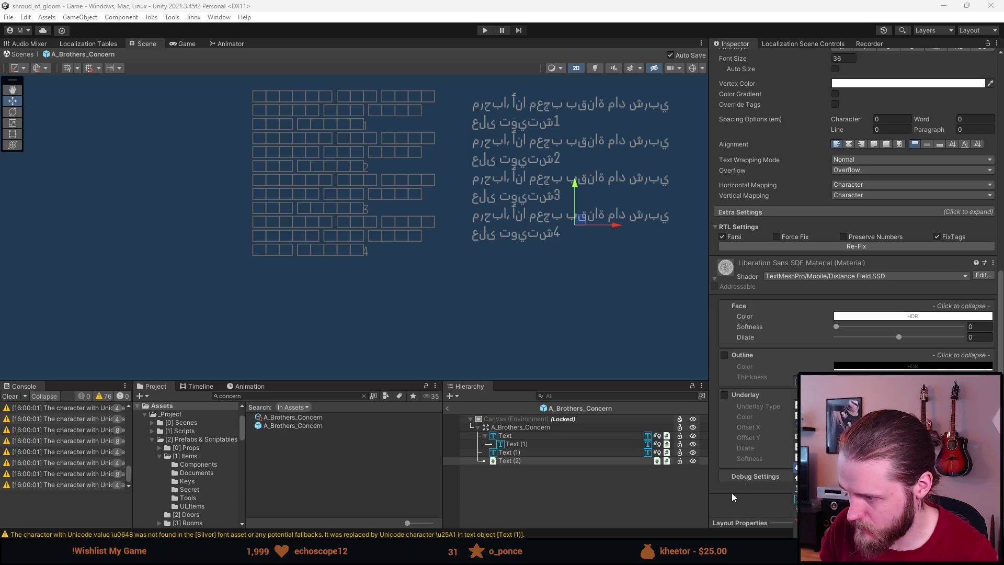
scroll(748, 491, up, 5)
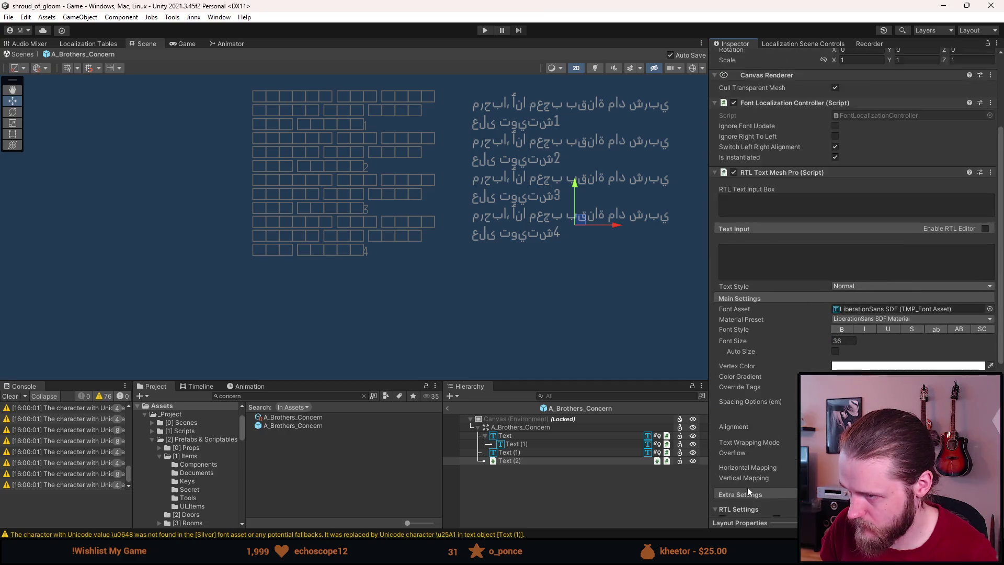
scroll(748, 487, up, 1)
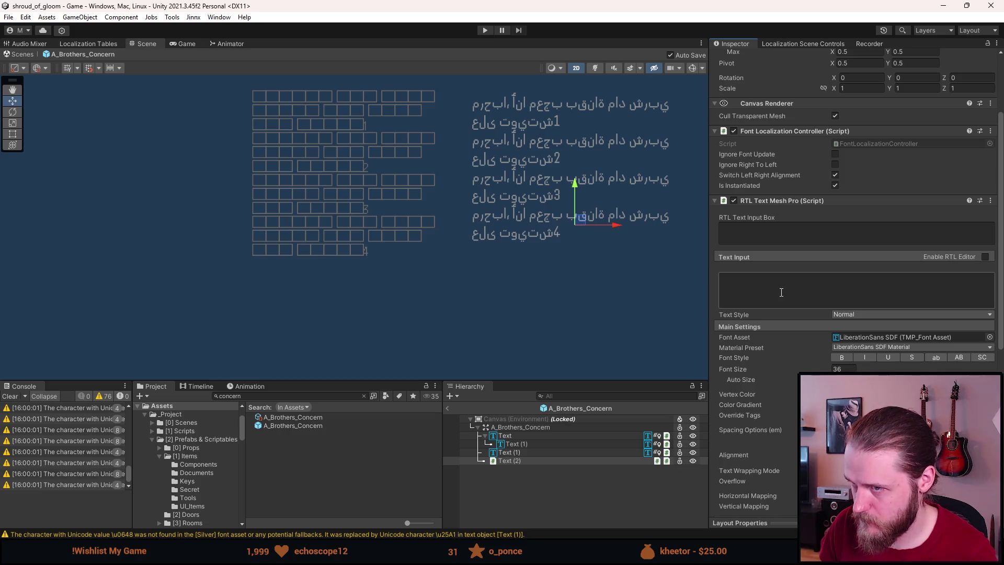
Step: Copy Text (1)'s Arabic text, disable Text (1), and paste it into Text (2)'s RTL input box
click(12, 399)
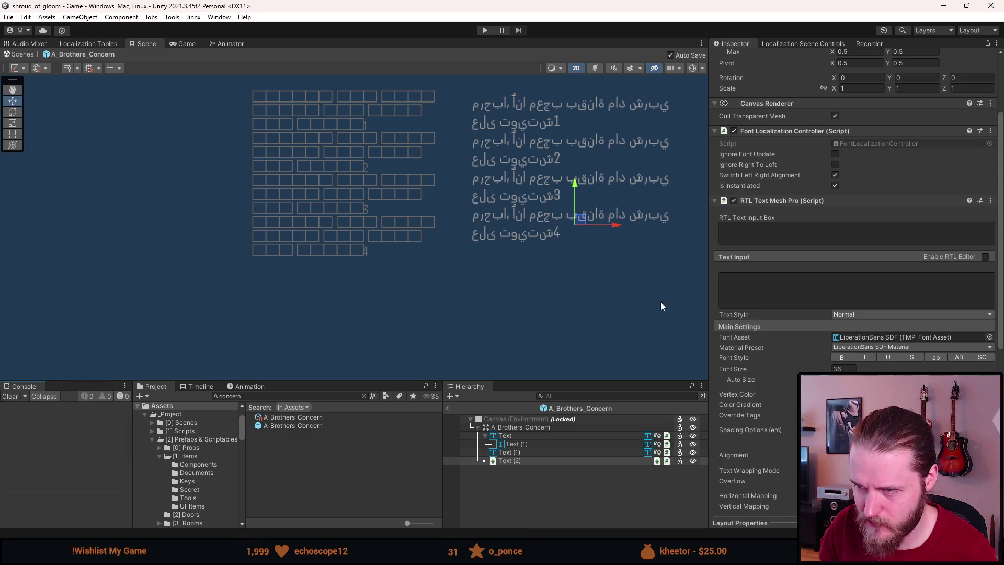
click(529, 451)
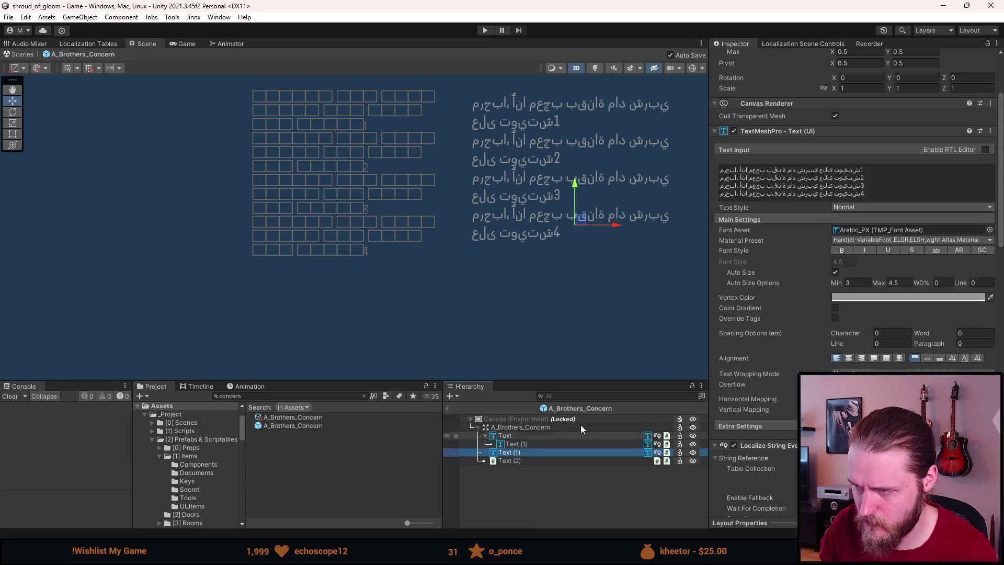
click(833, 195)
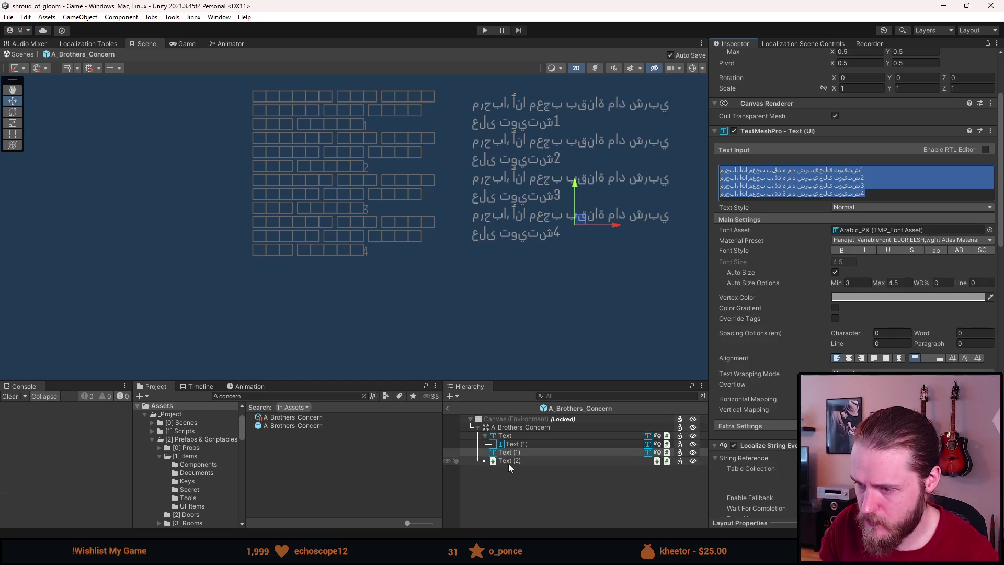
click(508, 462)
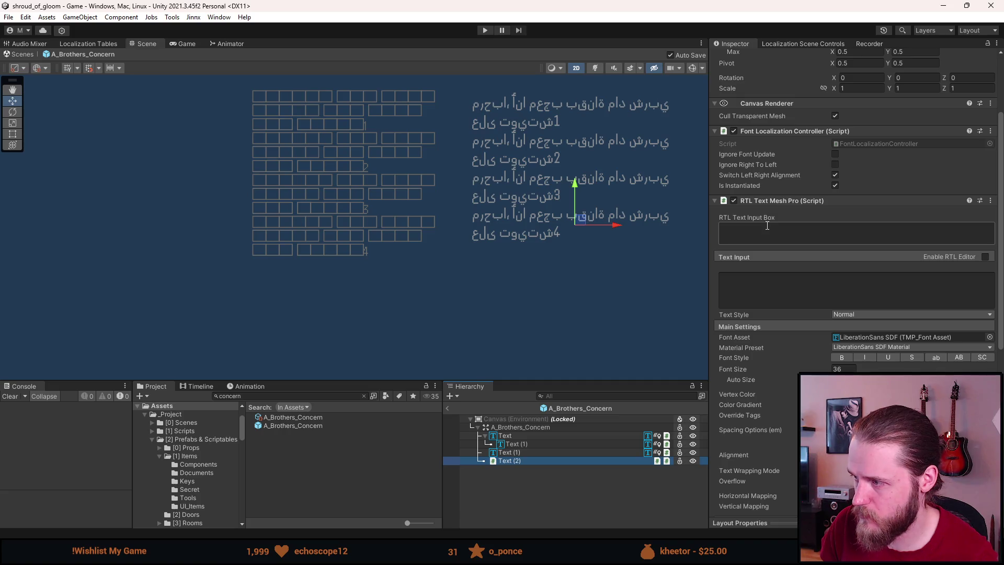
click(771, 233)
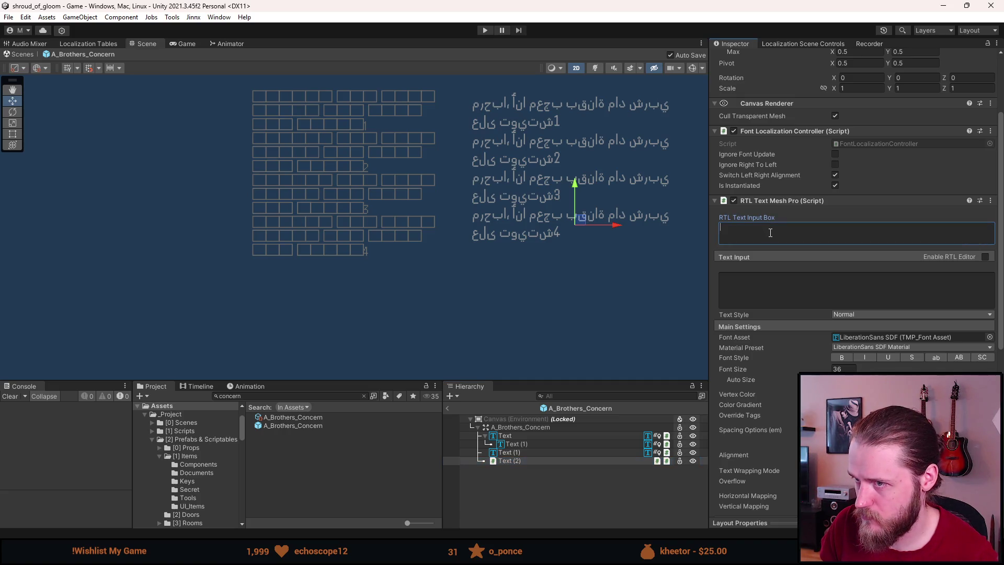
click(507, 460)
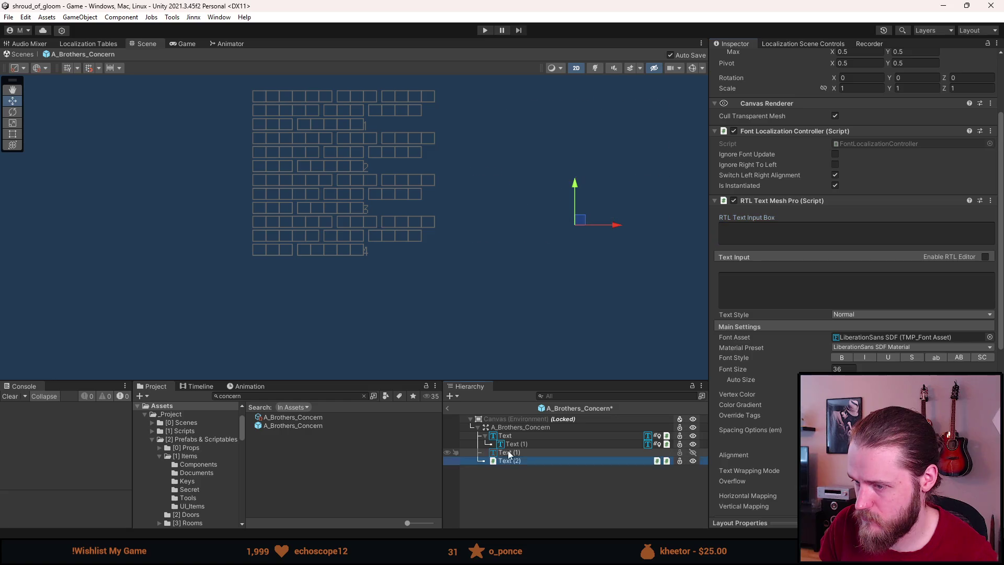
click(770, 234)
key(ctrl+v)
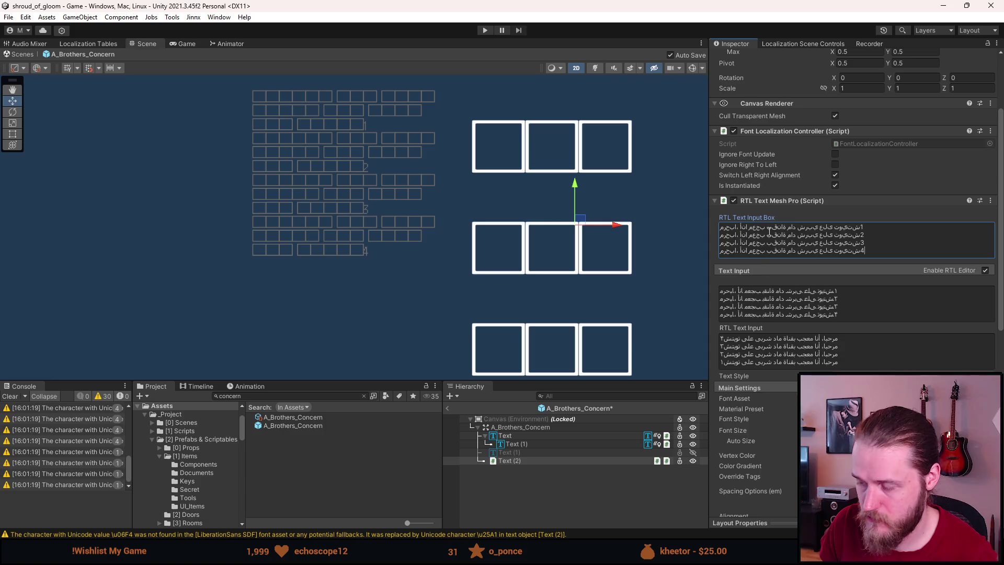
Step: Set Text (2)'s font asset to Arabic_PX and font size to 5
scroll(760, 269, down, 5)
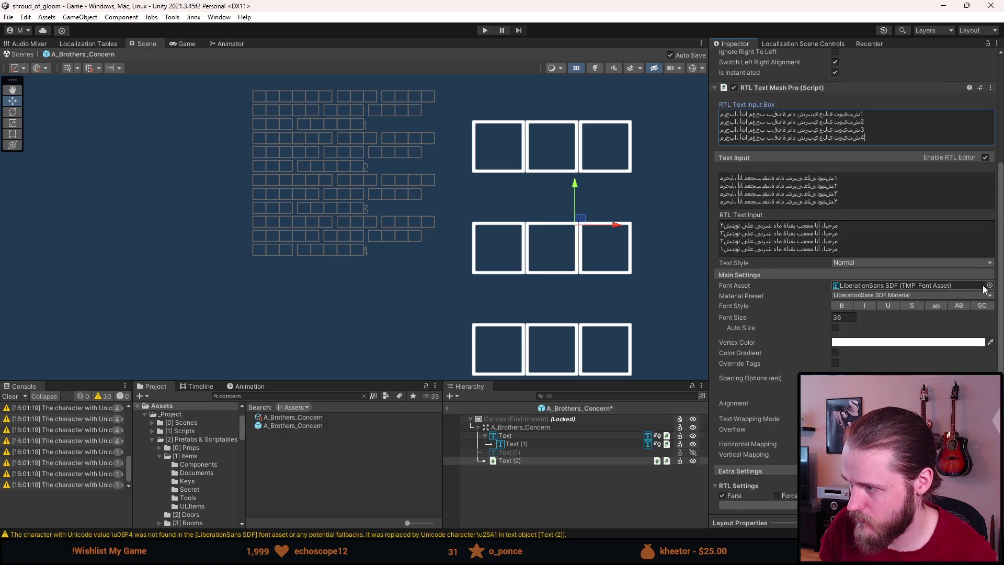
click(991, 287)
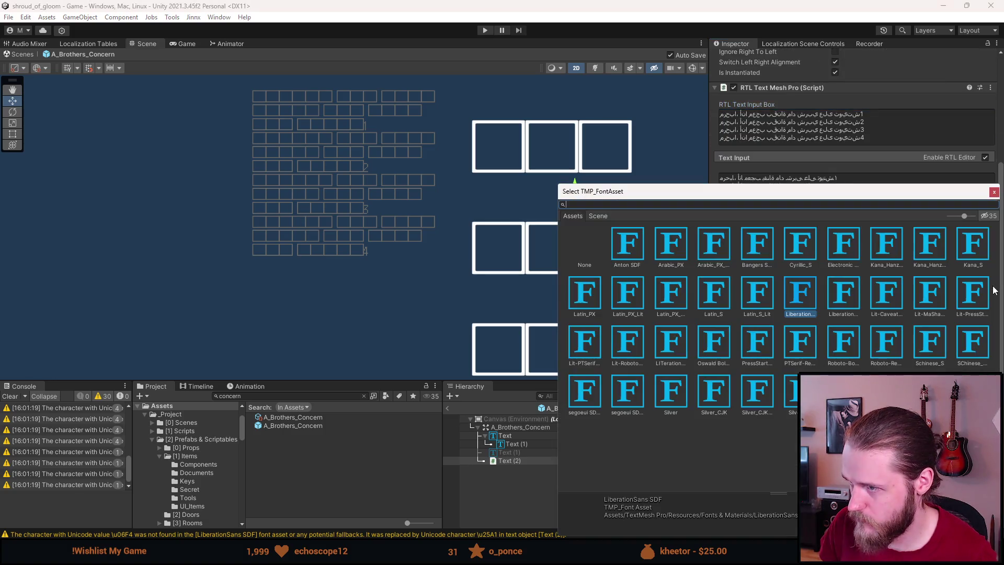
click(673, 246)
double_click(673, 248)
click(847, 319)
text(5)
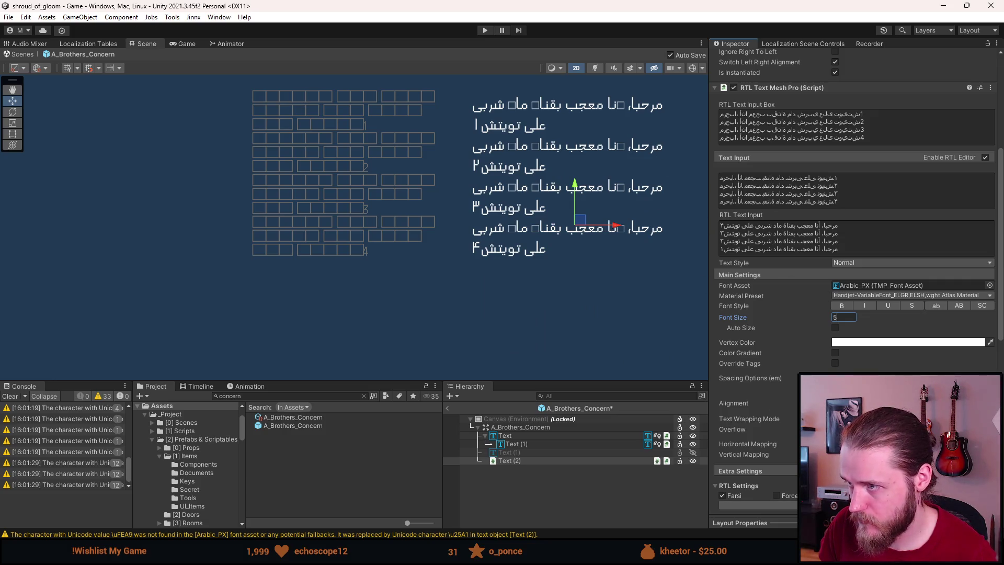
key(Return)
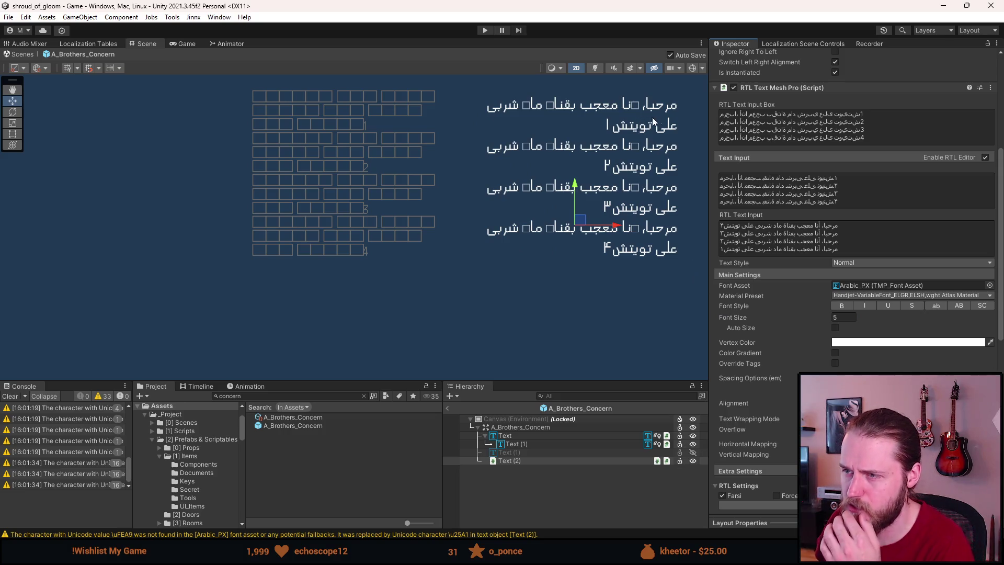
Step: Center the Arabic text in the scene, clear the console, and refresh to recheck missing glyphs
drag(658, 118, 525, 139)
scroll(526, 140, up, 3)
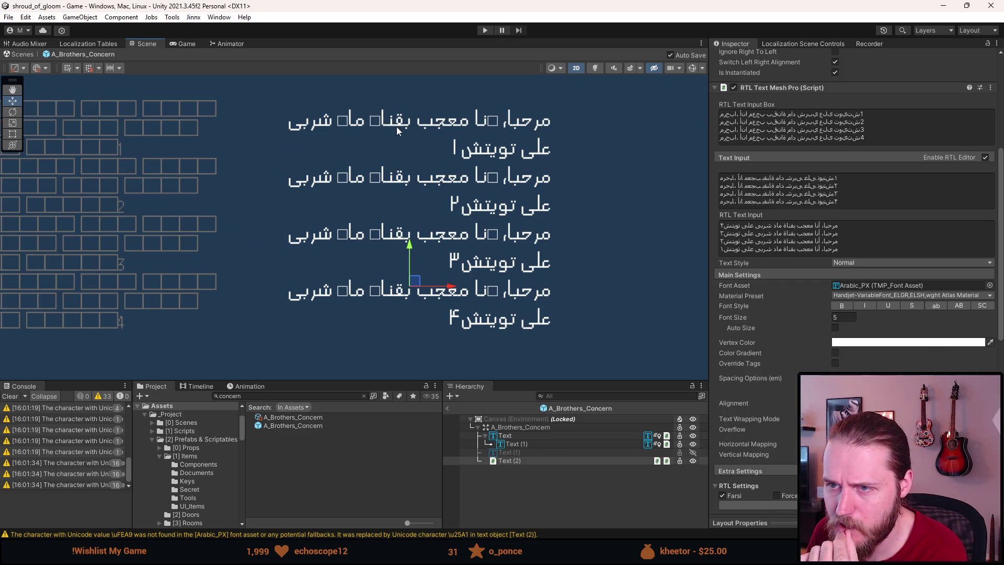
click(11, 396)
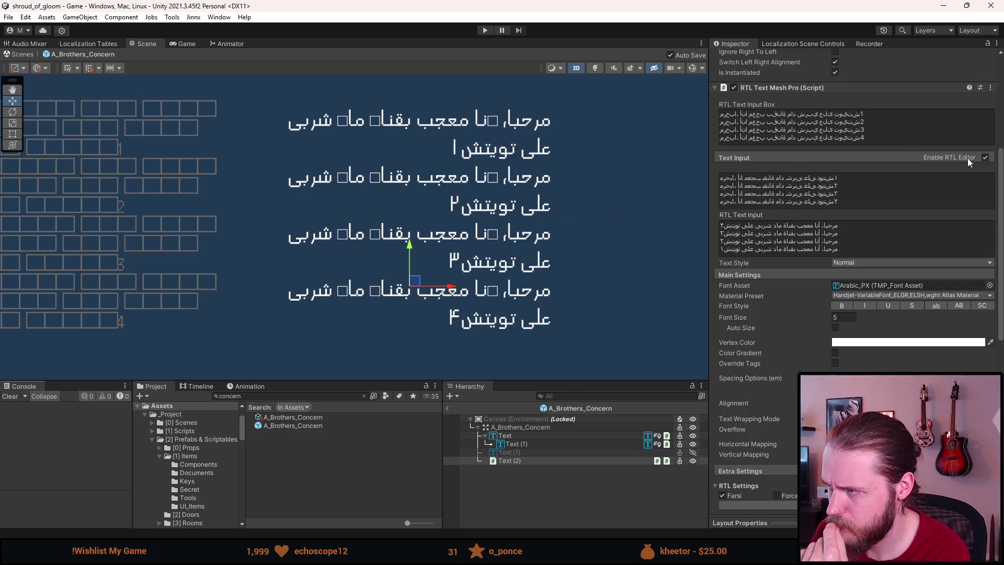
click(985, 158)
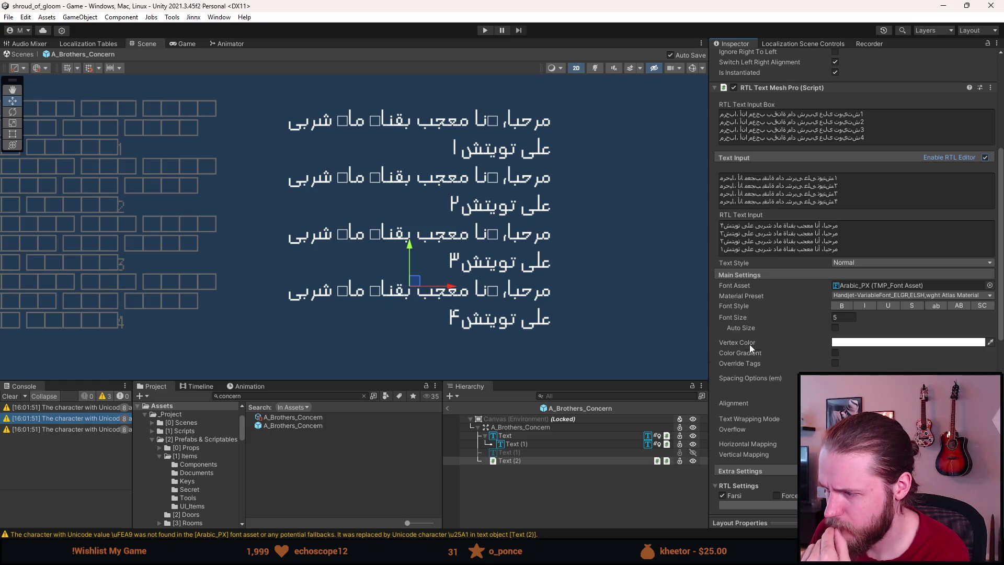
Step: Select the Arabic_PX font asset and check its atlas width options, keeping 1024
click(849, 286)
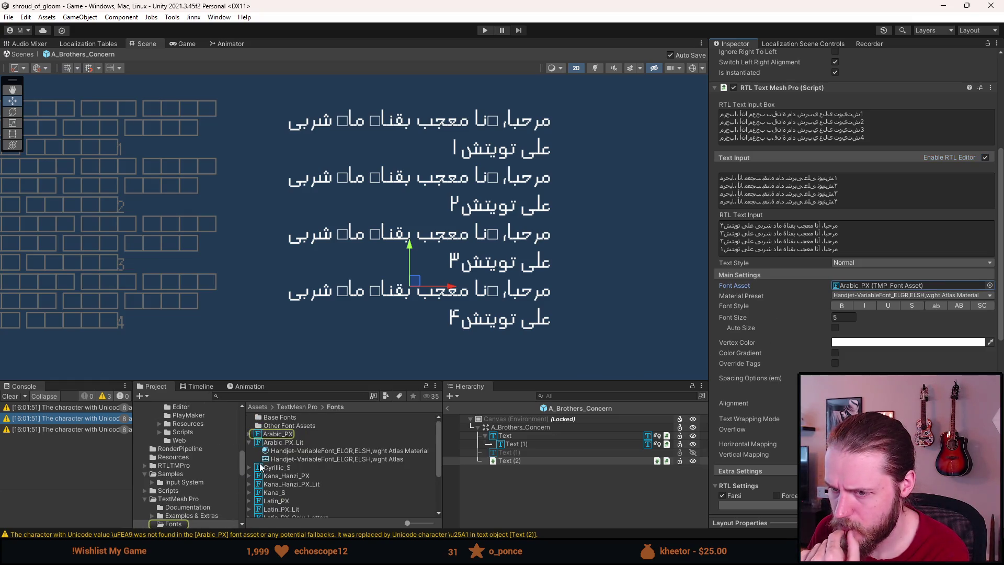
click(279, 437)
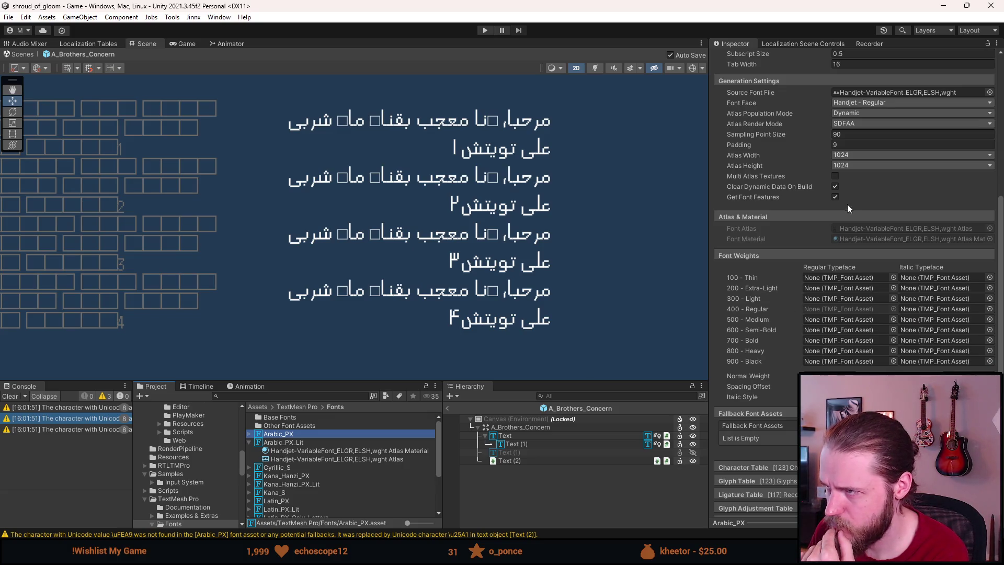
click(856, 154)
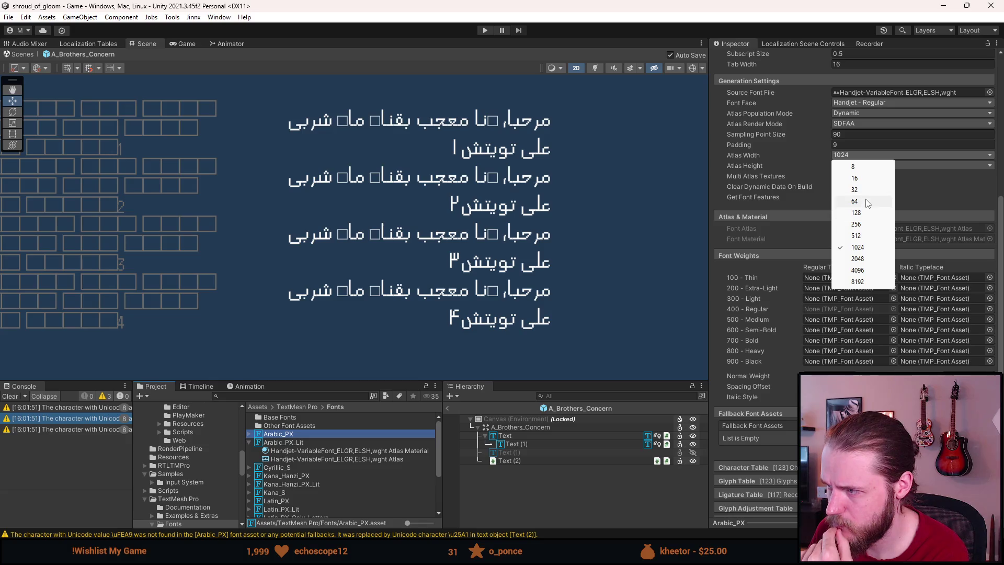
click(933, 192)
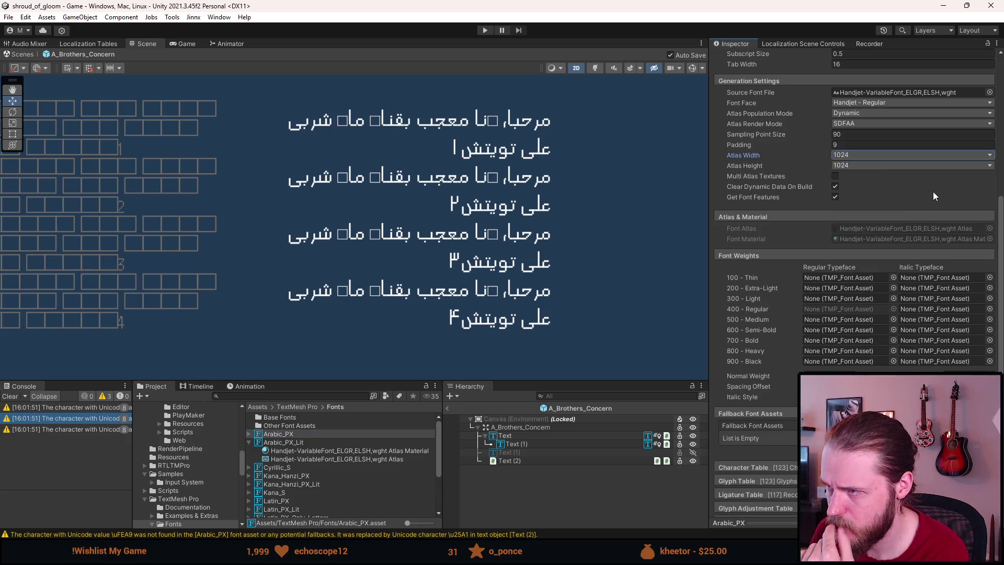
click(567, 459)
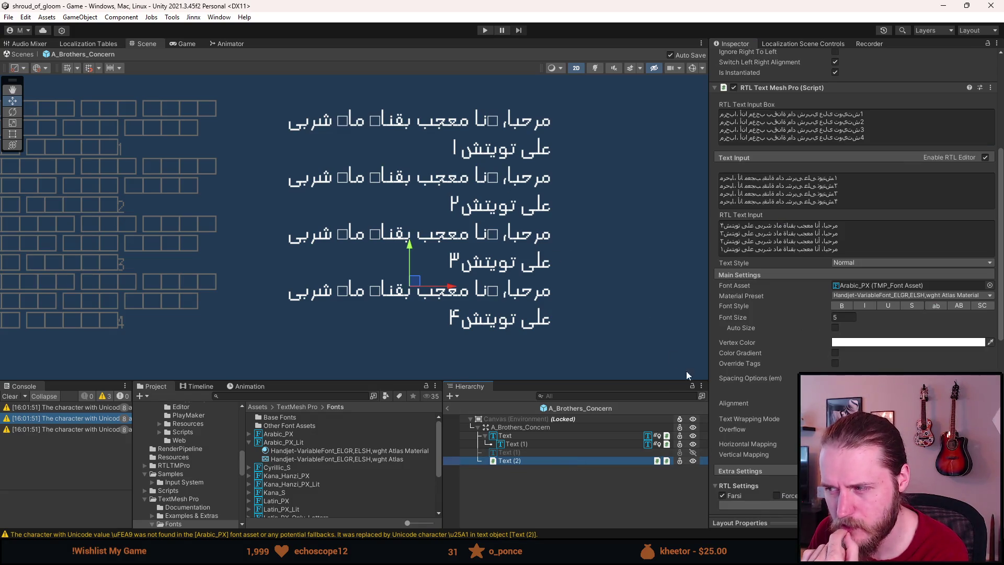
Step: Toggle Text (2)'s Preserve Numbers and Farsi options to compare rendering, leaving both on
scroll(740, 388, down, 5)
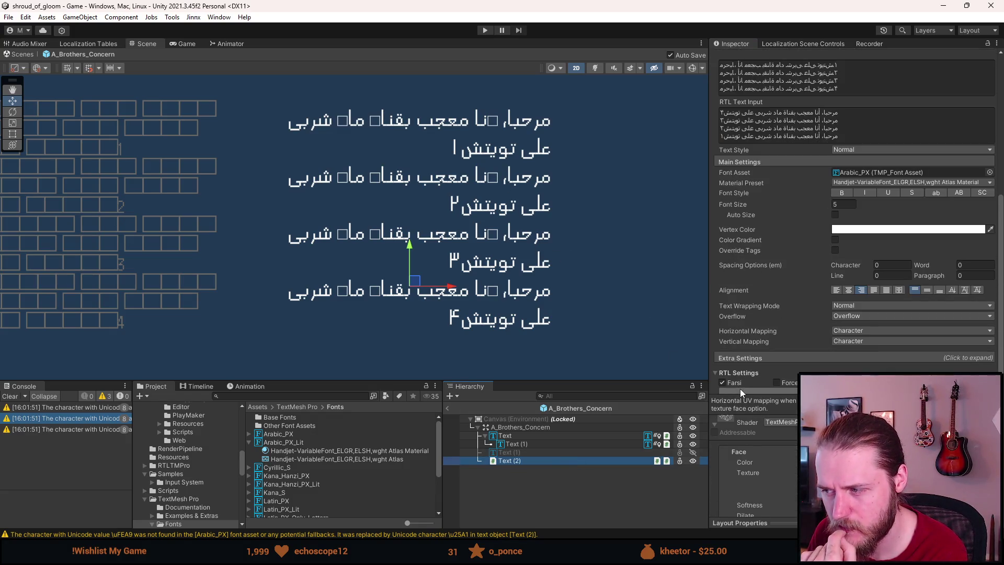
scroll(729, 383, down, 1)
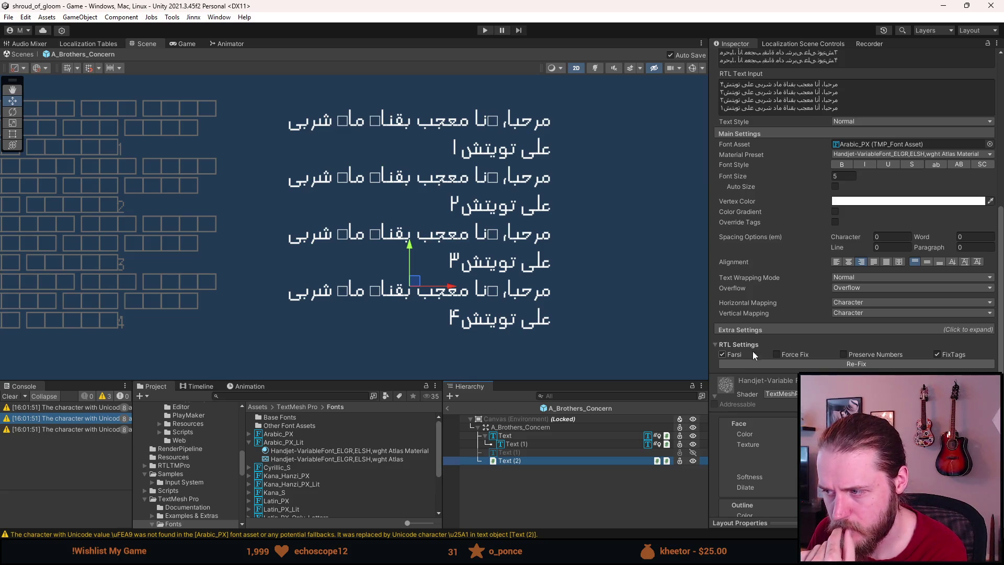
click(848, 354)
click(849, 355)
click(849, 356)
double_click(848, 356)
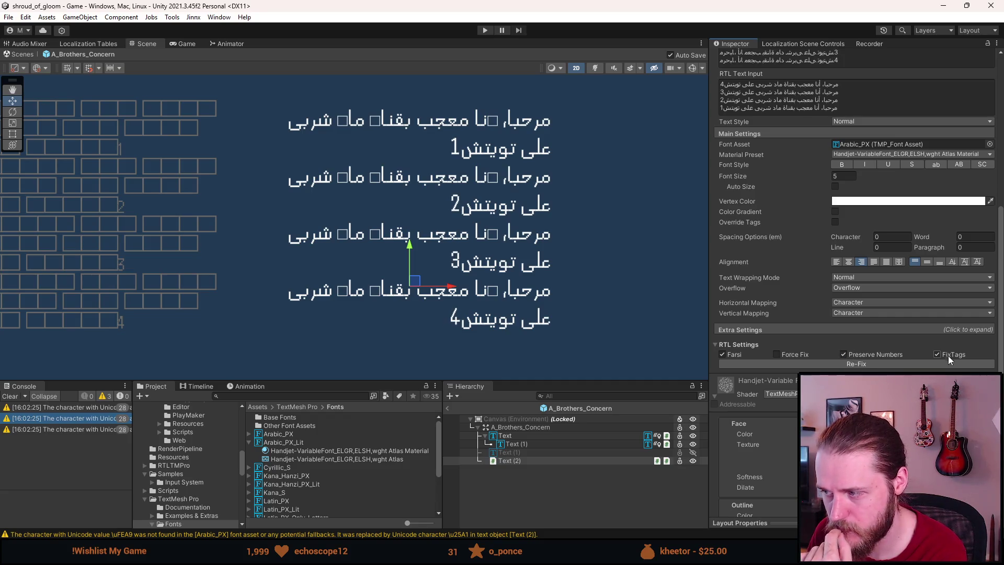
click(739, 354)
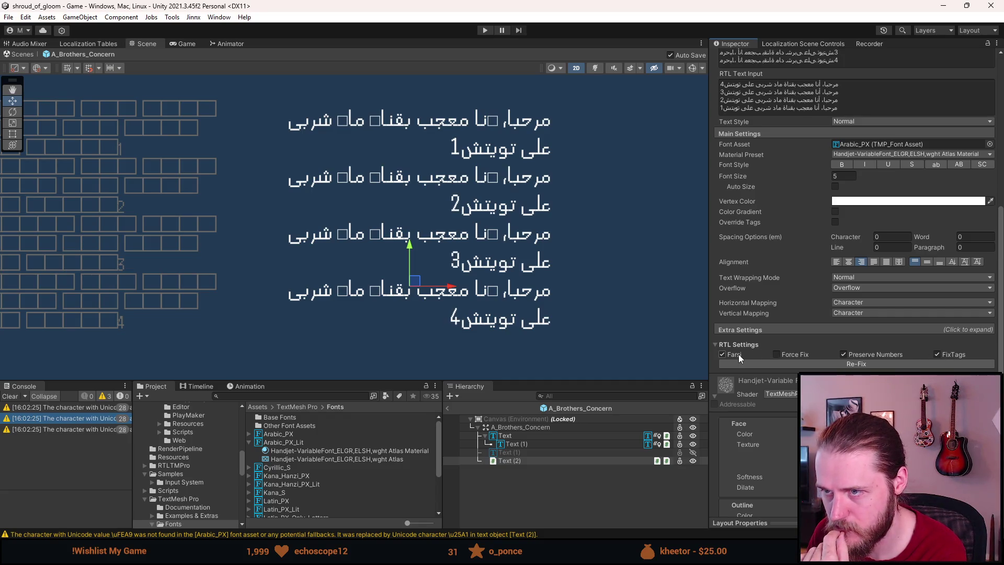
click(738, 354)
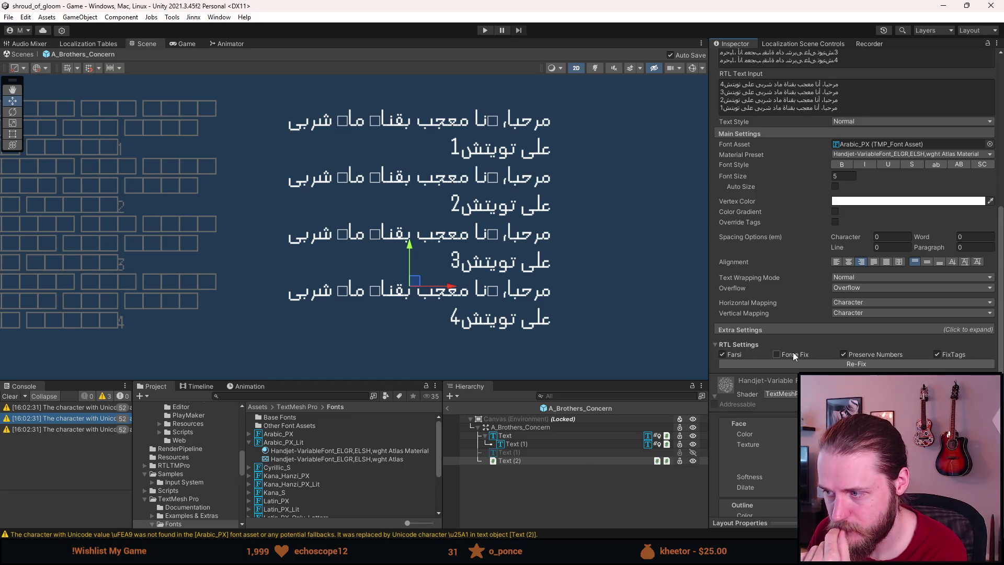
scroll(793, 352, down, 2)
scroll(793, 353, down, 5)
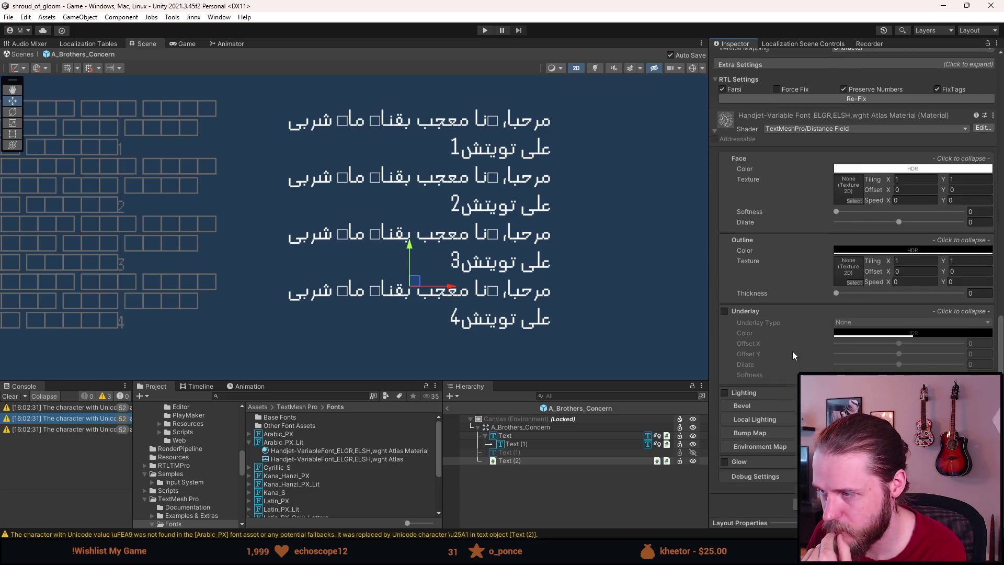
Step: Expand Extra Settings and set the Arabic text's font style to Bold
click(767, 180)
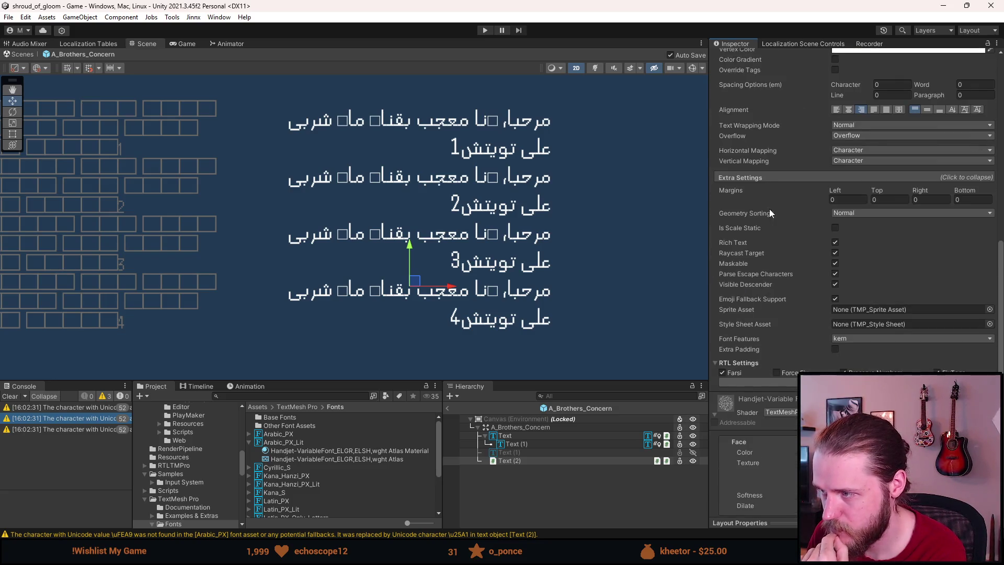
scroll(773, 344, down, 8)
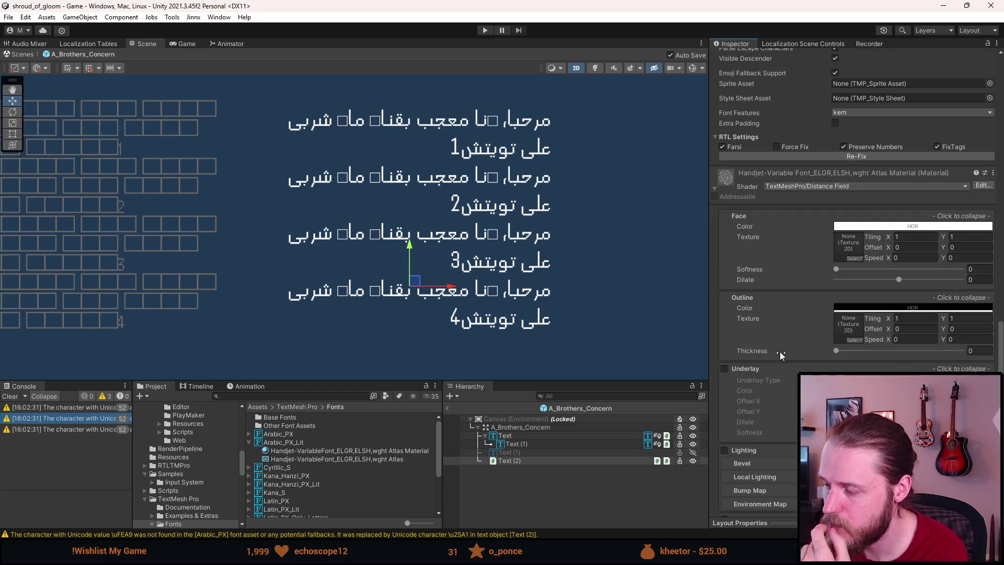
scroll(779, 340, up, 12)
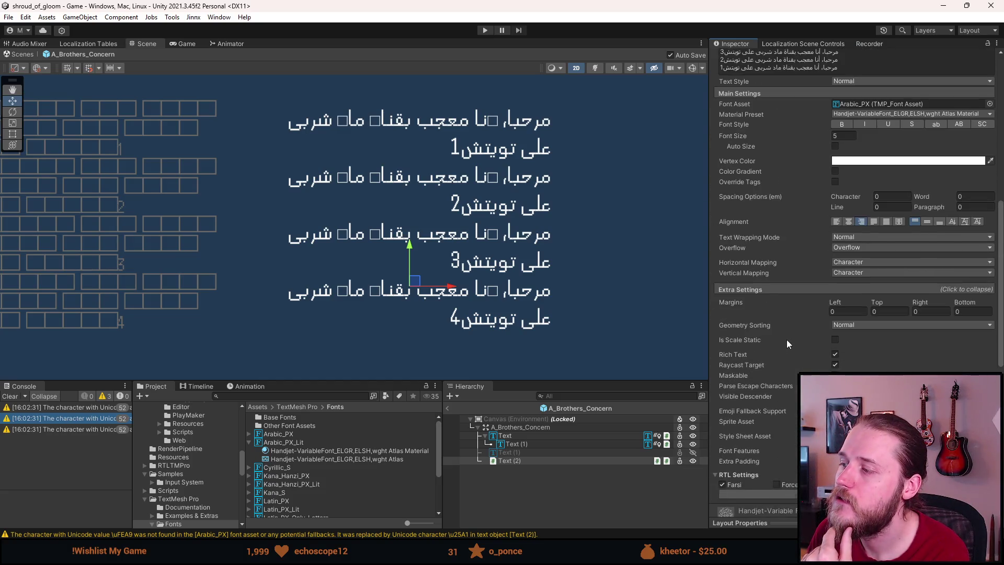
scroll(789, 336, up, 1)
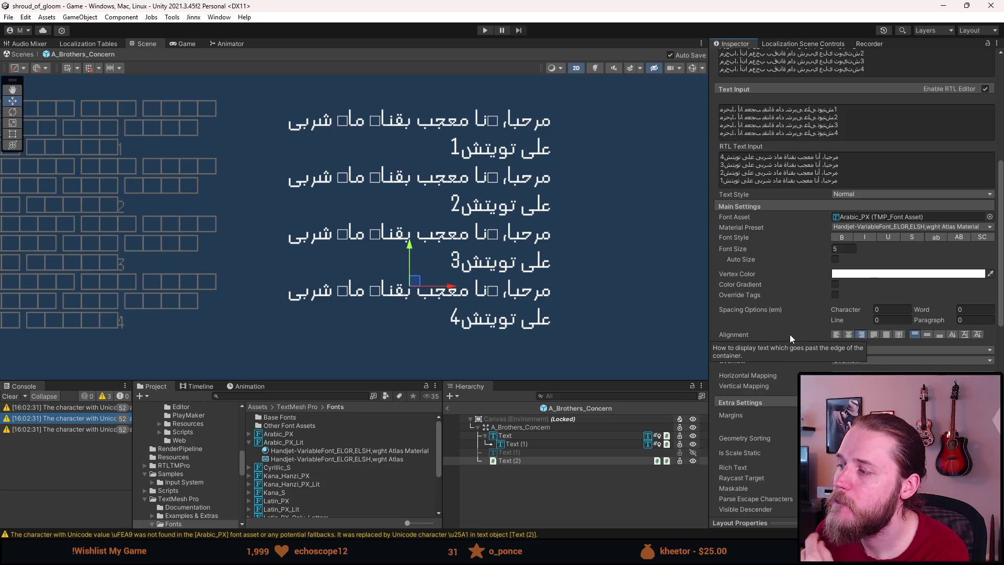
click(842, 237)
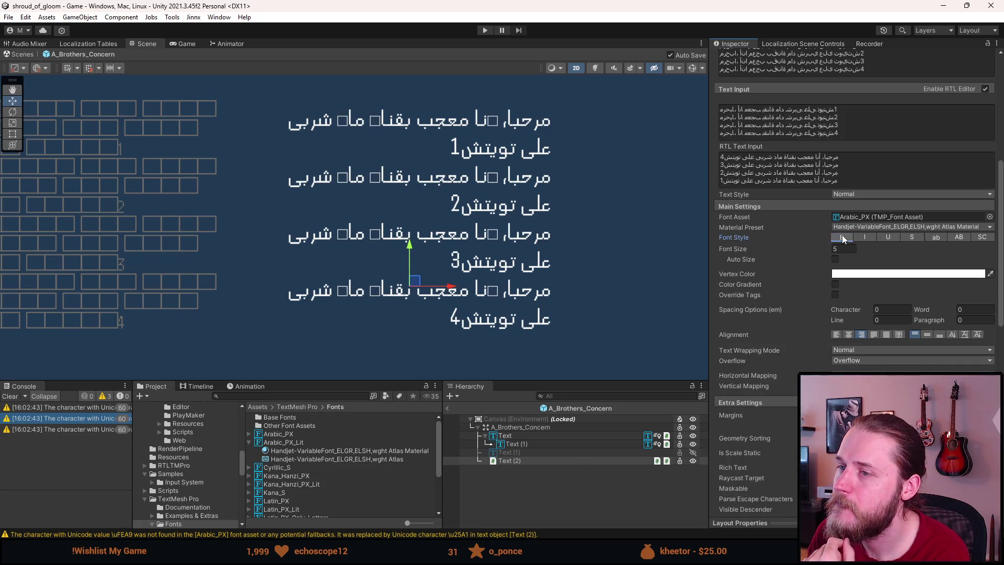
scroll(795, 244, up, 3)
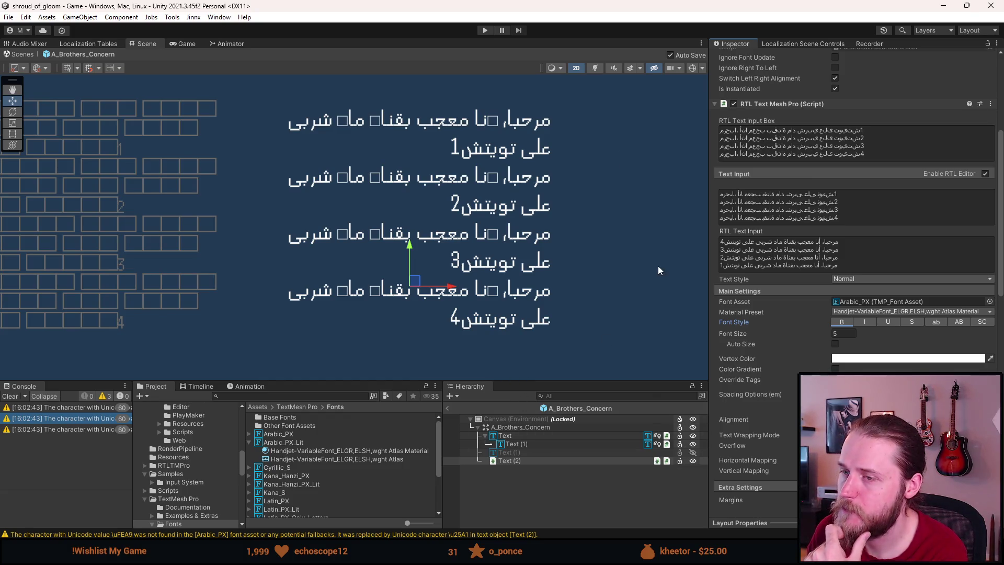
Step: Remove the Font Localization Controller component from Text (2)
scroll(352, 307, down, 3)
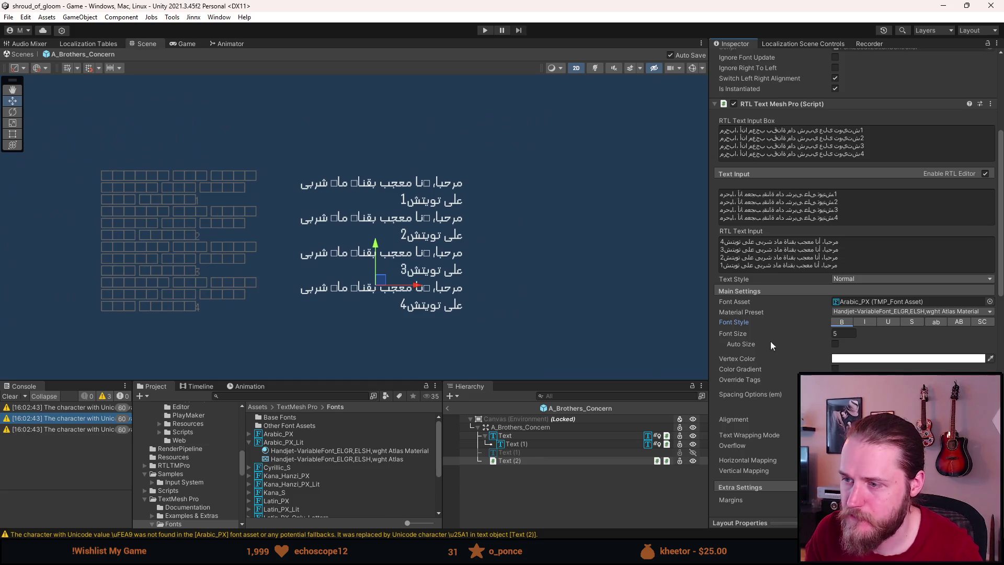
scroll(784, 347, down, 5)
scroll(765, 360, down, 5)
scroll(763, 355, up, 8)
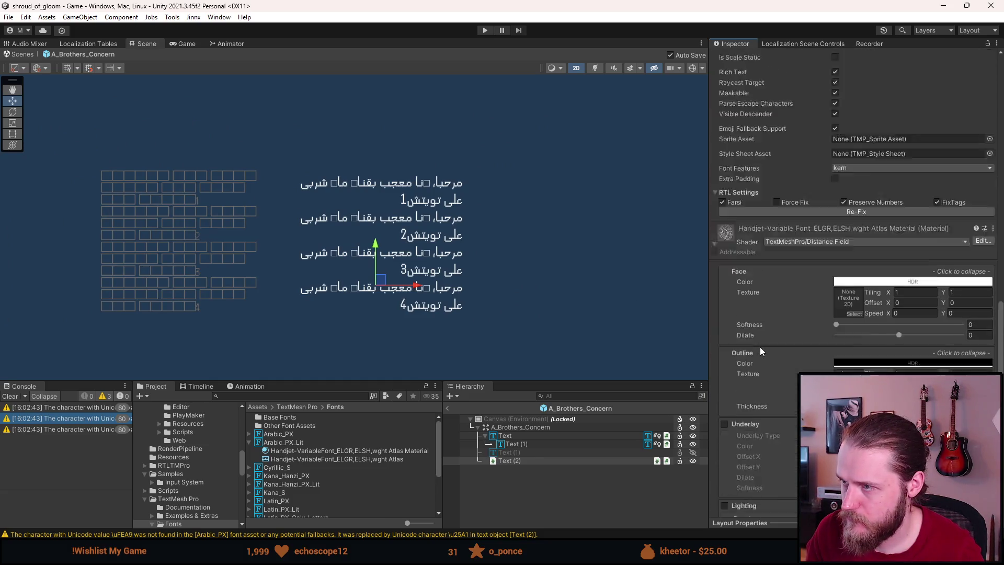
scroll(758, 346, up, 15)
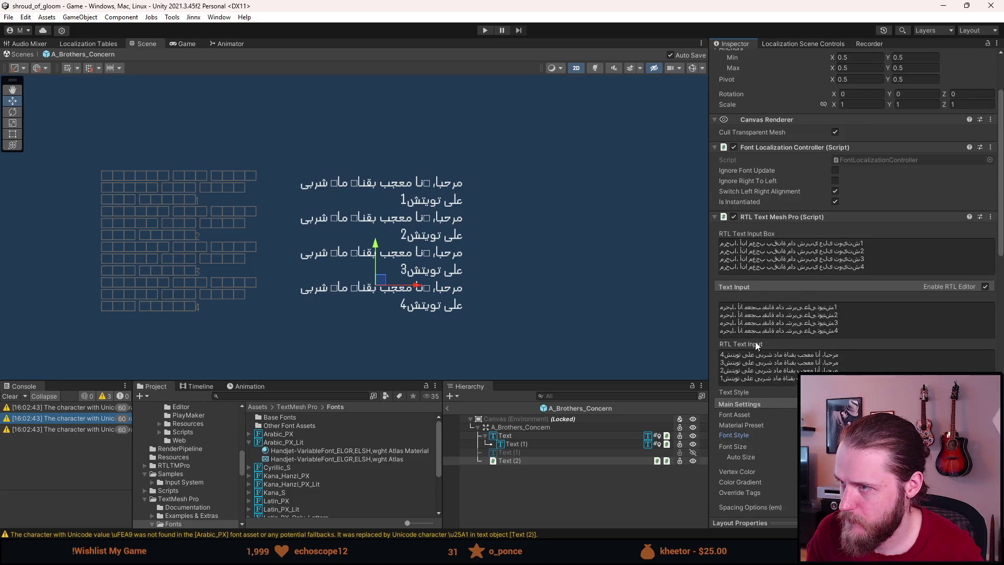
right_click(775, 149)
click(800, 183)
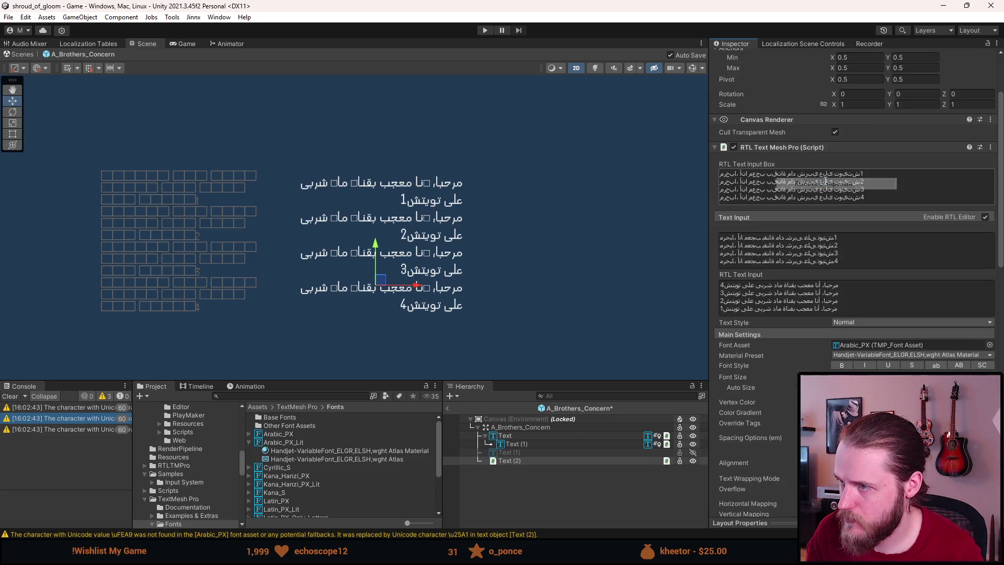
Step: Set Text (2)'s Pos X to 0 and exit Prefab Mode to the main scene
scroll(874, 64, up, 4)
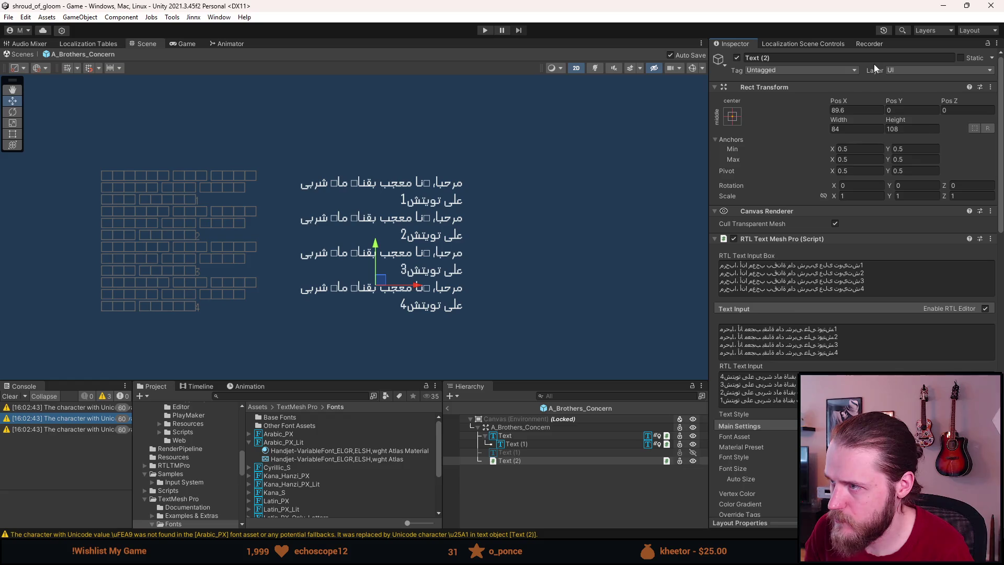
click(869, 109)
text(0)
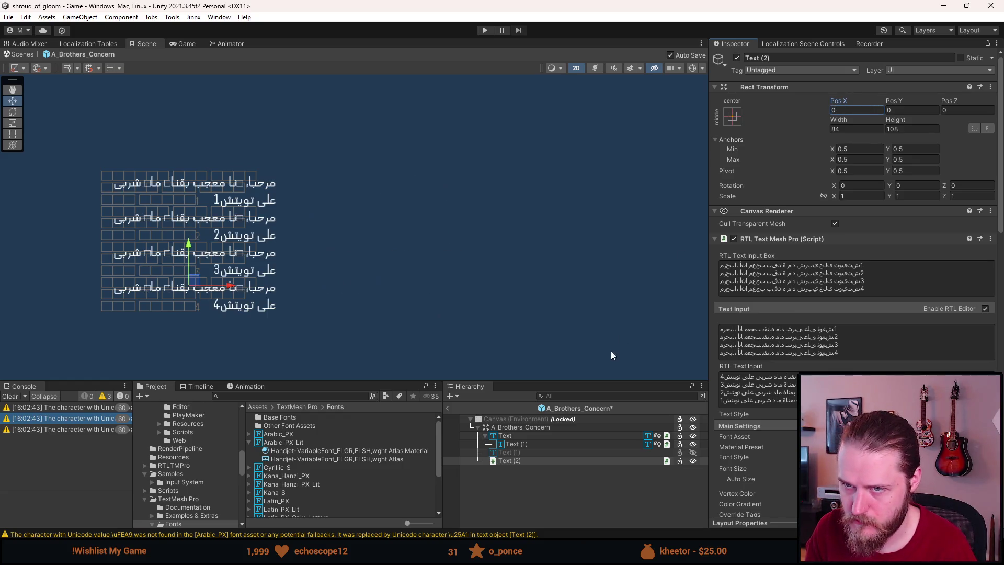
text(a)
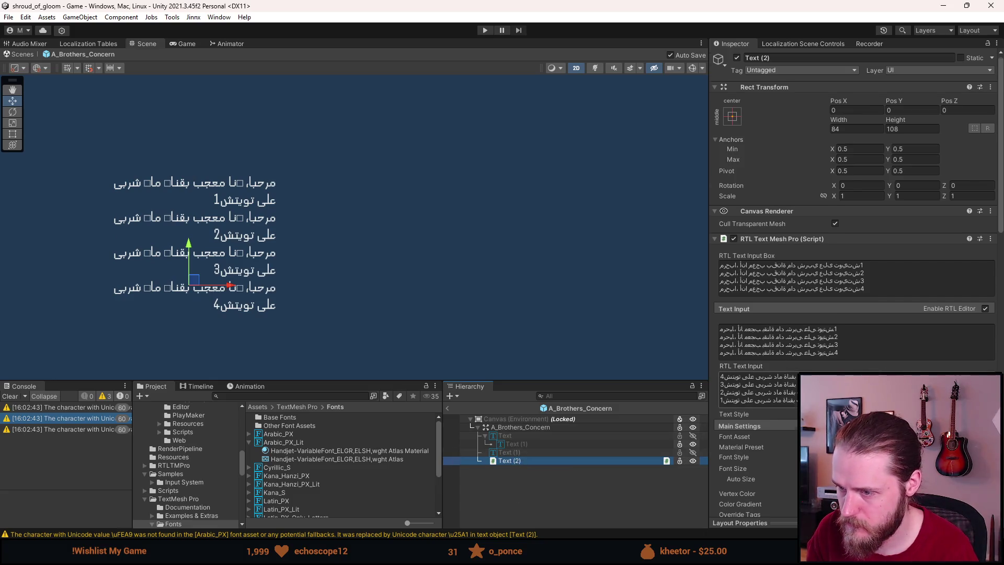
scroll(857, 283, down, 8)
click(592, 497)
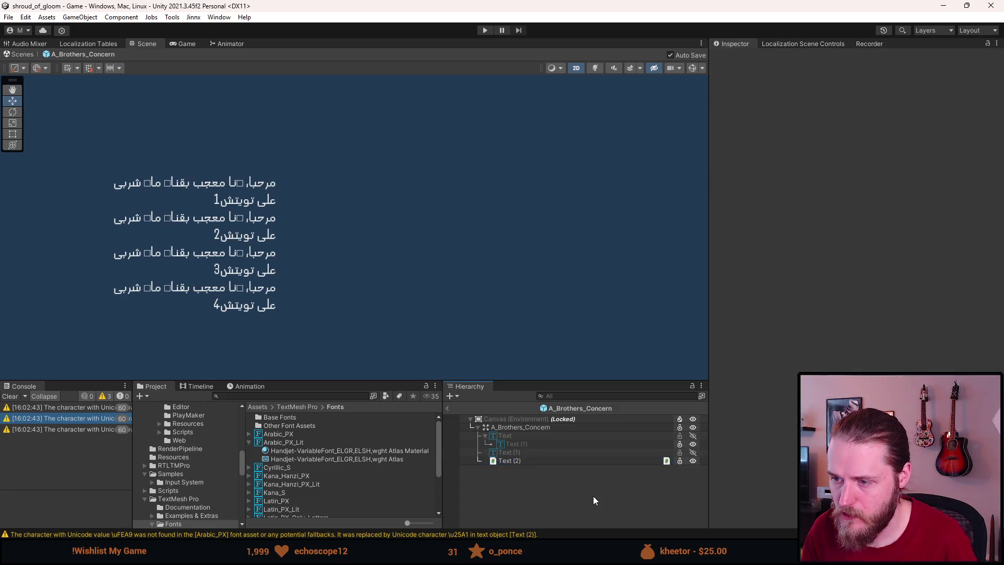
click(447, 407)
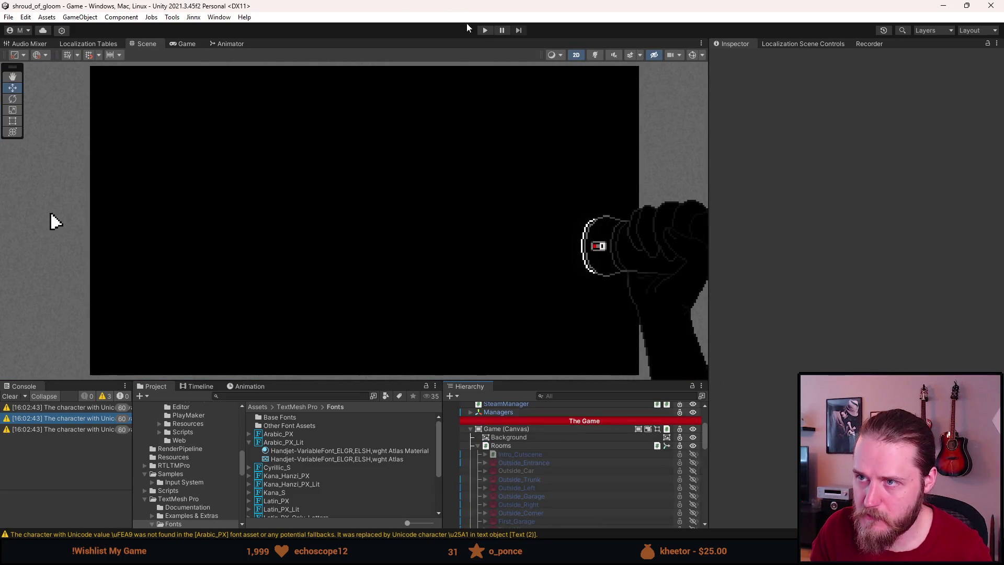
click(484, 30)
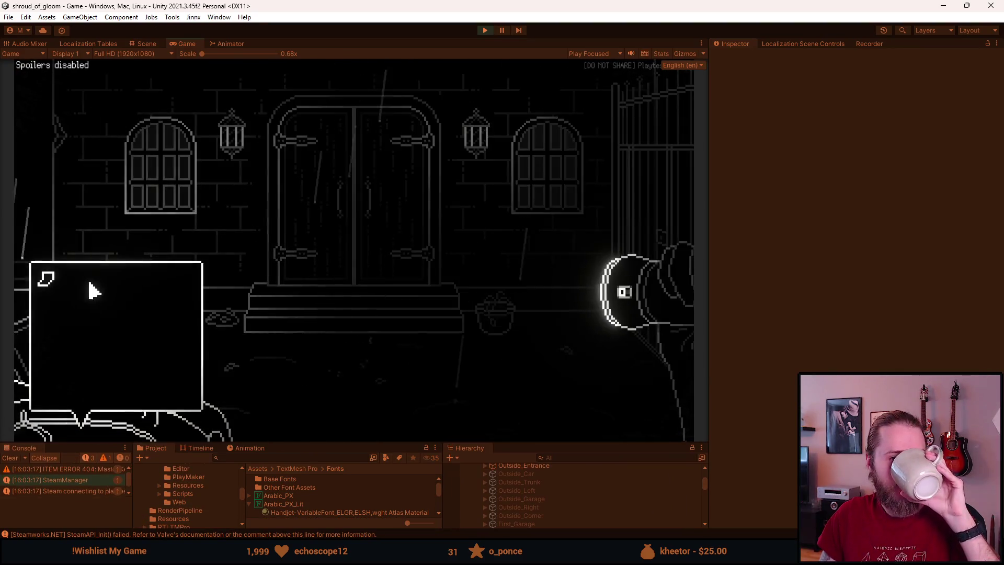
click(97, 291)
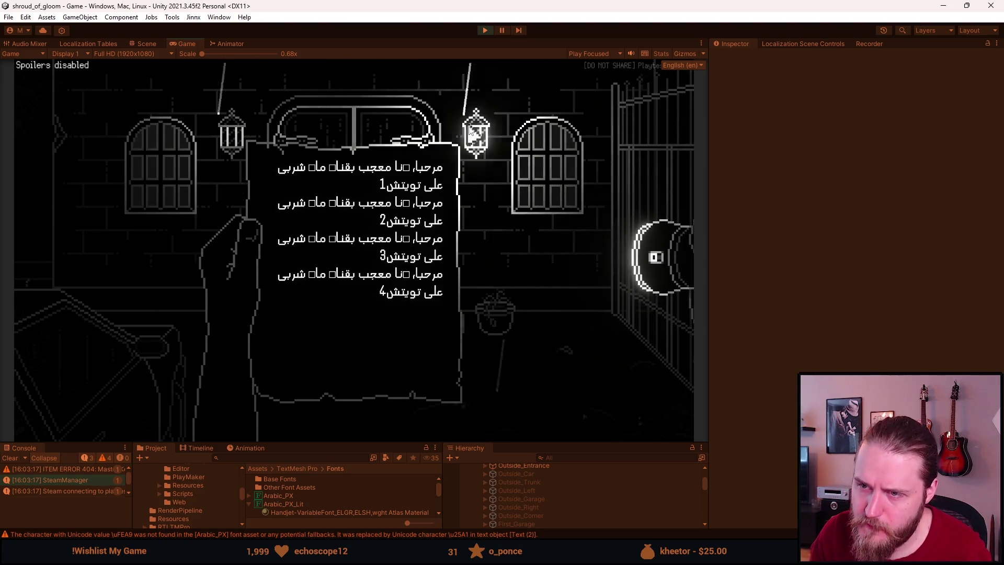
key(Escape)
click(485, 30)
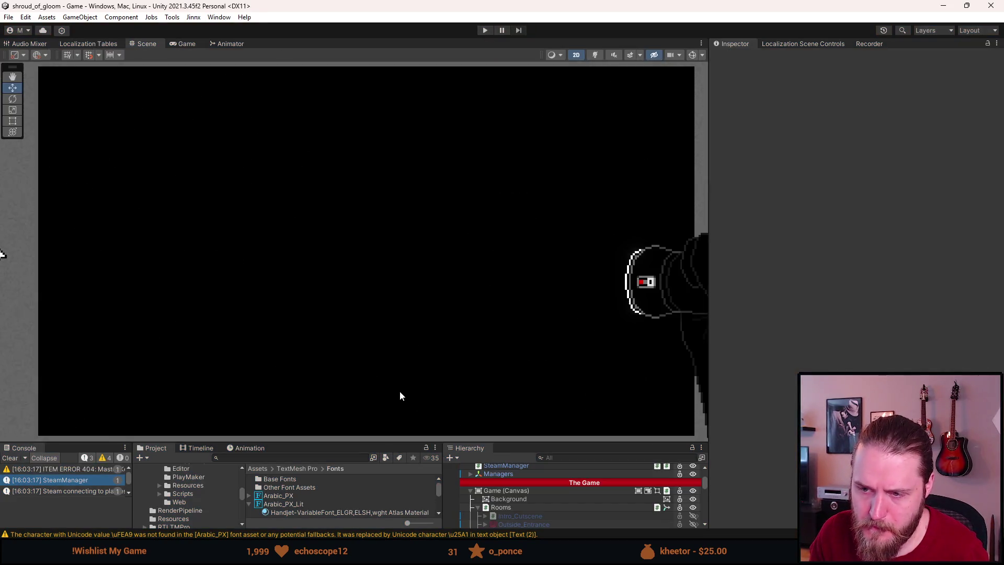
Step: Enlarge the Project panel, search 'co', and open the A_Brothers_Concern prefab
drag(507, 443, 488, 368)
click(307, 383)
text(concern)
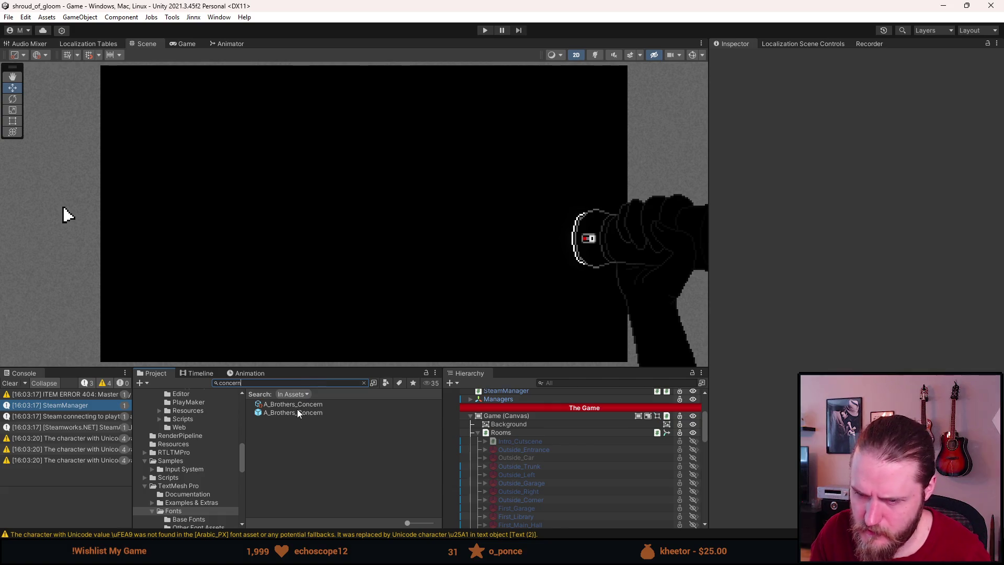
double_click(297, 414)
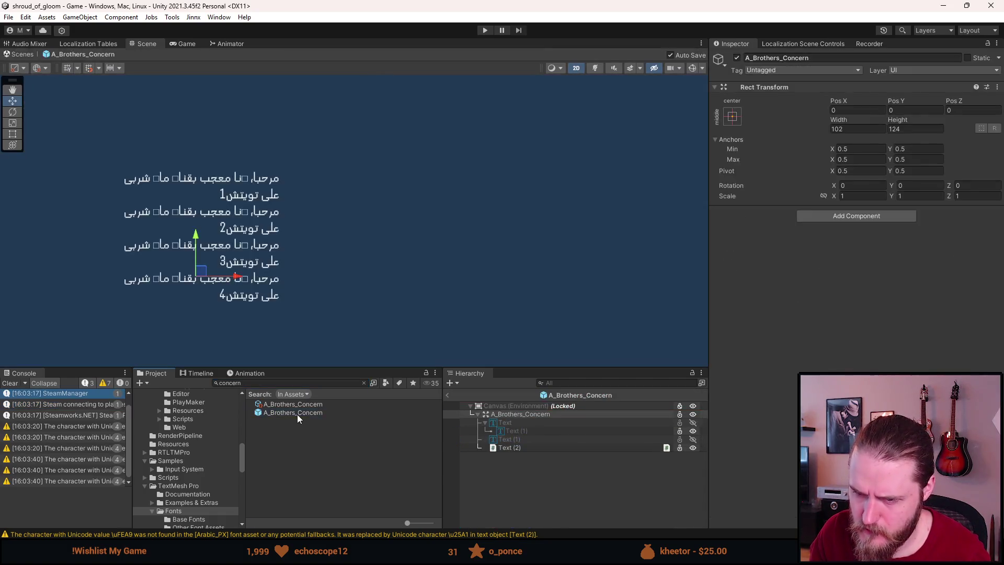
Step: Re-enable Text, disable Text (2), and try Arabic_PX on Text and Text (1) before cancelling
click(516, 422)
click(507, 446)
click(506, 422)
shift+click(523, 430)
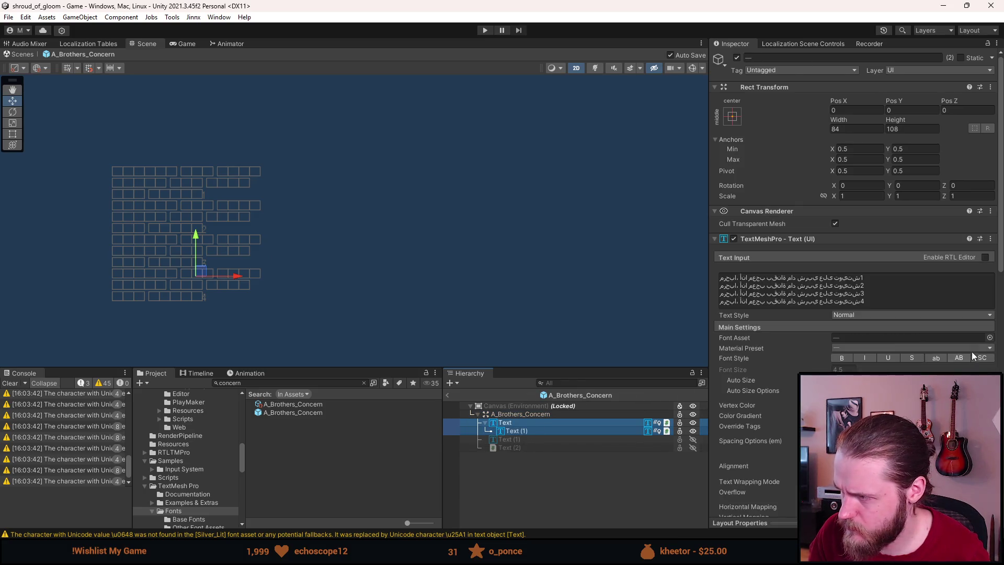
click(989, 337)
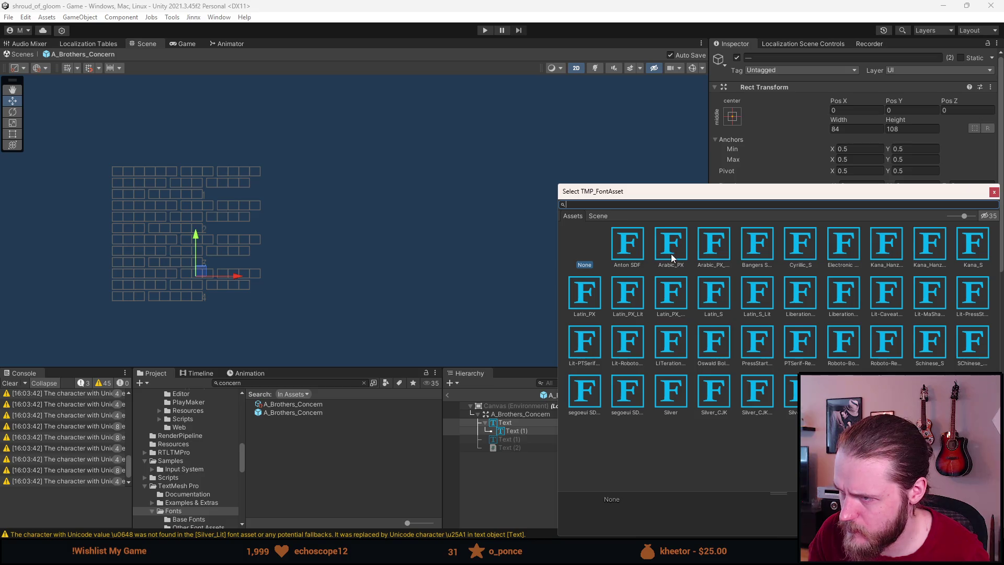
click(672, 256)
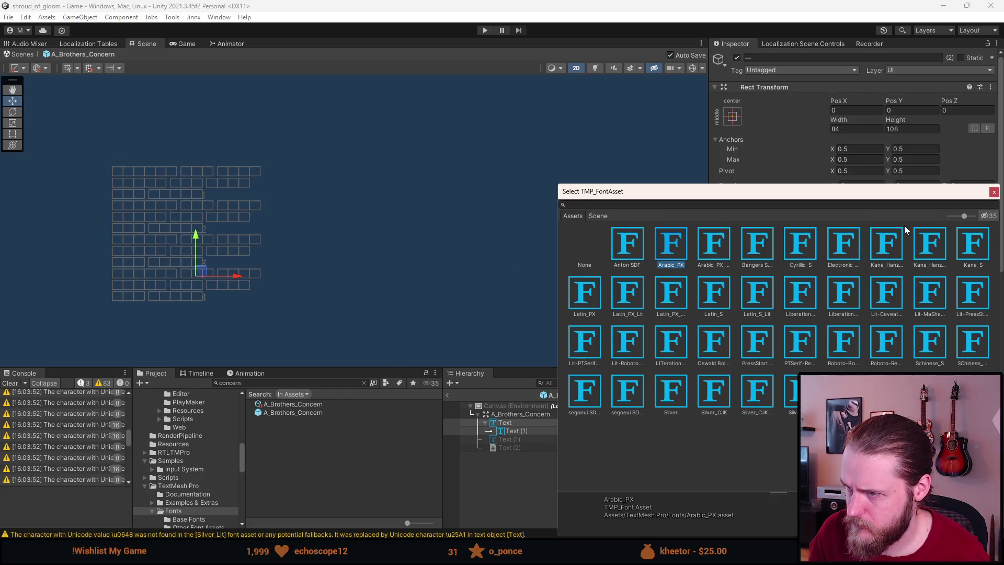
key(Escape)
Step: Deactivate the original Text object and reactivate Text (2)
click(517, 423)
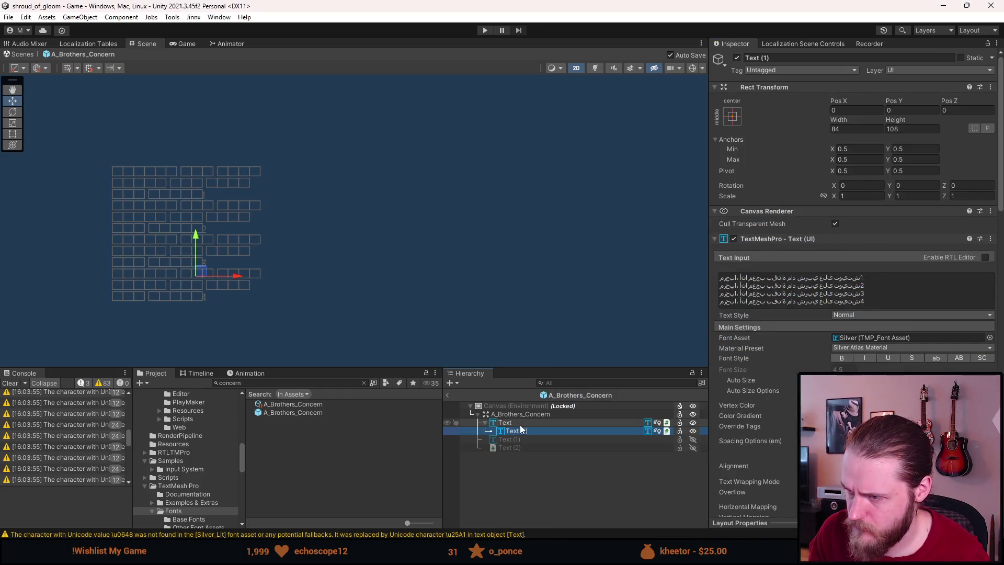
click(522, 428)
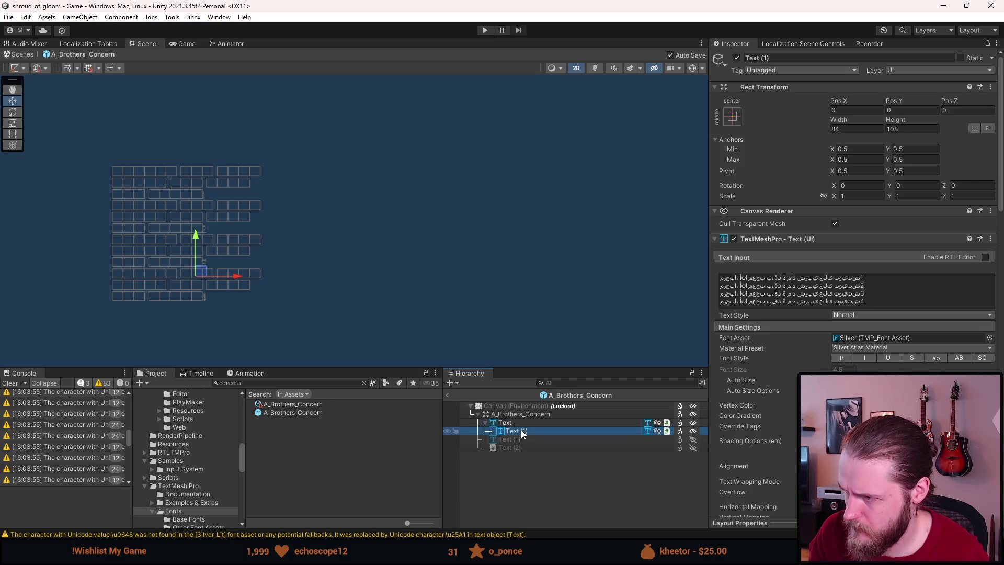
click(485, 423)
click(493, 423)
click(493, 440)
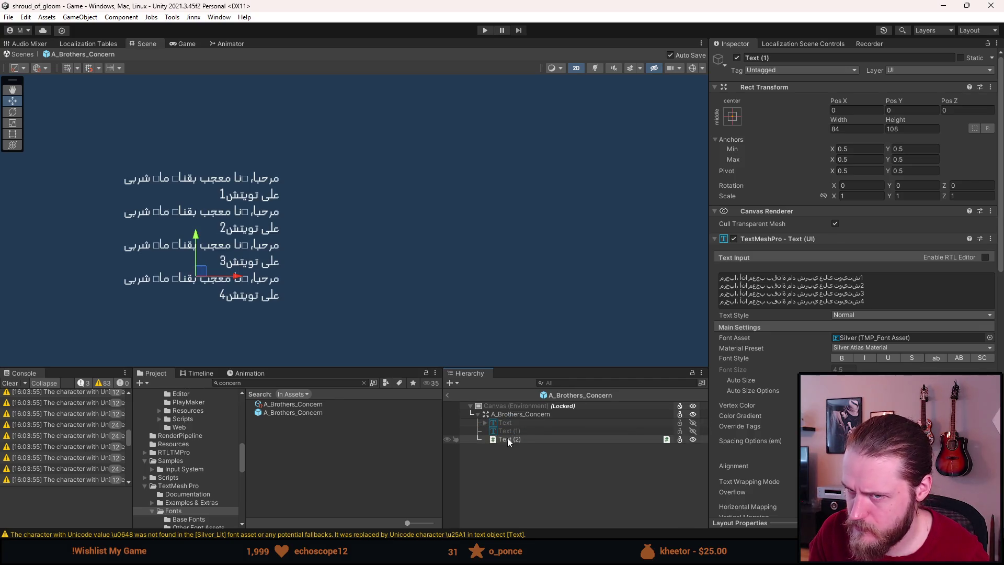
scroll(152, 212, up, 5)
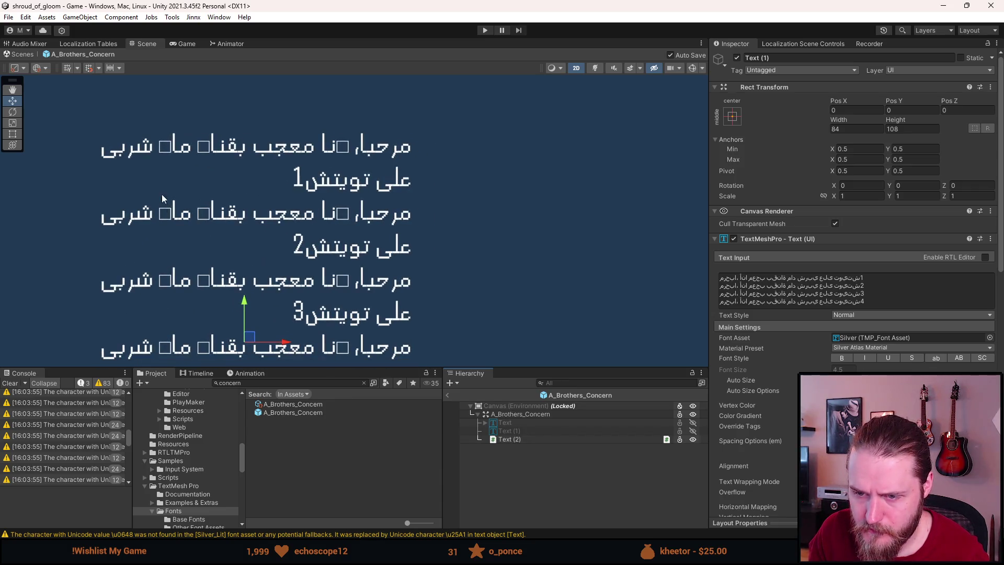
click(251, 382)
text(arabic)
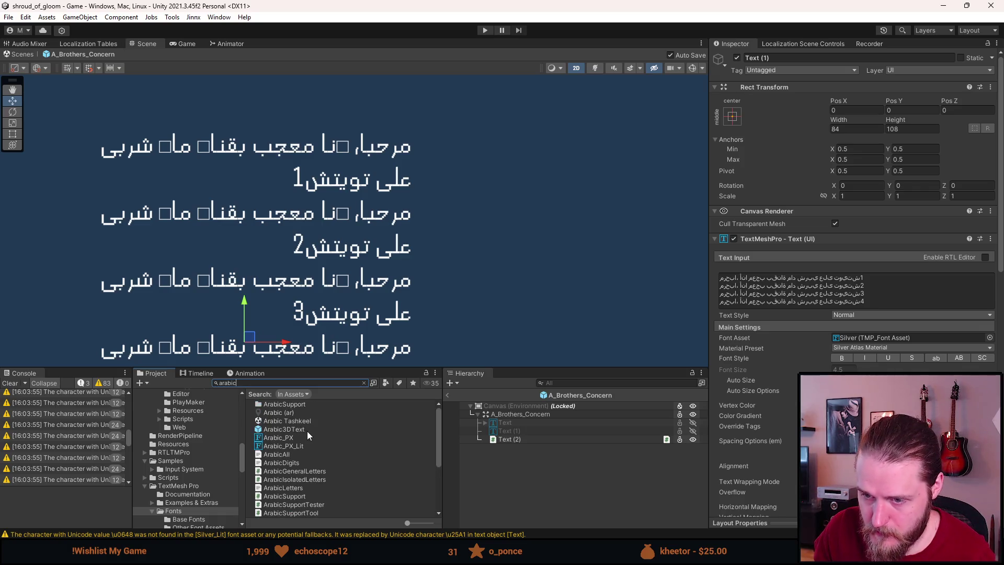
click(290, 437)
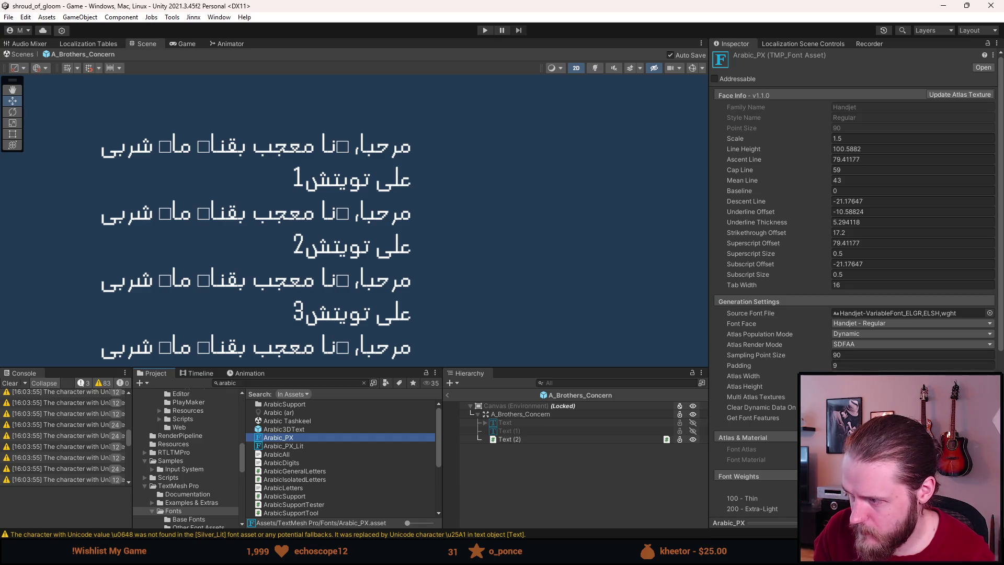
click(889, 376)
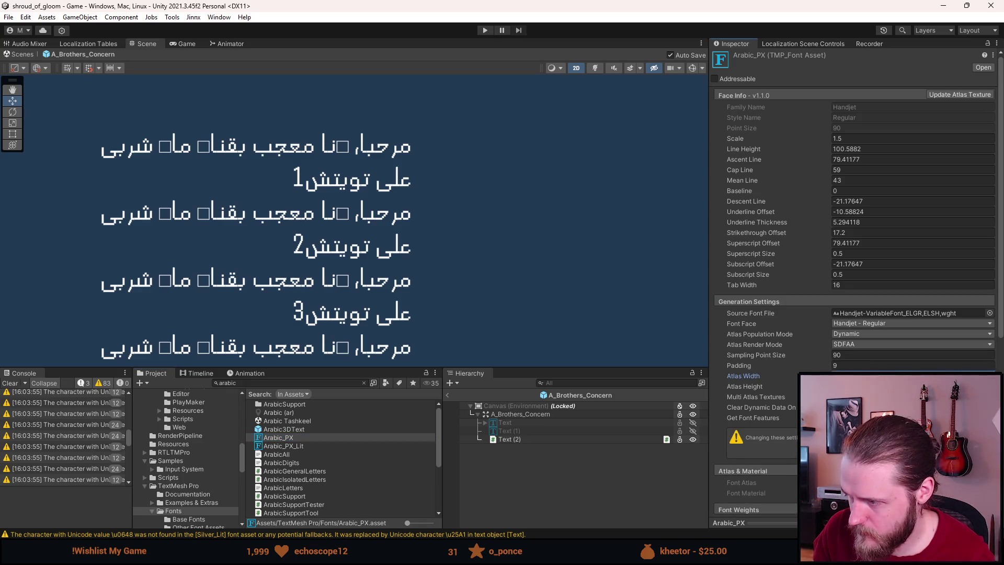
key(Tab)
click(871, 337)
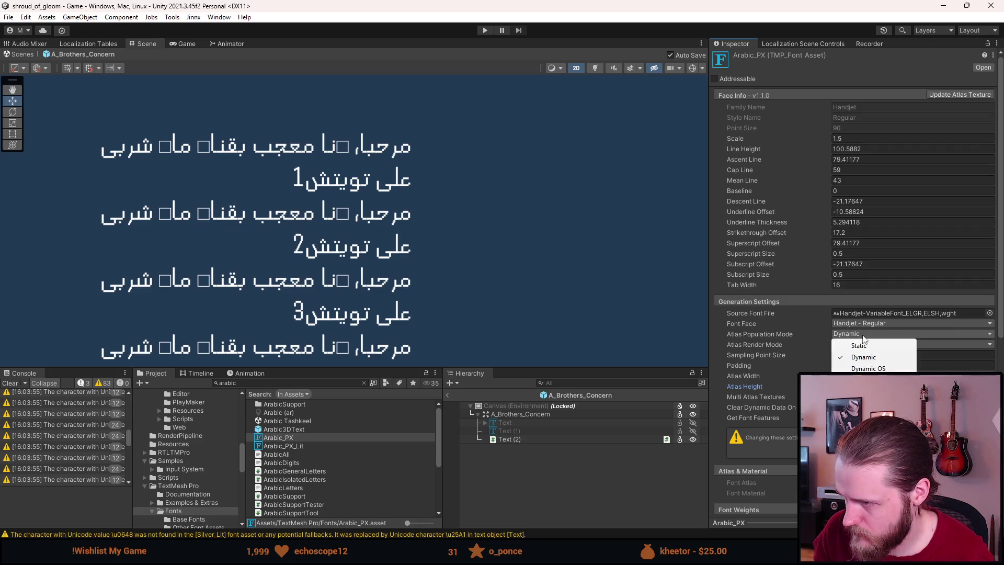
key(Escape)
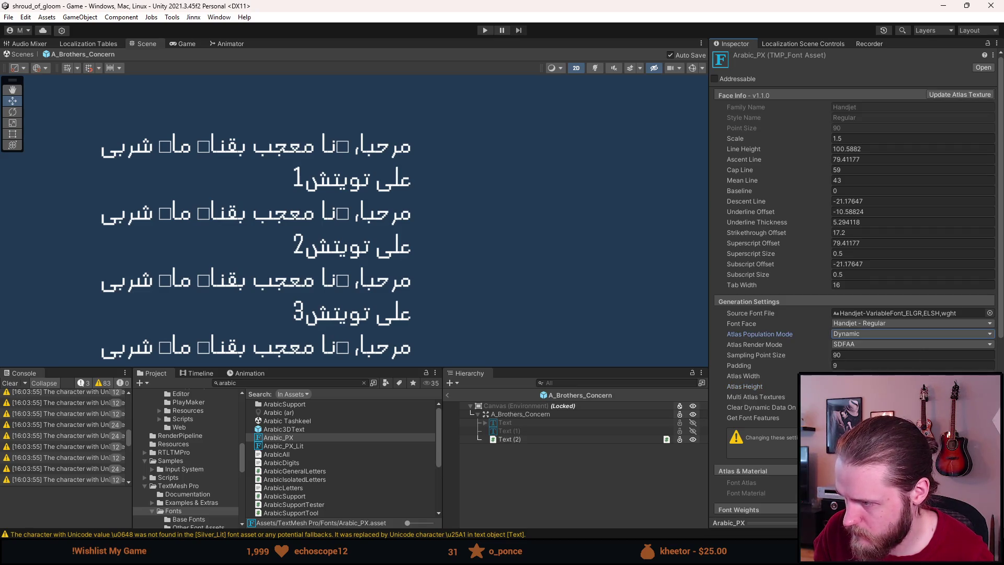
key(Escape)
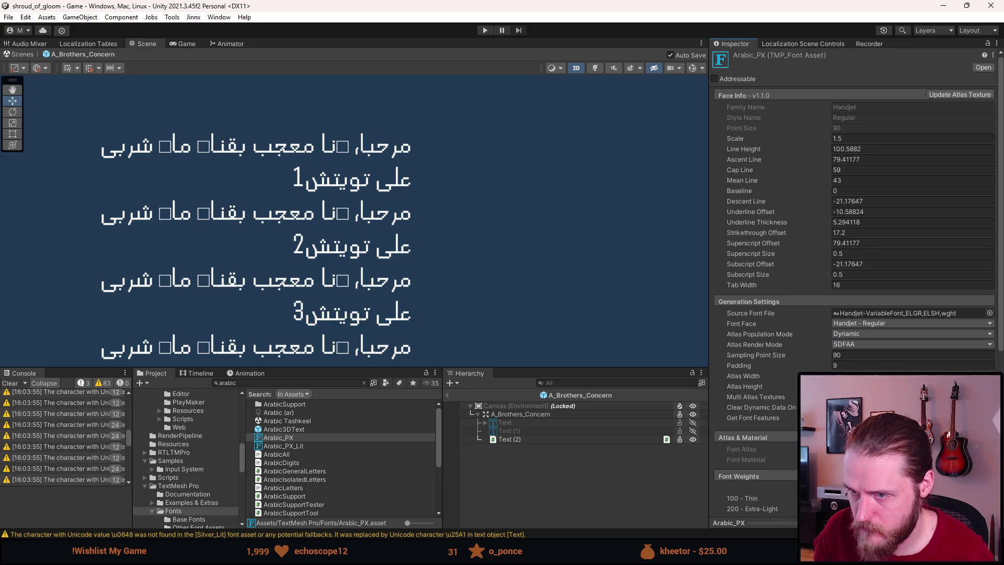
click(513, 438)
Step: Toggle Text (2)'s visibility, then cut the Arabic text out of its RTL input, leaving it empty
key(h)
key(alt+shift+a)
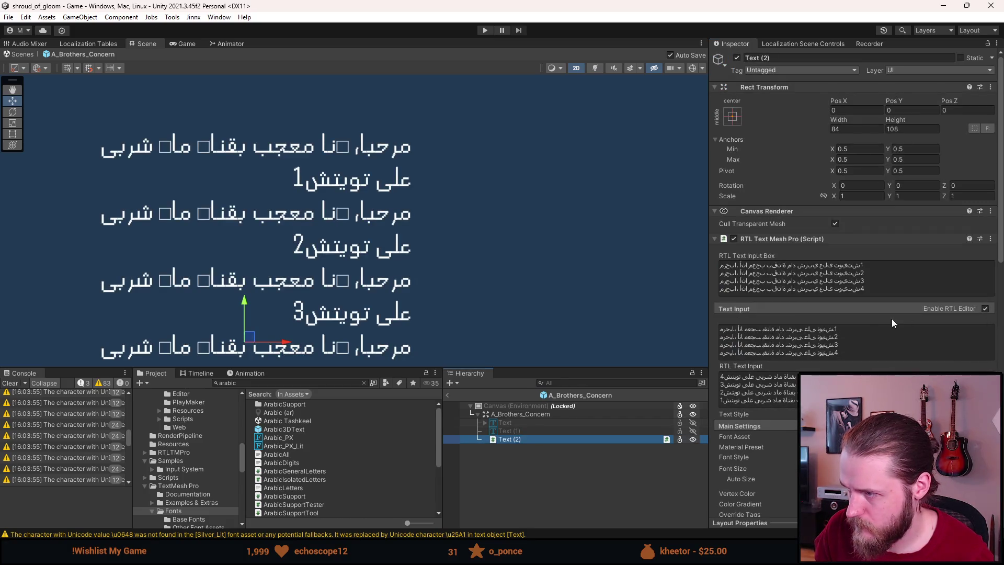
click(885, 286)
key(ctrl+x)
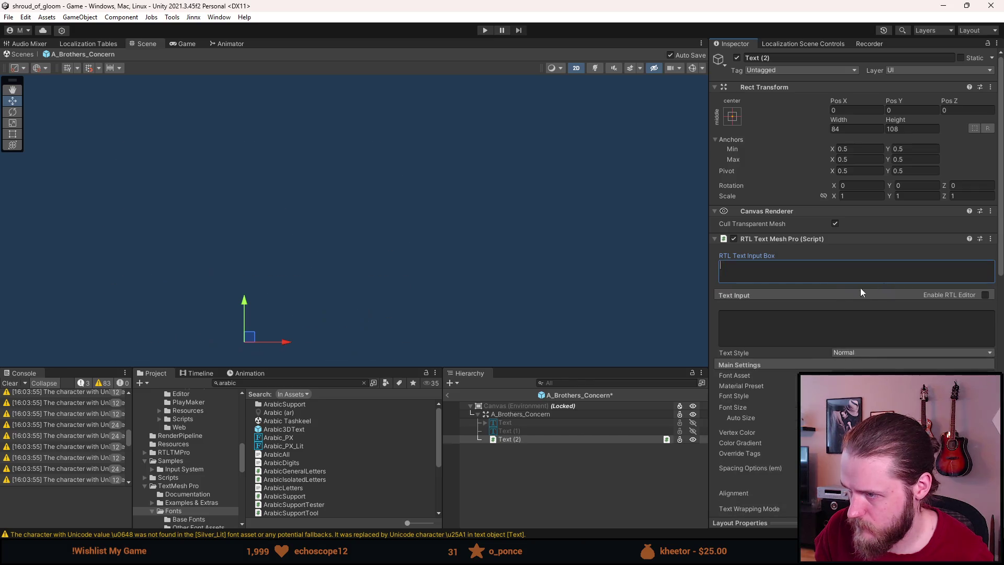
key(ctrl+v)
key(ctrl+a)
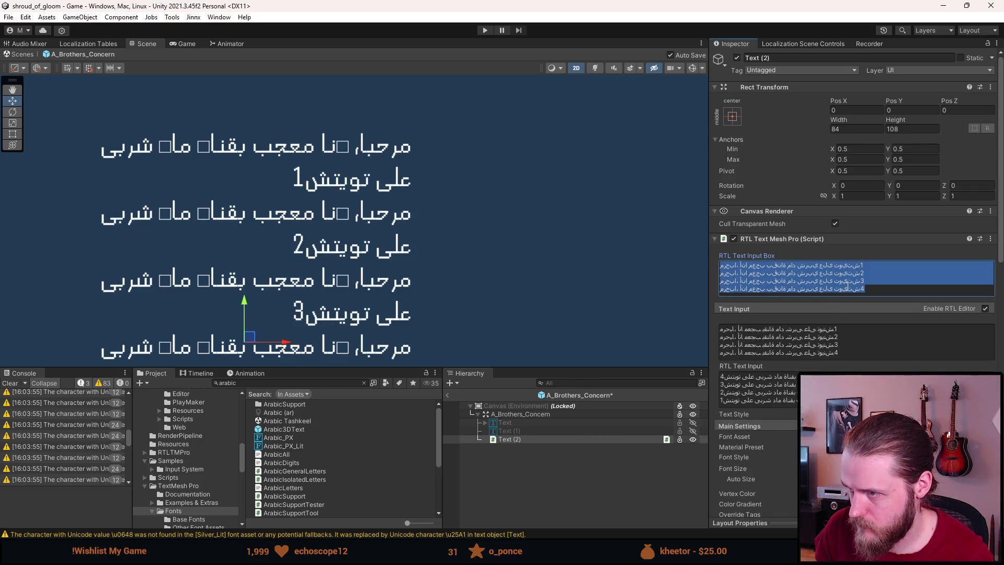
key(BackSpace)
Step: Move the four Arabic lines through the plain Text Input into the RTL Text Input Box
click(973, 294)
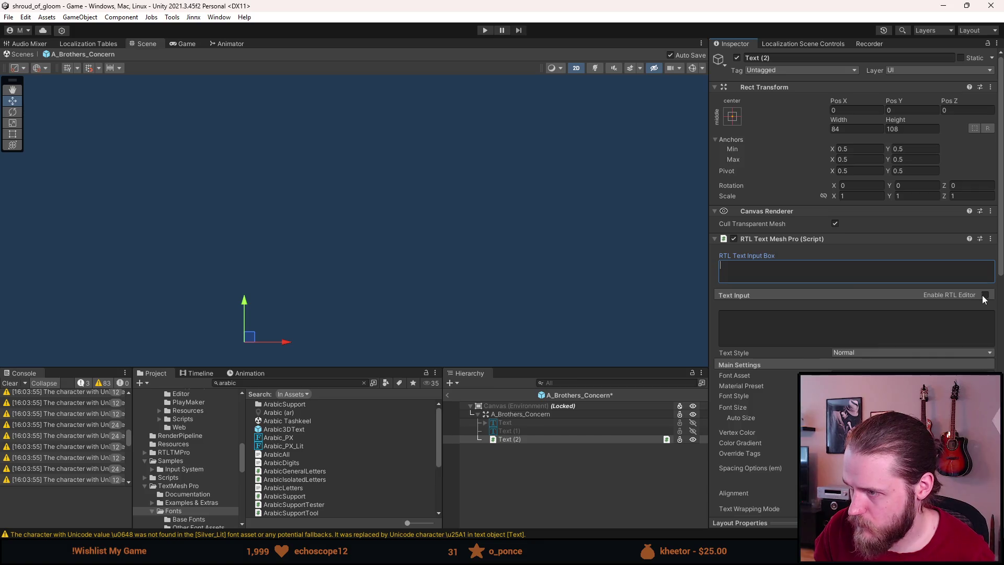
click(985, 296)
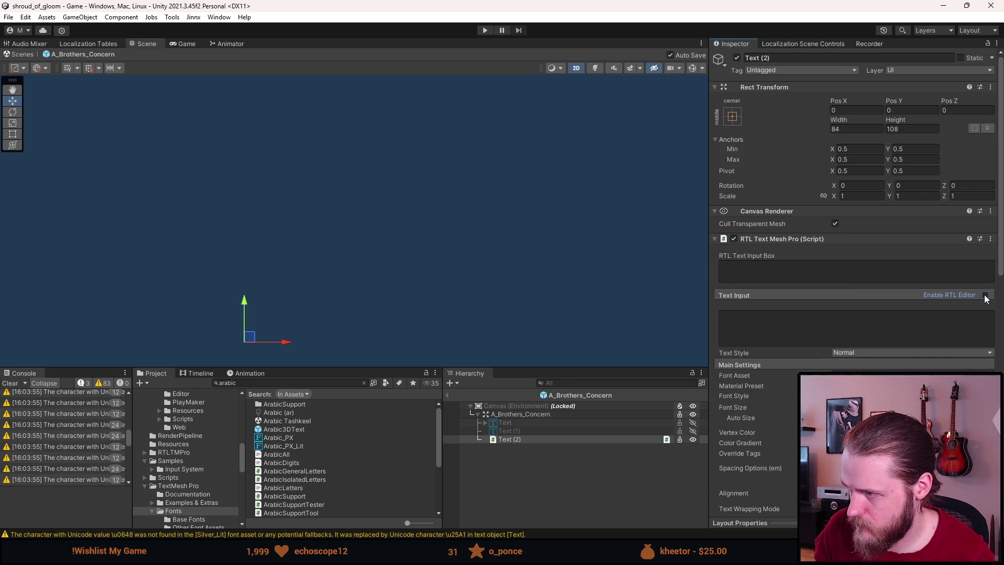
click(916, 314)
key(ctrl+v)
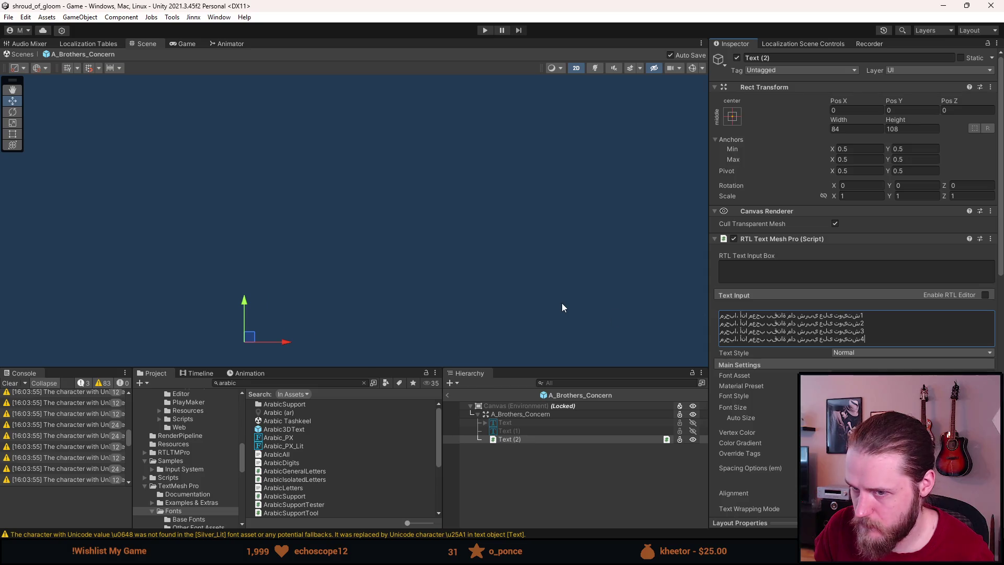
key(ctrl+a)
key(ctrl+x)
click(831, 280)
key(ctrl+v)
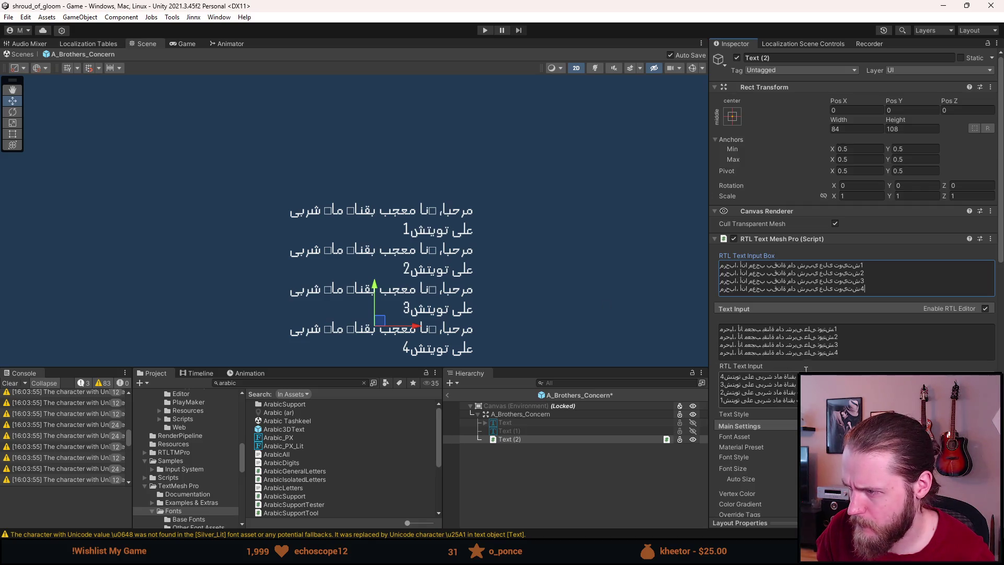
scroll(845, 363, down, 3)
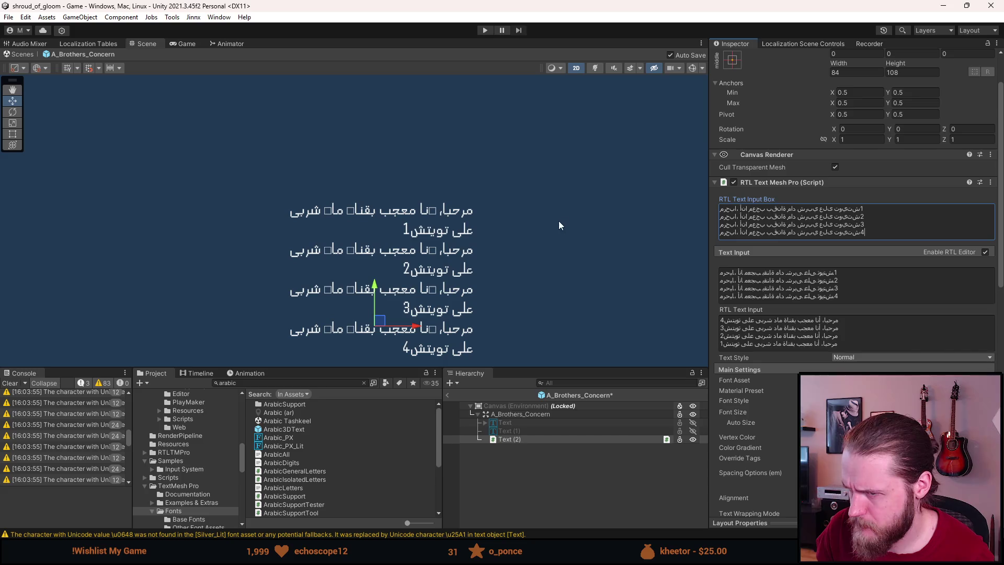
scroll(428, 331, up, 3)
mouse_move(428, 331)
mouse_down()
mouse_move(448, 273)
mouse_move(442, 279)
mouse_up()
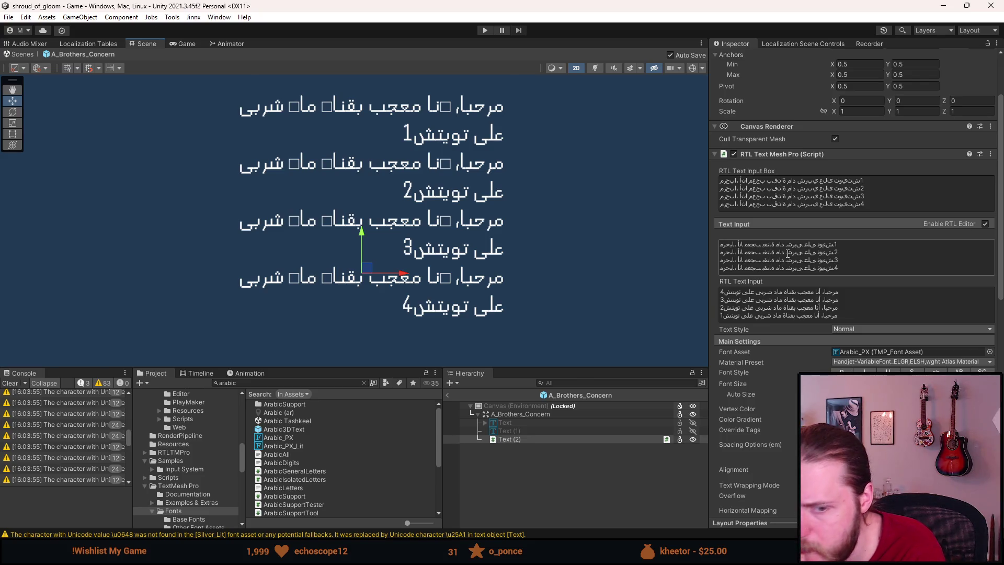
Step: Try italic, underline and strikethrough on the Arabic lines, then set them to bold
scroll(801, 340, down, 1)
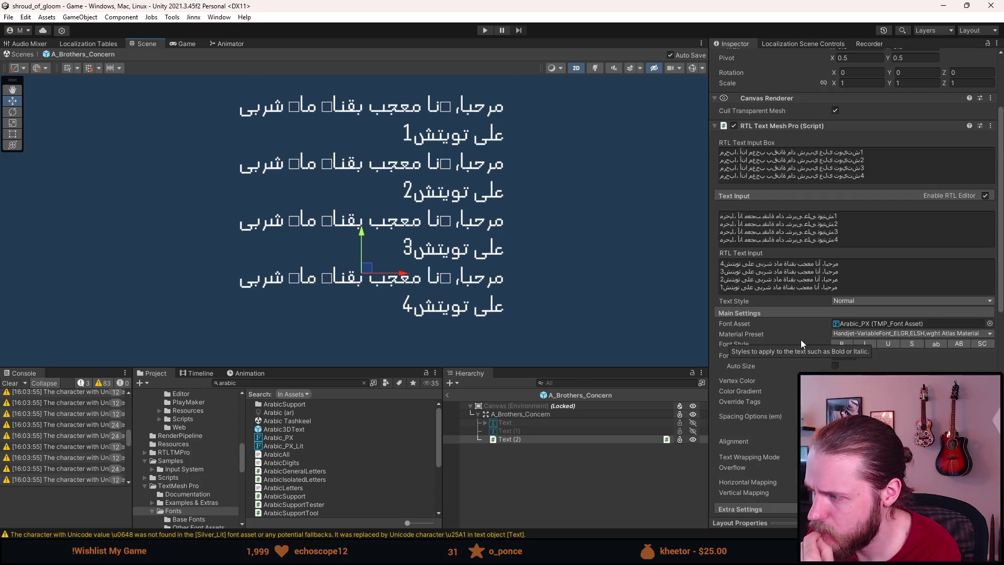
click(865, 345)
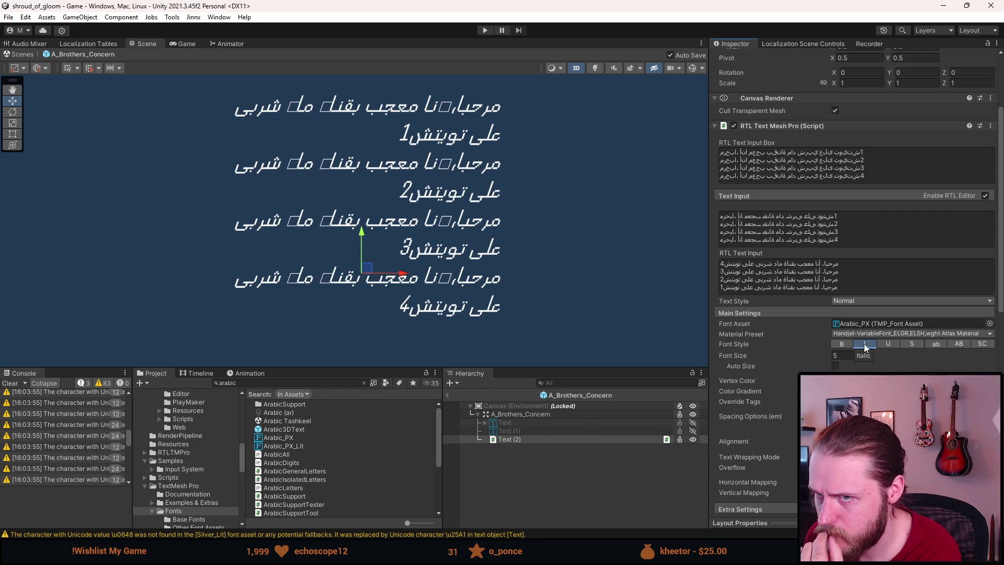
click(864, 345)
click(885, 346)
click(884, 345)
click(884, 344)
click(882, 343)
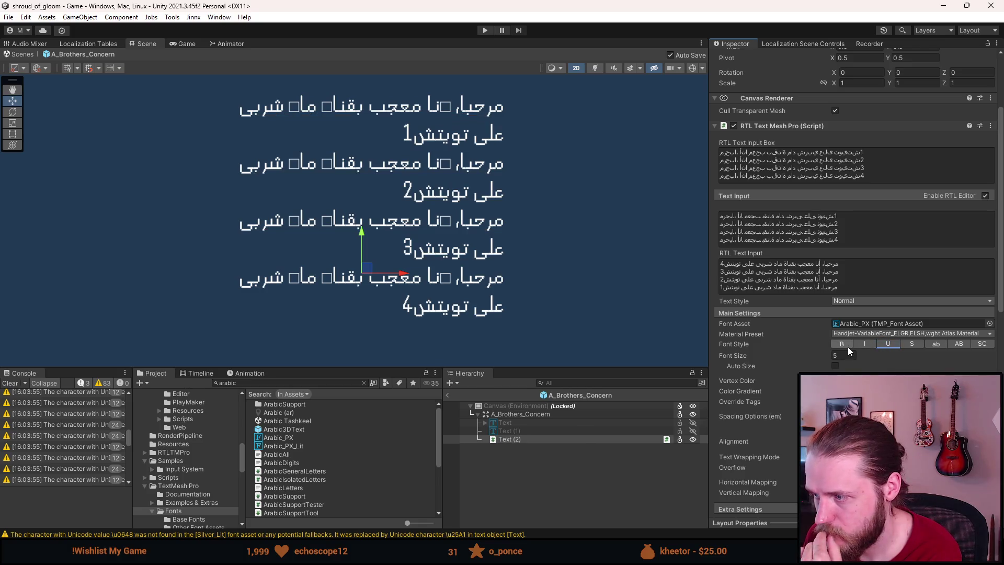
click(913, 345)
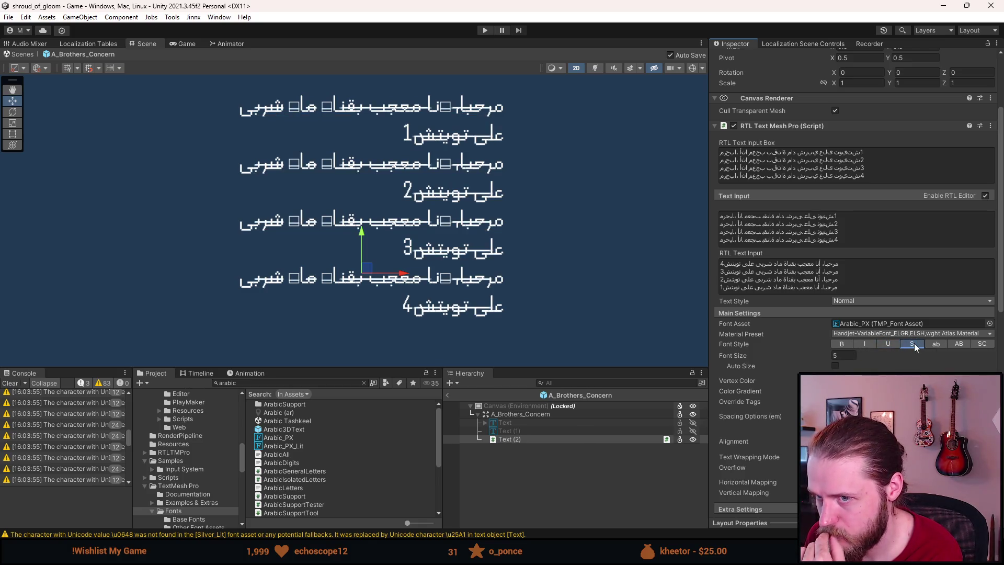
click(913, 345)
click(848, 346)
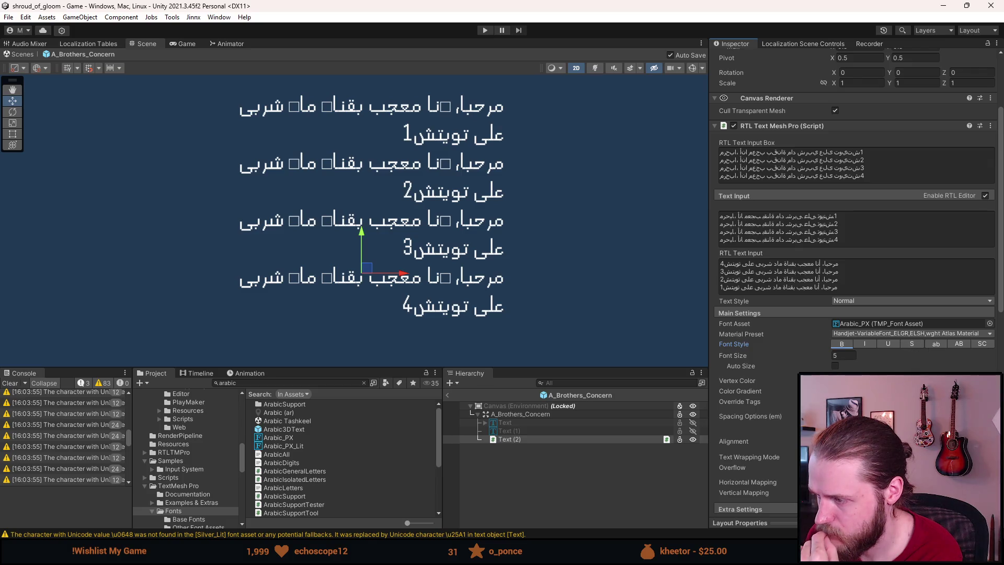
Step: Scroll through Text (2)'s RTL Text Mesh Pro settings in the Inspector
scroll(852, 283, down, 3)
scroll(796, 356, down, 4)
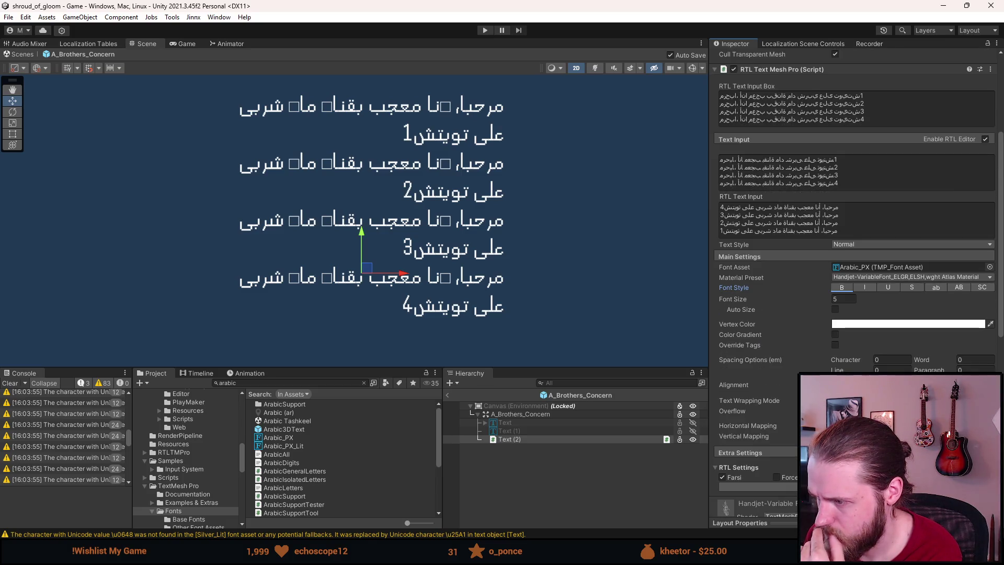
scroll(796, 356, down, 3)
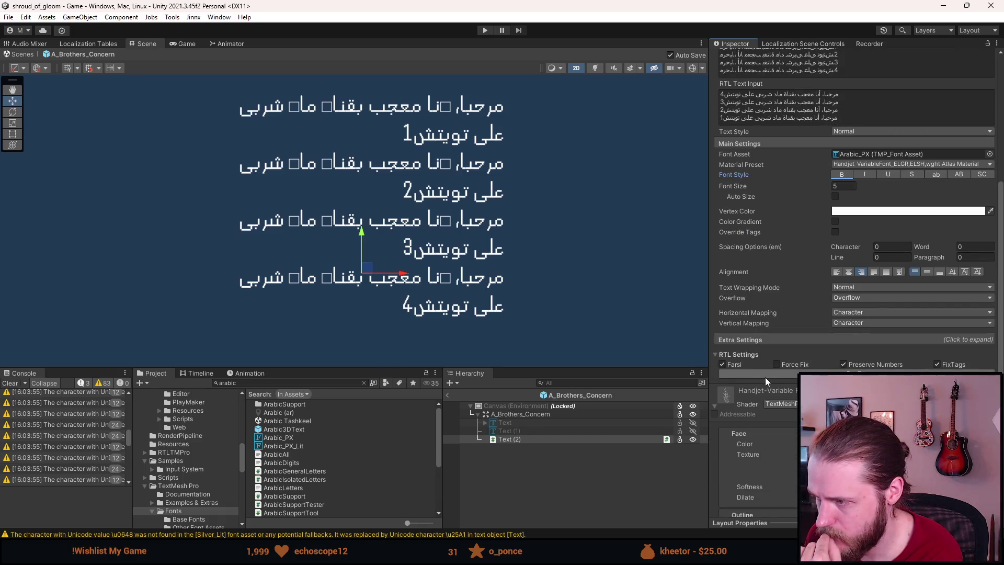
scroll(780, 375, down, 2)
scroll(781, 374, down, 8)
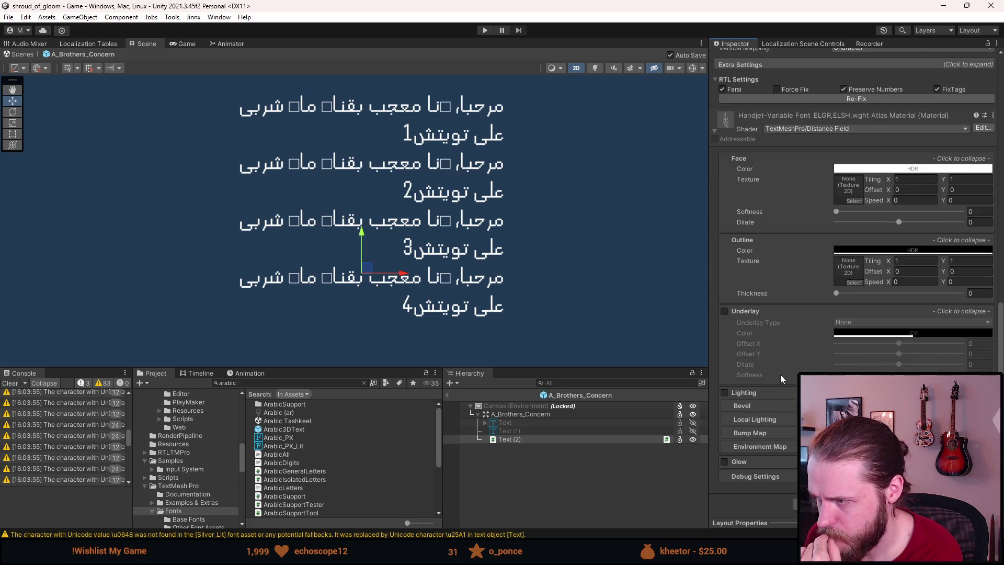
scroll(780, 375, up, 8)
scroll(780, 374, up, 5)
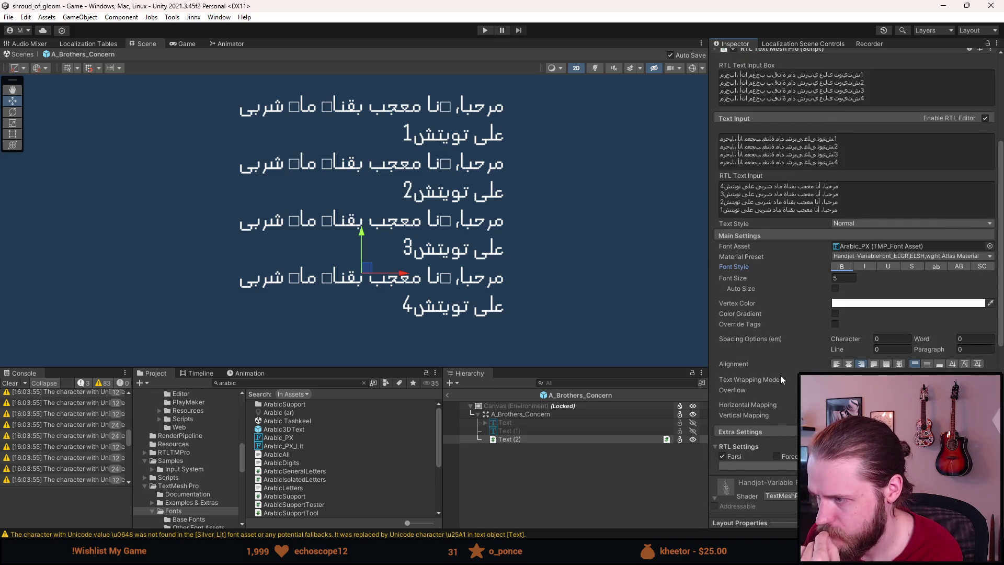
scroll(780, 379, up, 1)
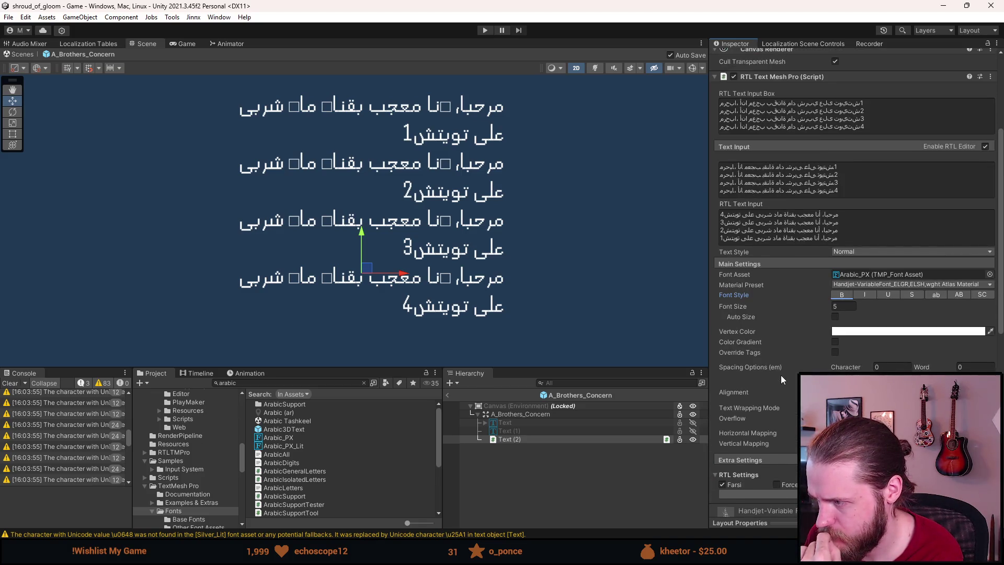
scroll(780, 379, up, 2)
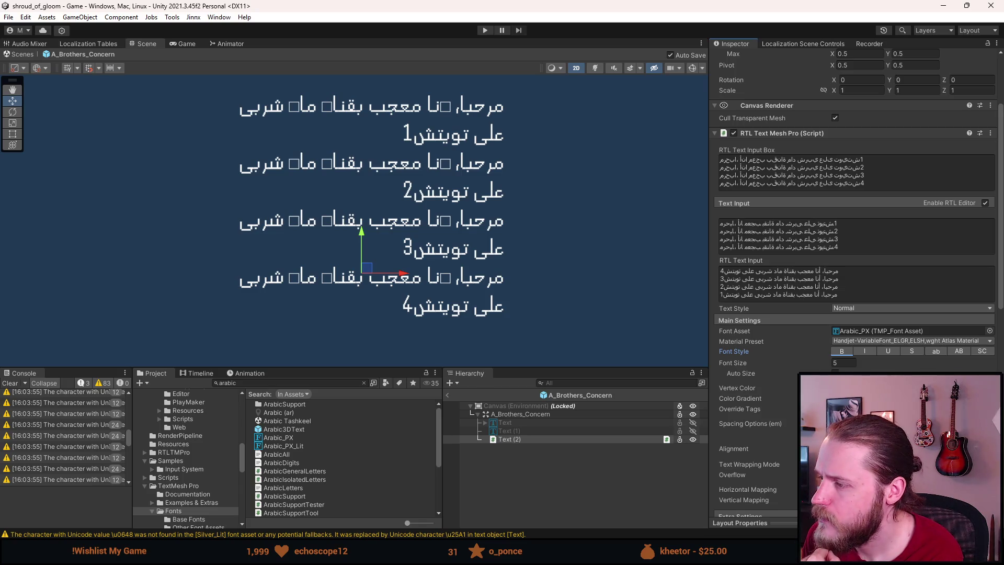
Step: Try segoeui SDF Arabic and Silver on the Arabic text, then assign Arabic_PX
click(990, 330)
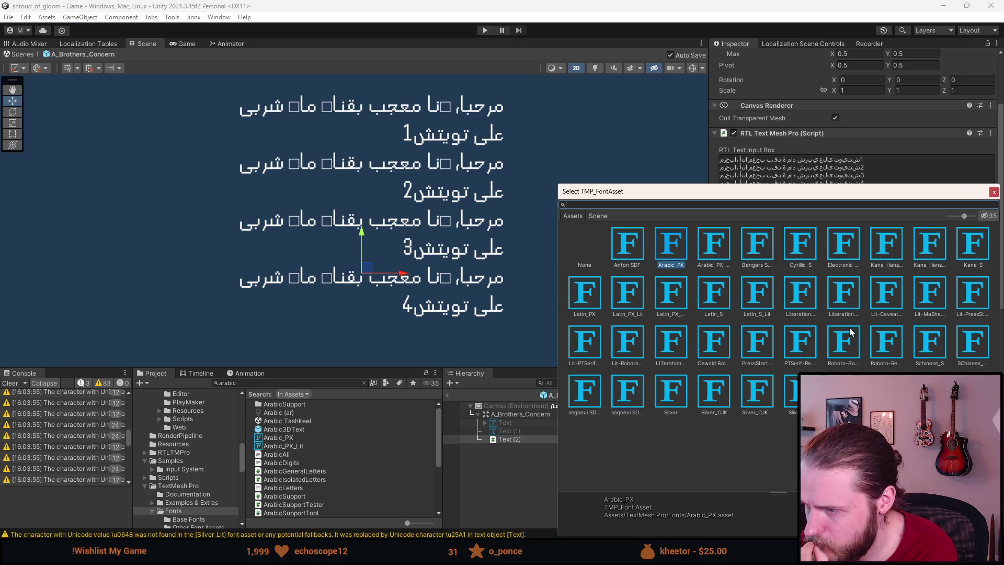
click(588, 394)
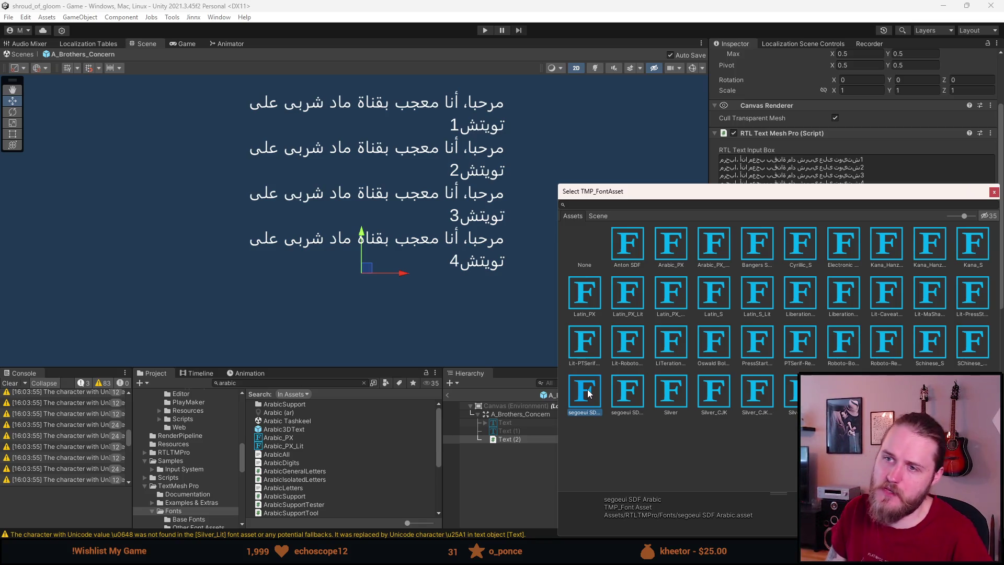
click(672, 397)
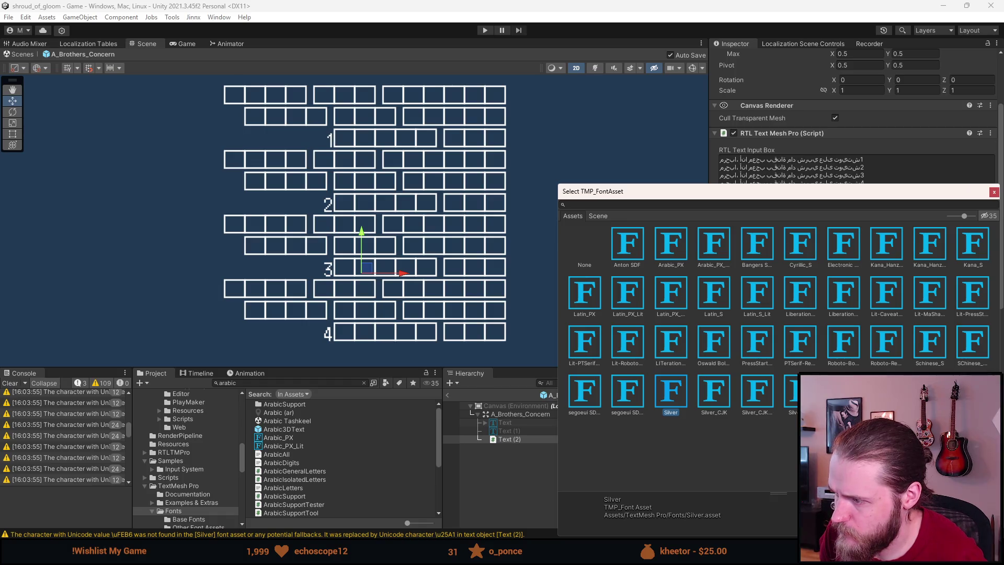
click(601, 393)
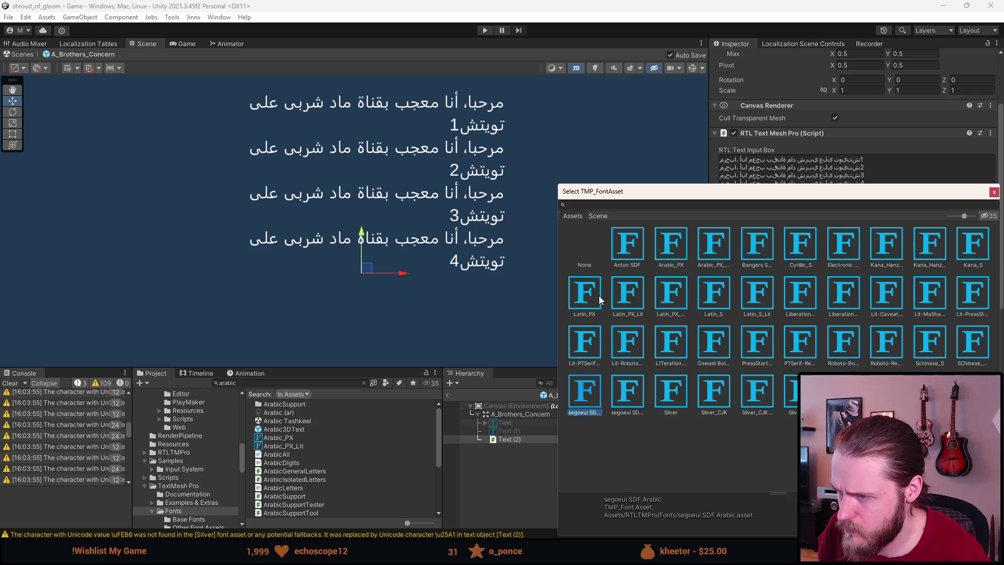
click(676, 243)
click(709, 242)
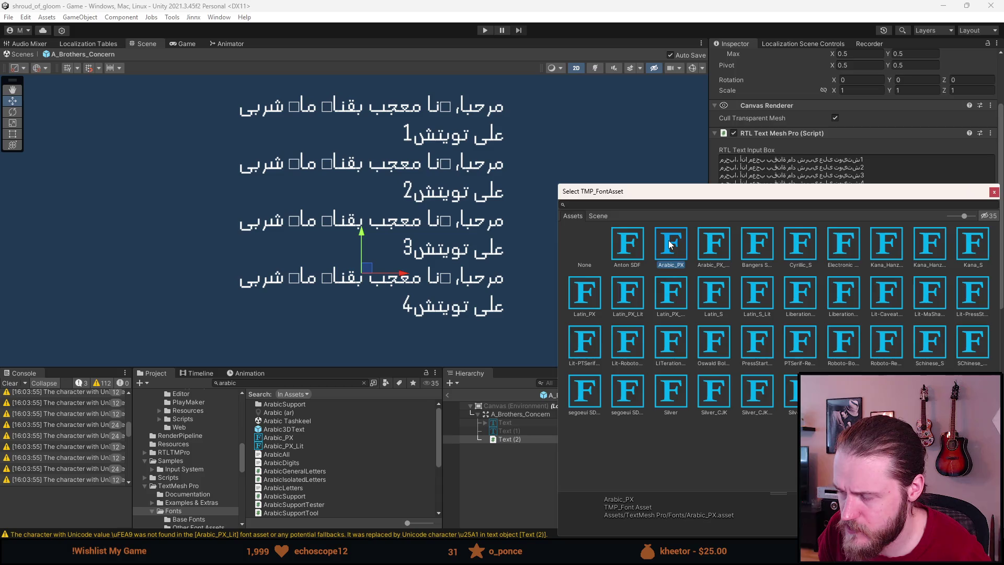
double_click(668, 240)
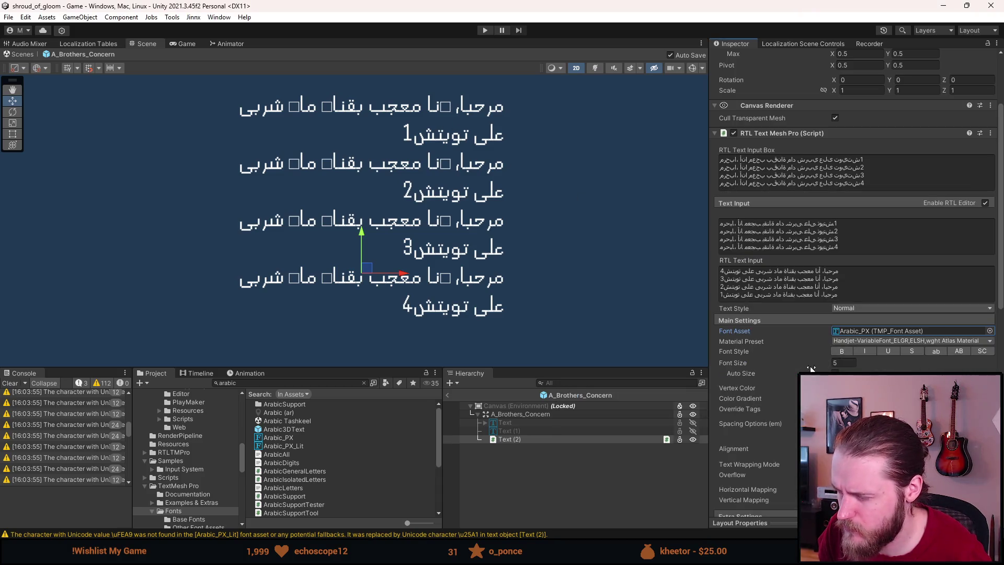
Step: Select the Arabic_PX font asset in the Project panel to show its settings
scroll(804, 368, down, 4)
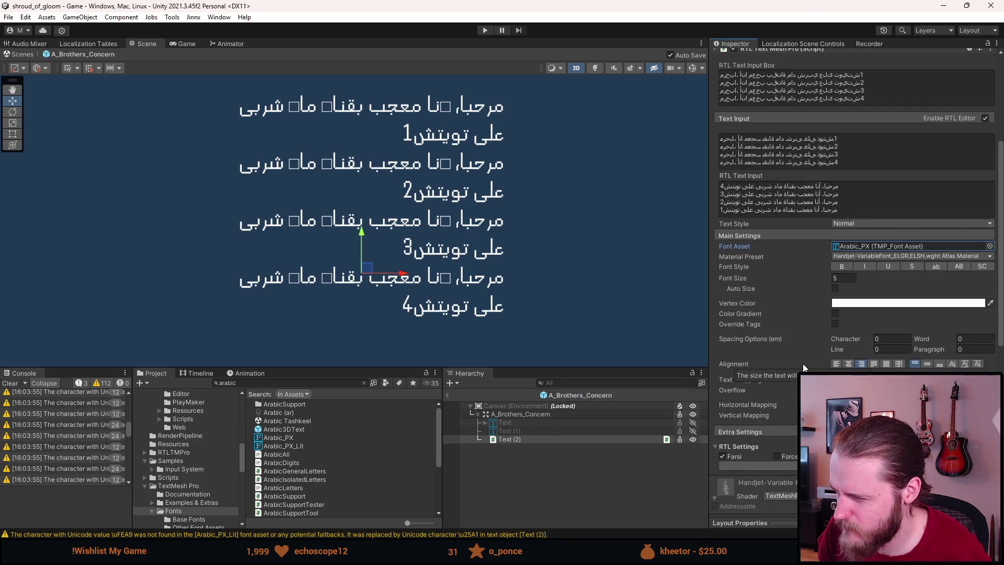
scroll(804, 368, down, 3)
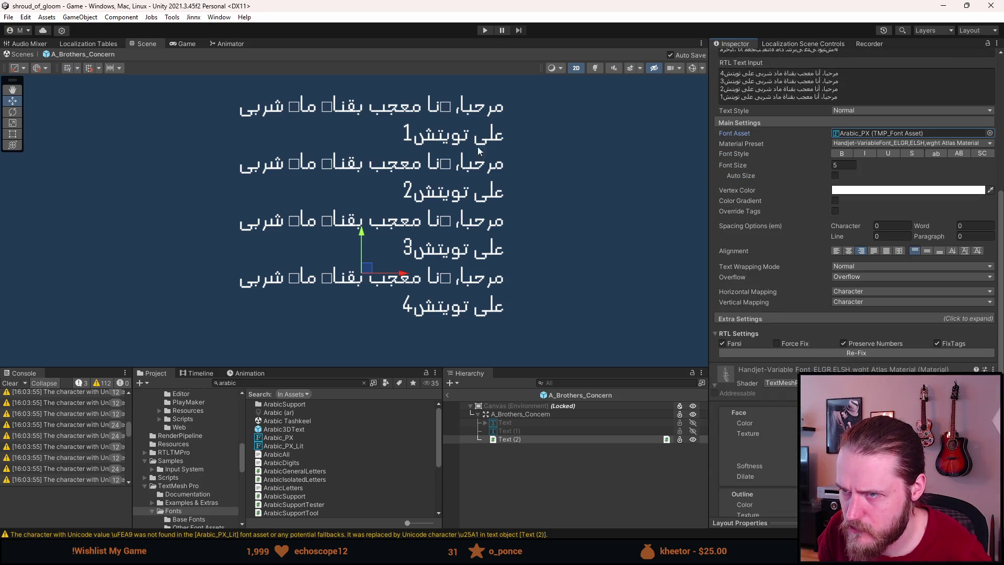
scroll(783, 405, down, 2)
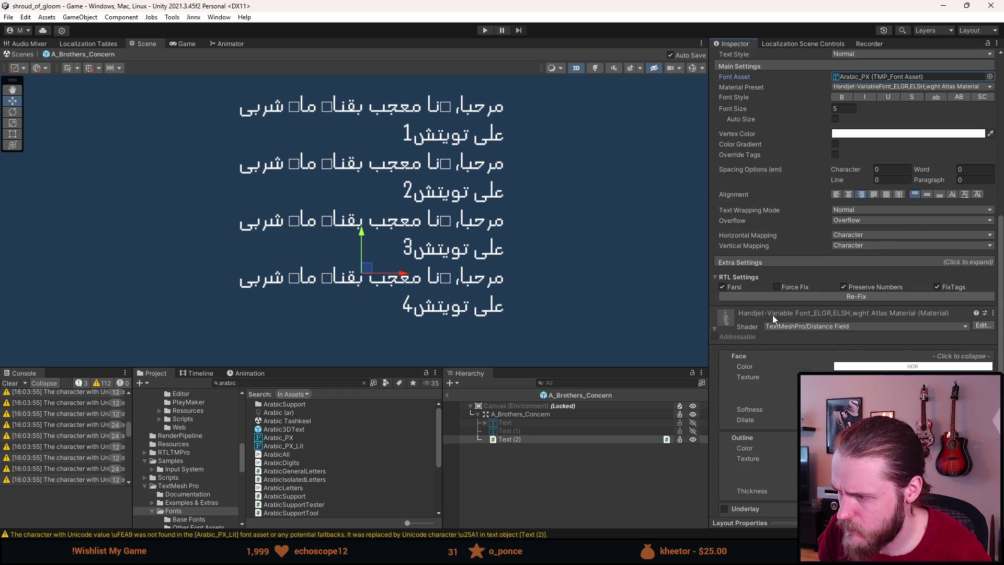
scroll(773, 315, down, 4)
scroll(773, 315, up, 5)
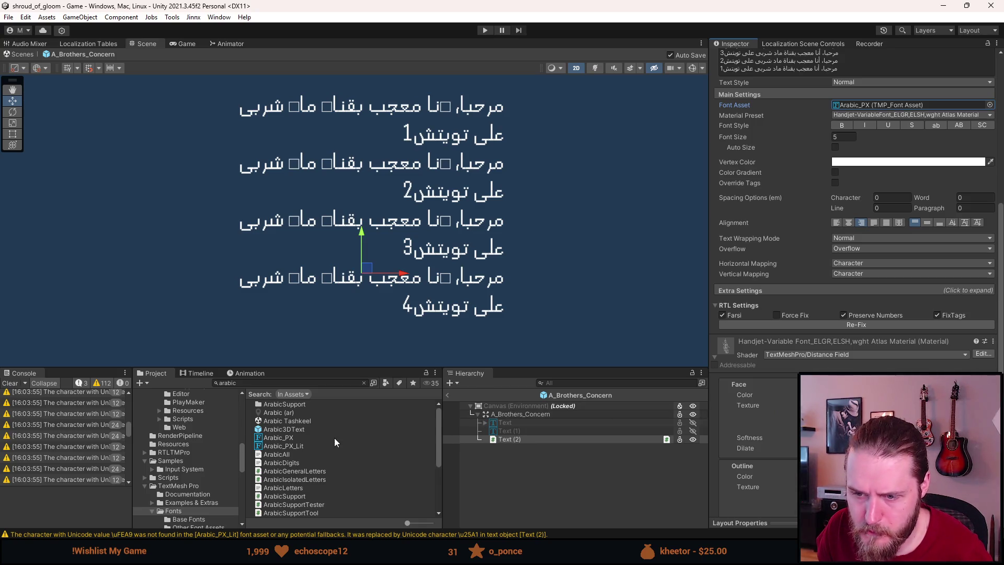
click(308, 437)
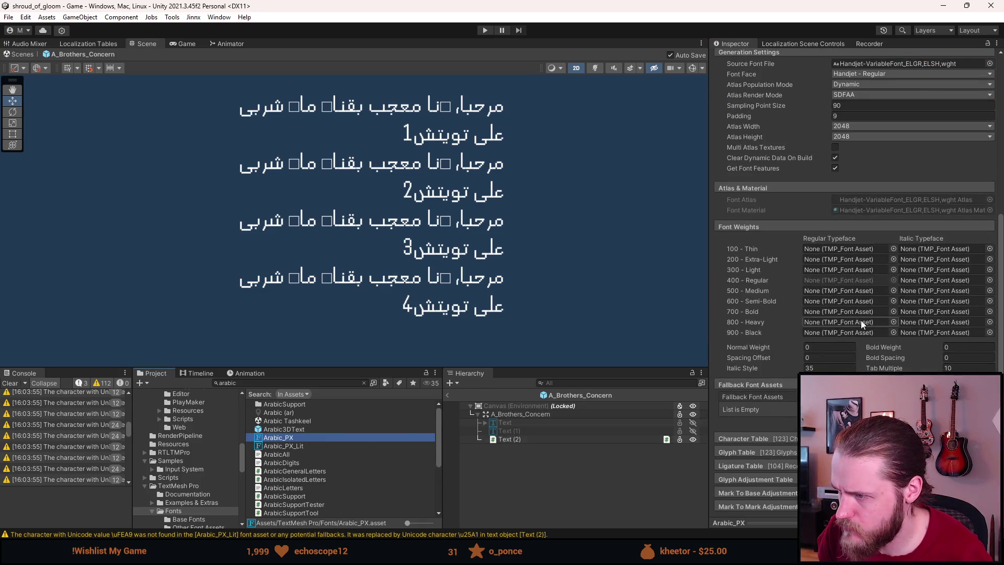
Step: Add an empty entry to Arabic_PX's Fallback Font Assets list
scroll(863, 320, up, 3)
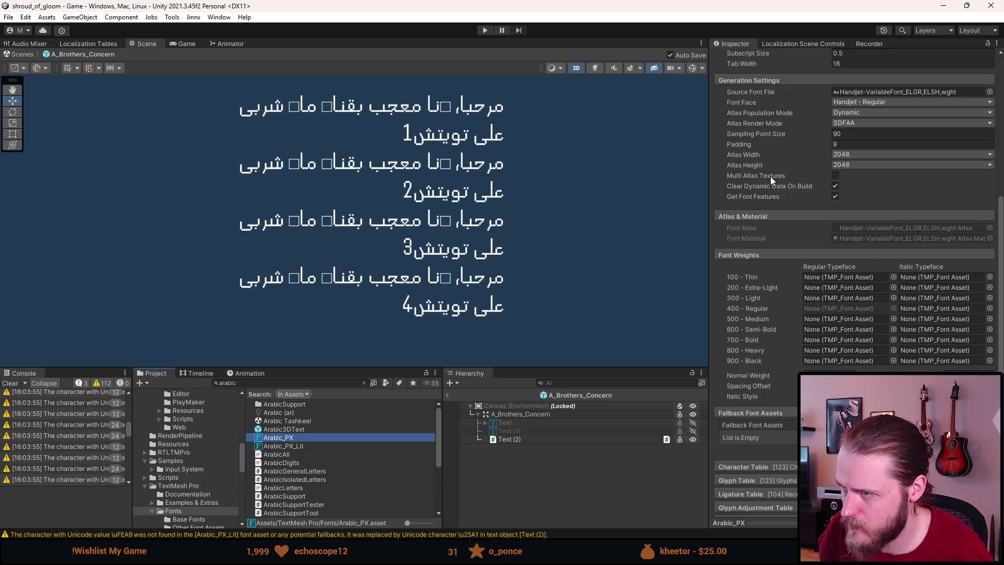
scroll(770, 176, up, 5)
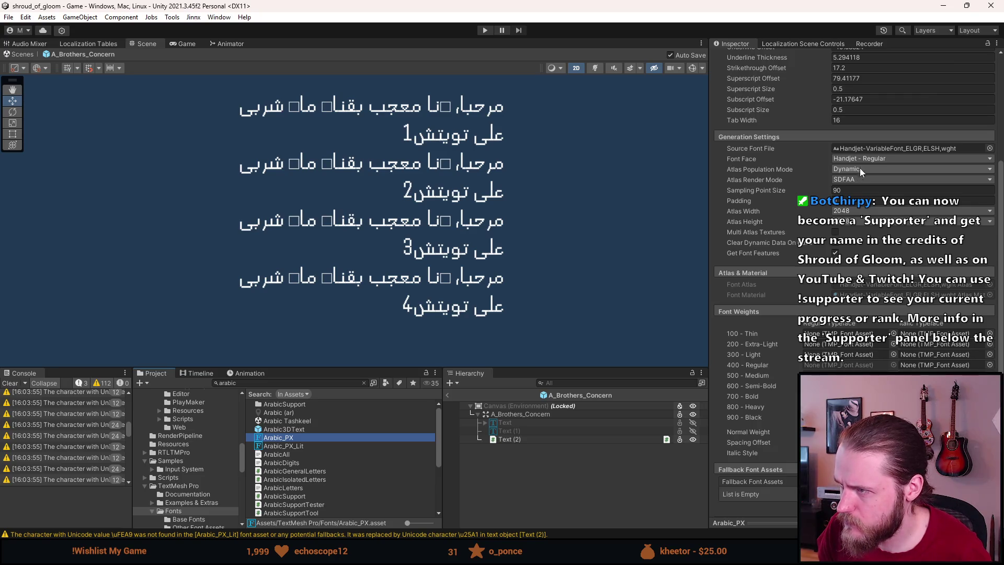
scroll(864, 158, up, 10)
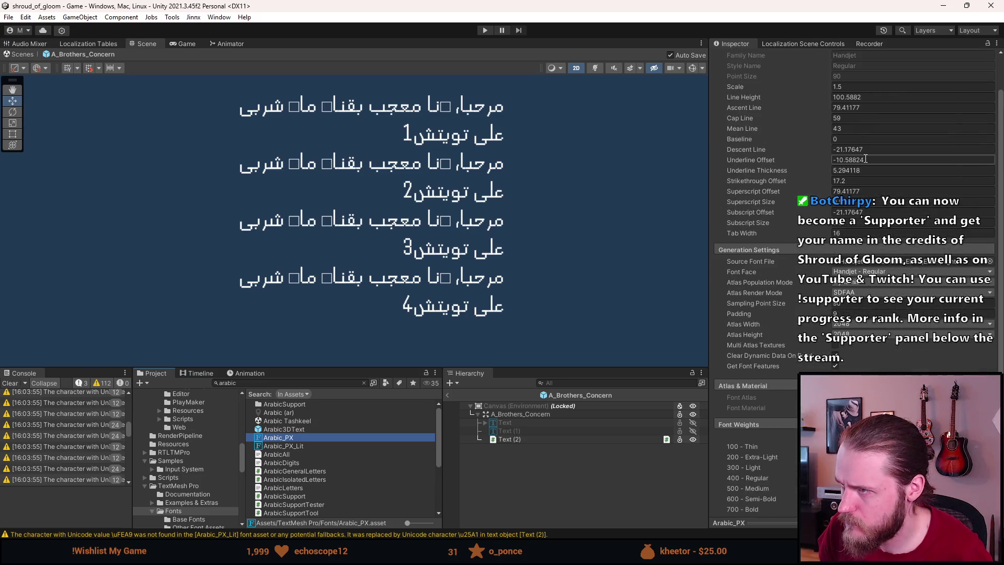
scroll(866, 159, down, 3)
scroll(864, 156, down, 3)
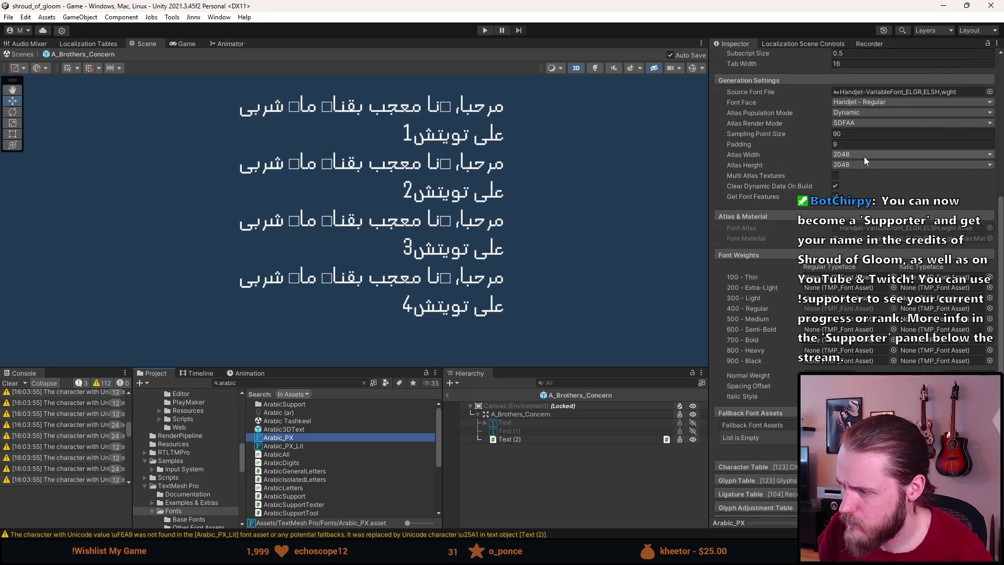
scroll(864, 155, down, 3)
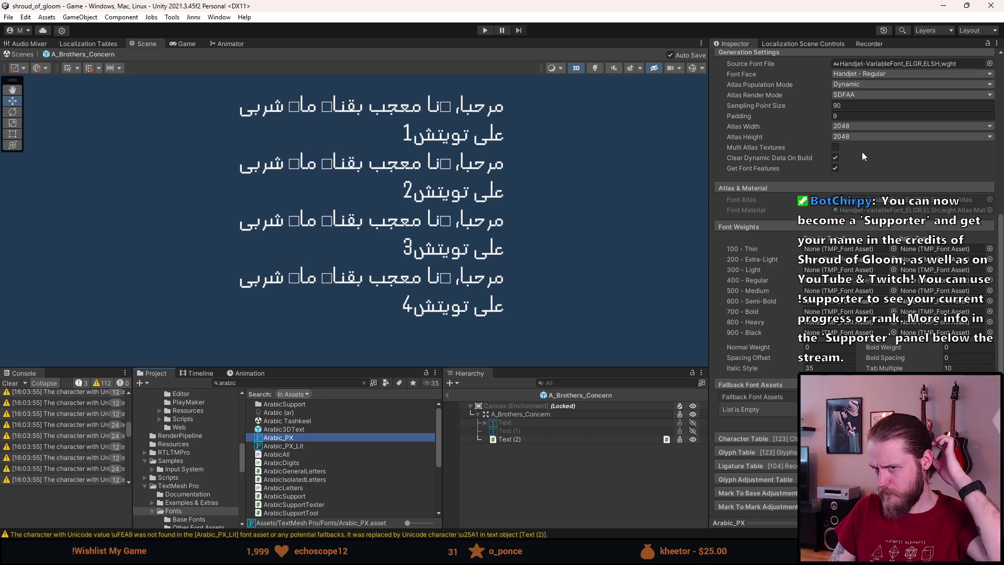
click(977, 419)
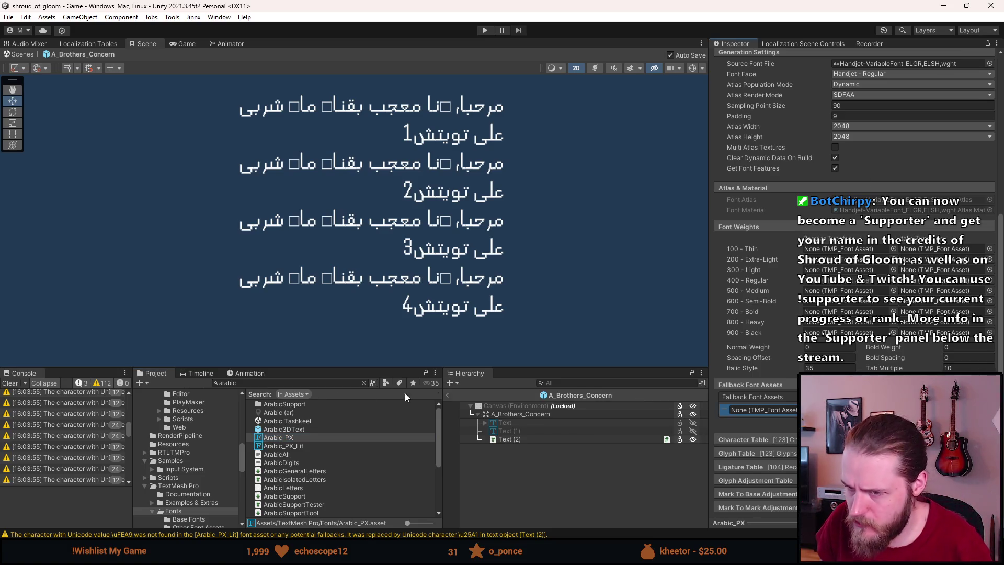
Step: Set segoeui SDF Arabic as the fallback font in Arabic_PX's empty slot
scroll(341, 442, down, 5)
scroll(318, 430, up, 5)
scroll(319, 434, down, 5)
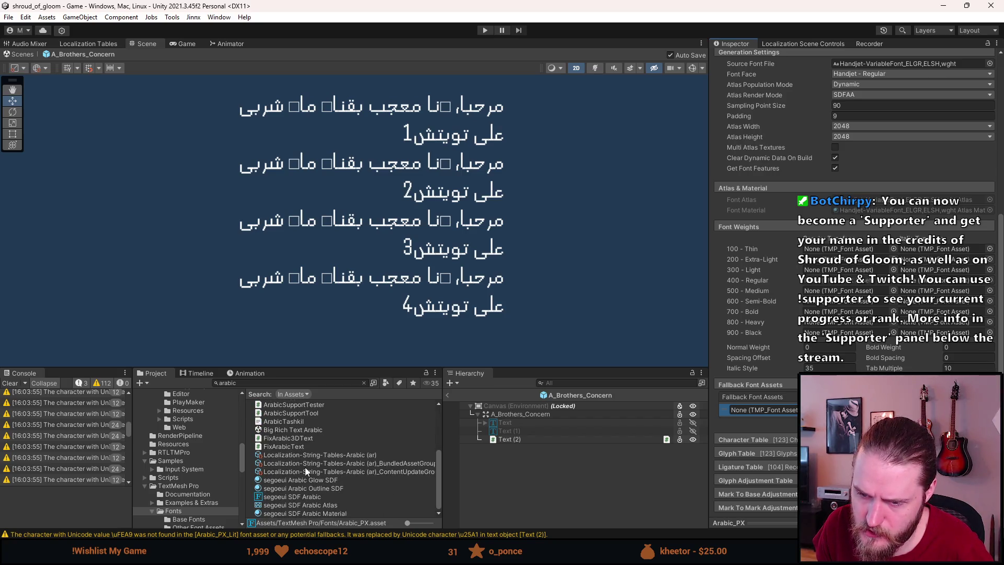
drag(684, 418, 754, 405)
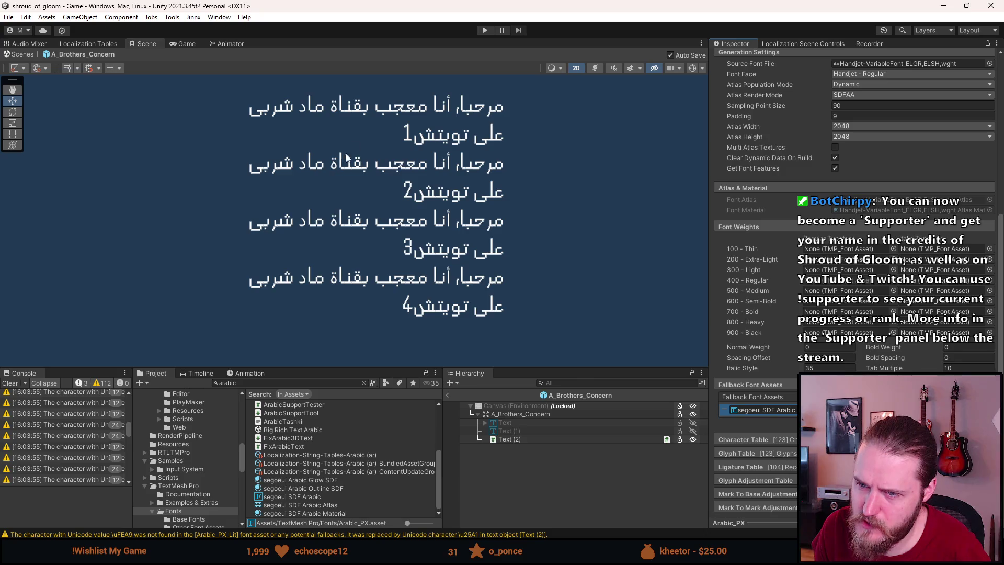
scroll(379, 76, up, 5)
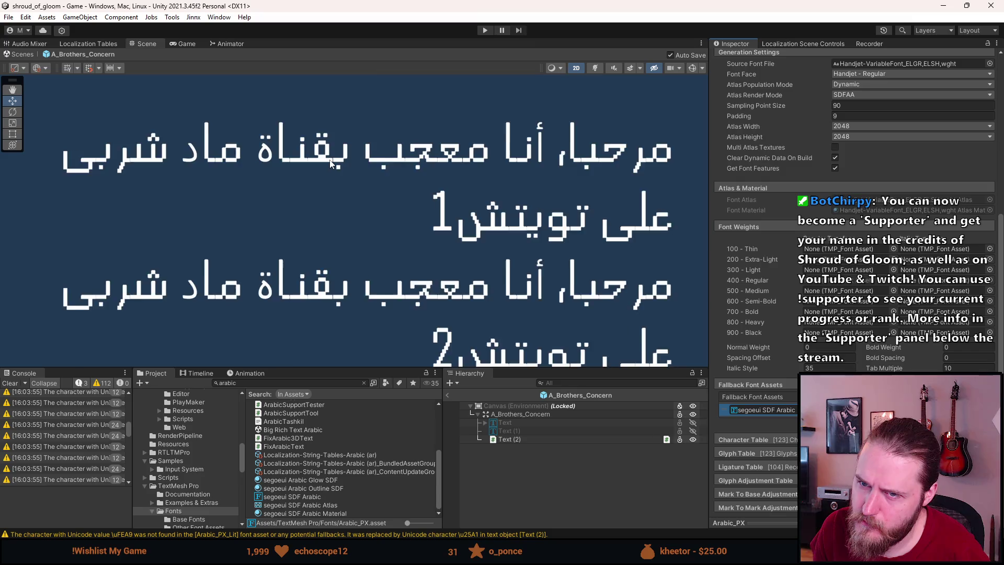
scroll(330, 157, down, 3)
scroll(717, 235, up, 5)
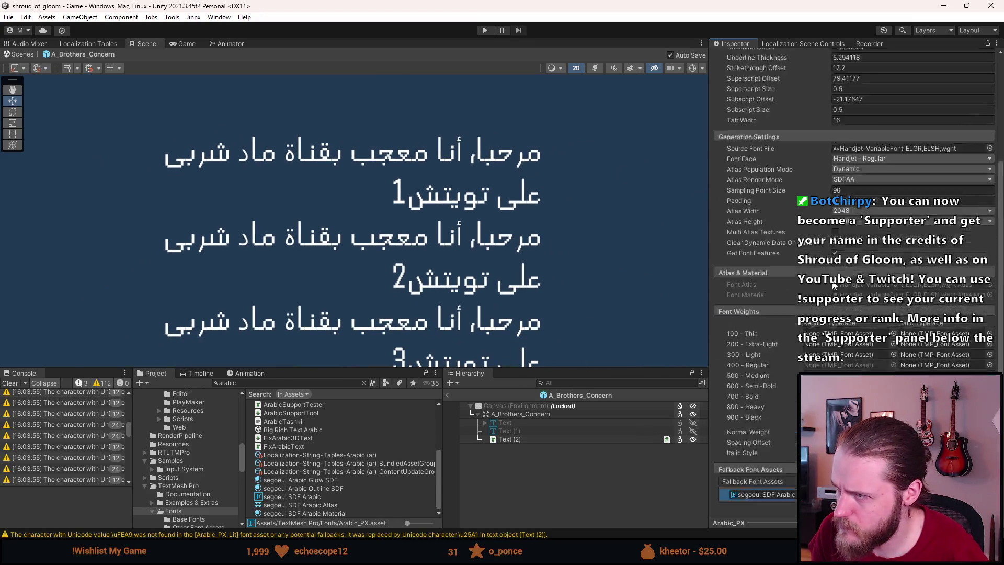
Step: Check Text (2), then delete the segoeui SDF Arabic fallback entry from Arabic_PX
click(547, 435)
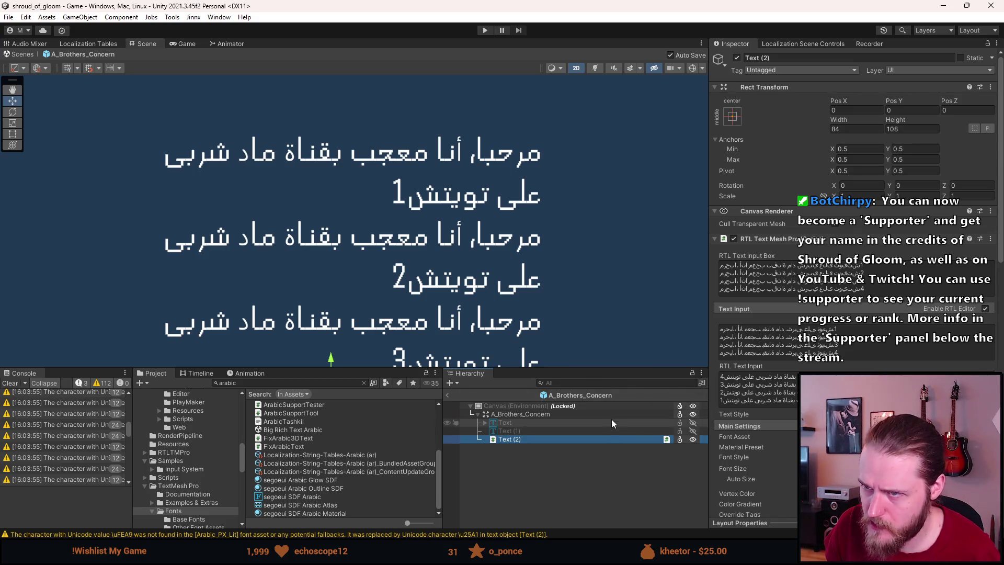
click(576, 439)
scroll(341, 454, up, 4)
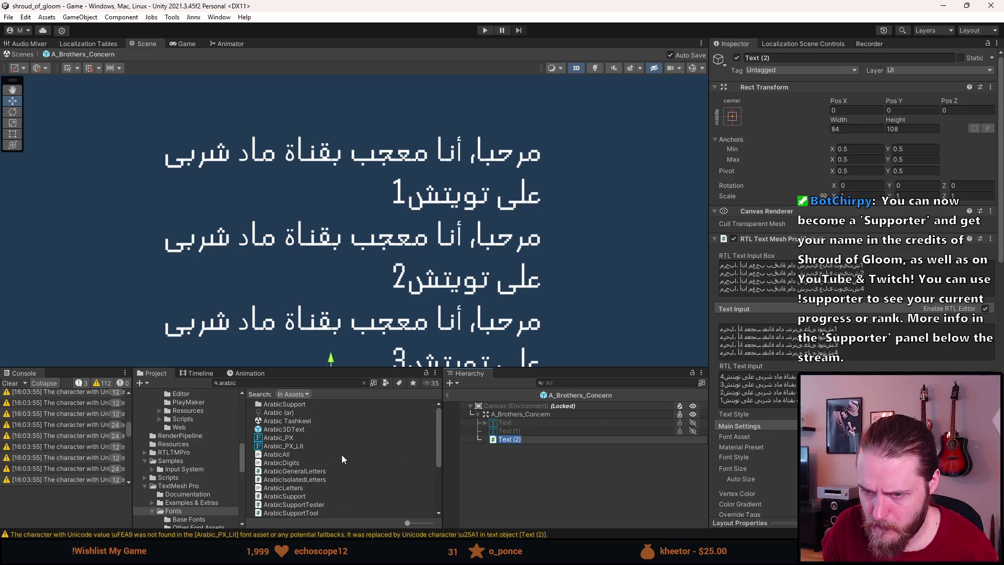
click(295, 437)
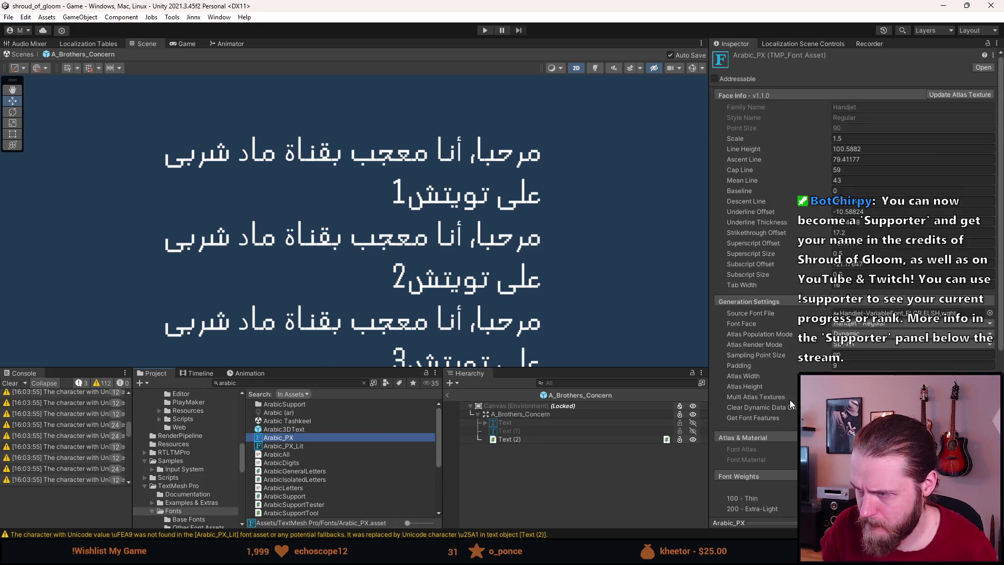
scroll(878, 387, down, 3)
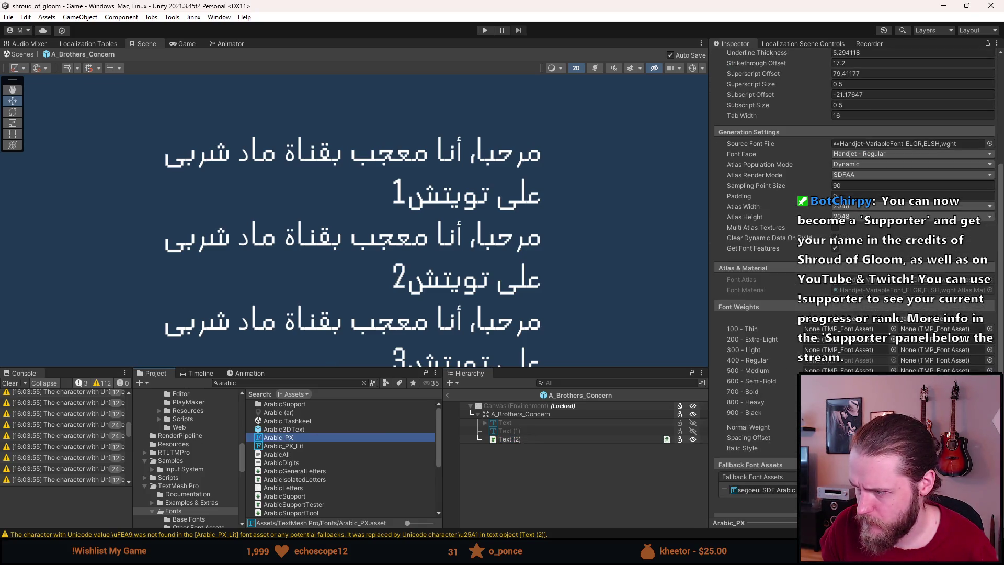
key(Delete)
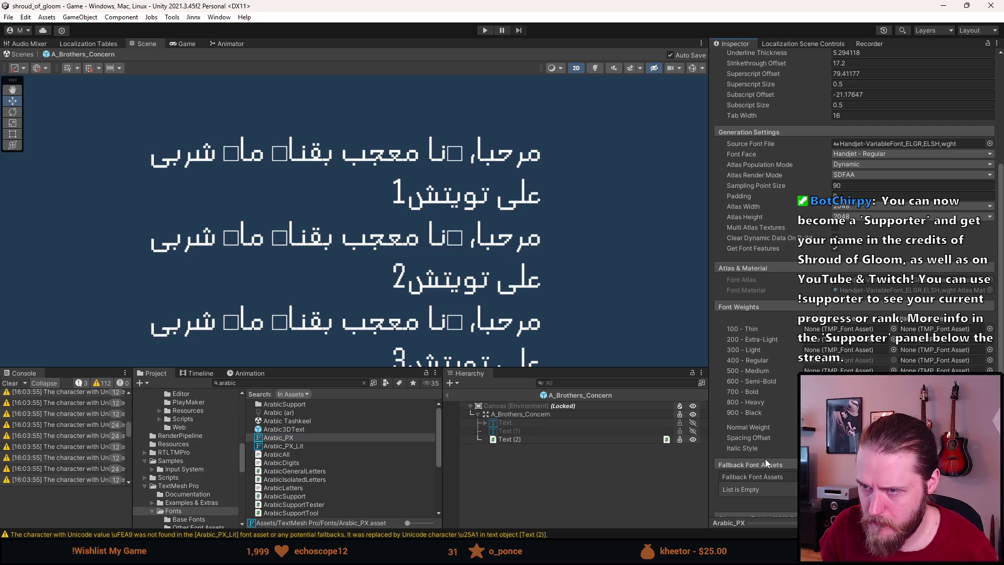
scroll(765, 461, up, 3)
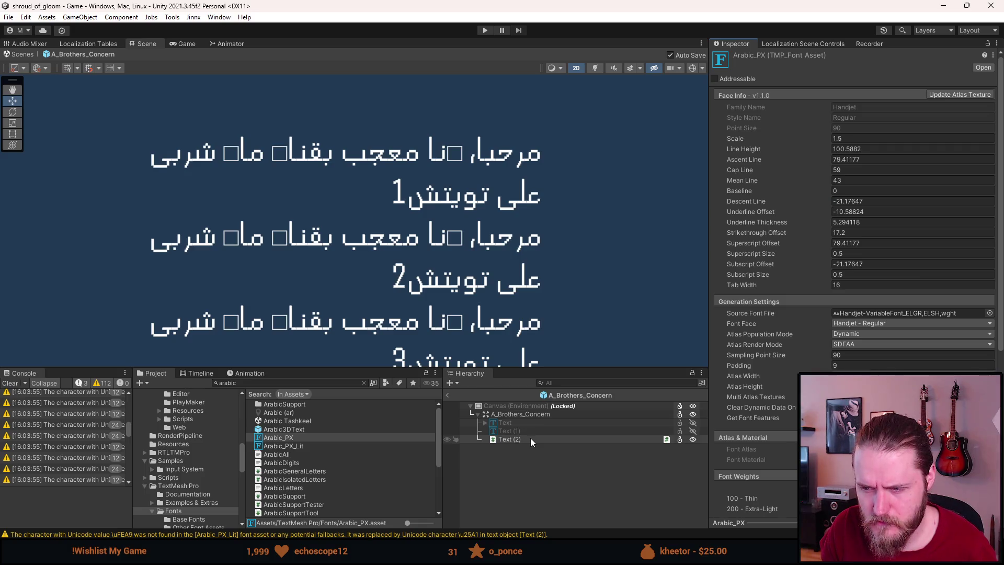
Step: Hide Text (2), show the original Text object and exit the A_Brothers_Concern prefab
key(a)
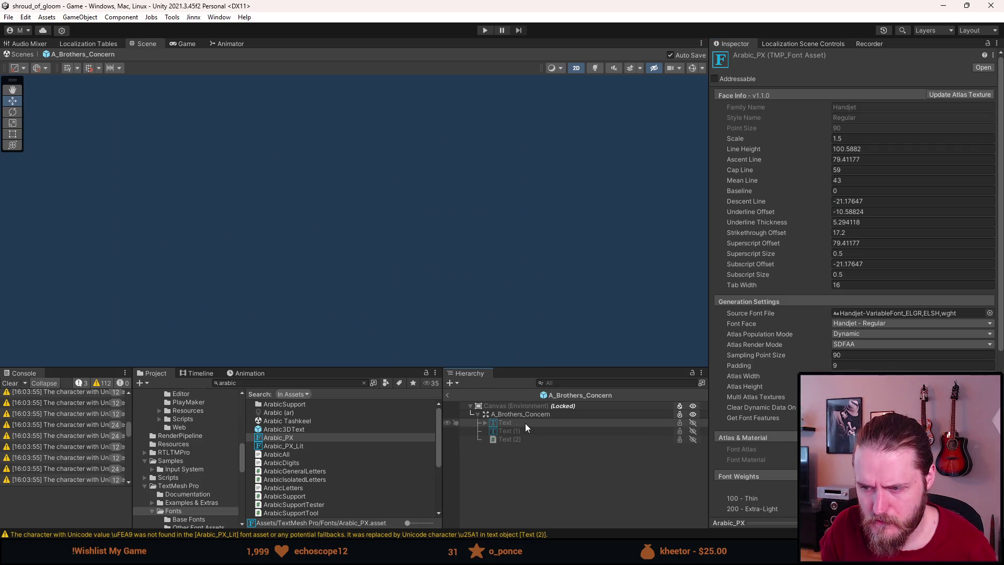
key(a)
click(447, 396)
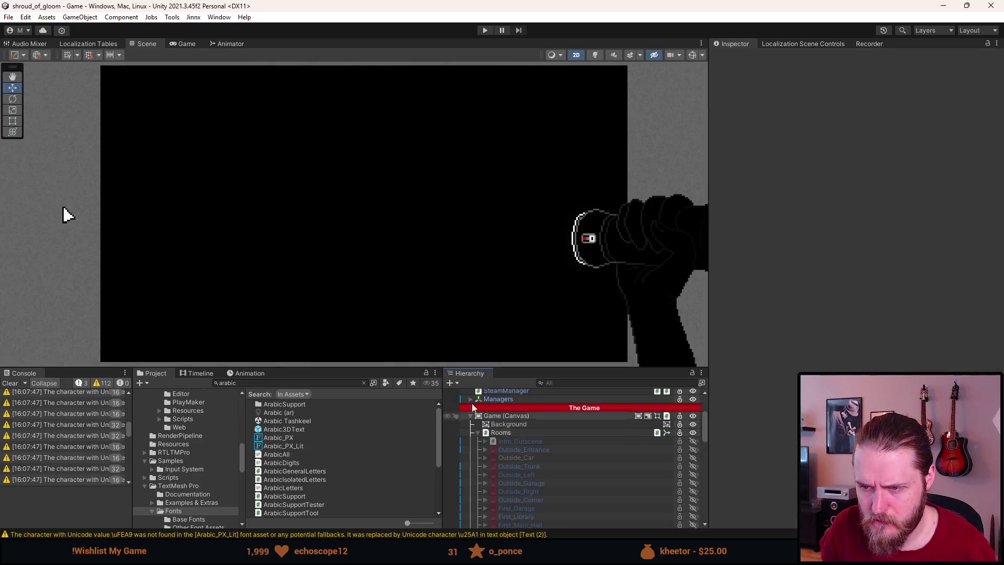
Step: Play the game with the language set to Arabic, view the letter's text, then stop
click(486, 30)
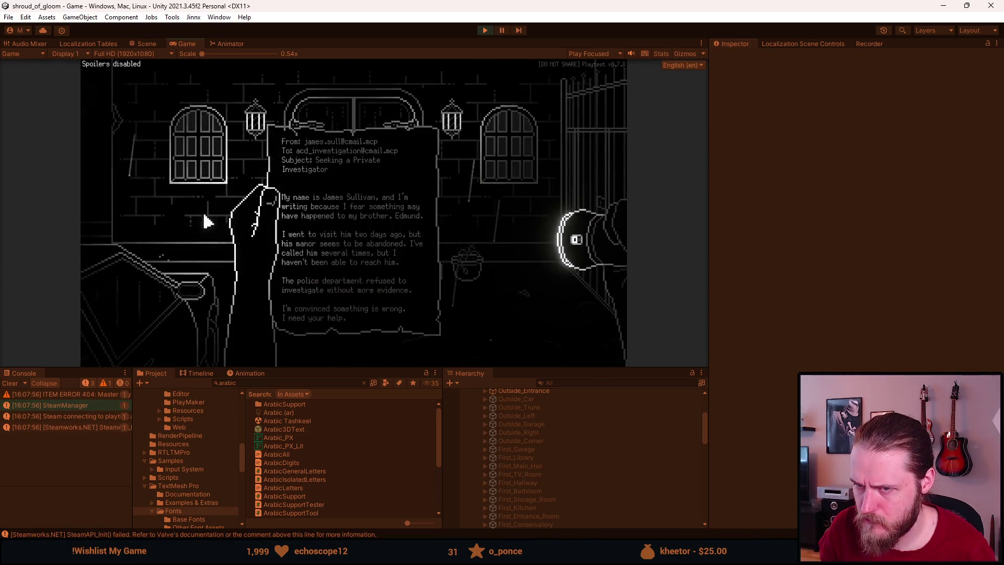
key(Escape)
click(341, 231)
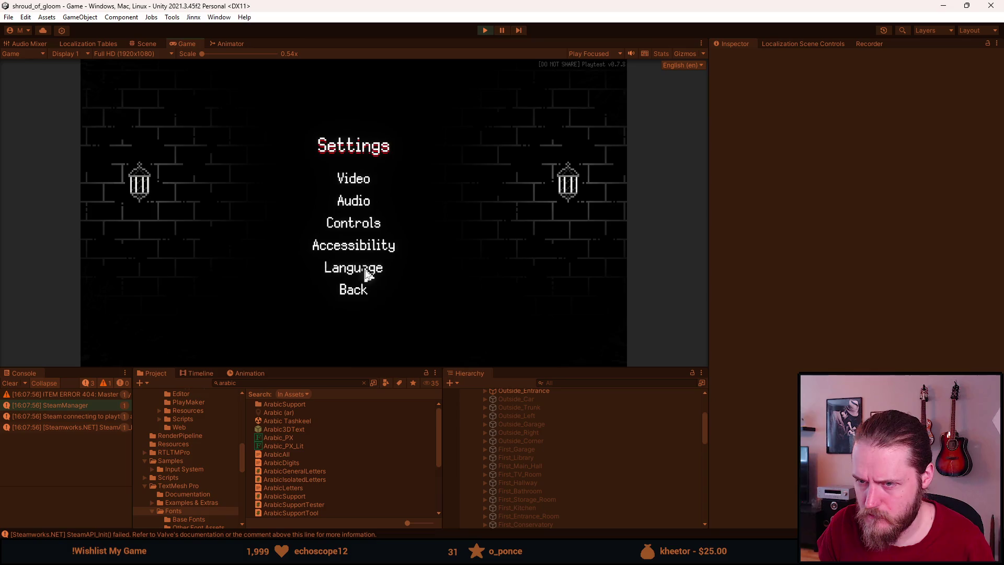
click(392, 272)
click(395, 293)
key(Escape)
key(Escape)
key(Escape)
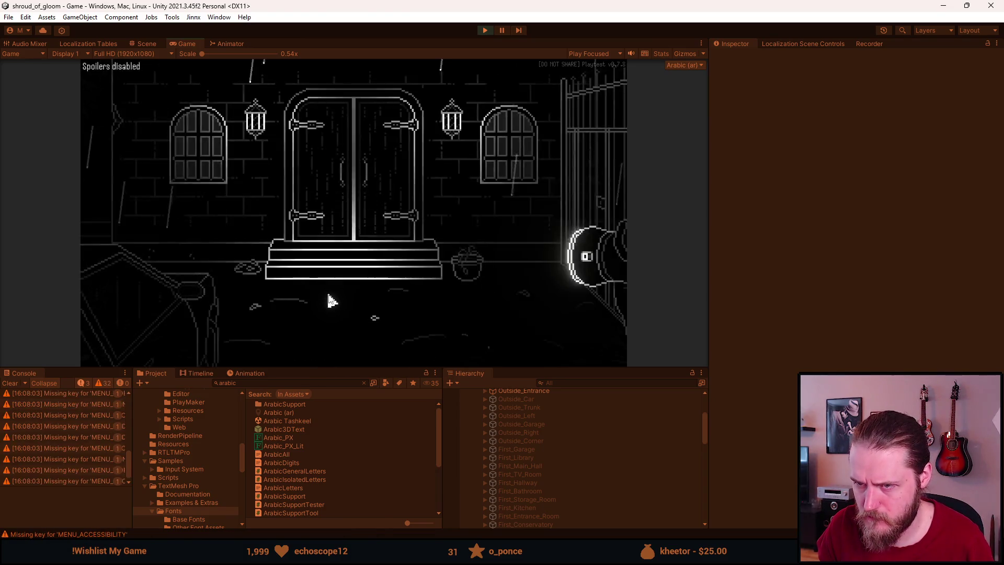
click(111, 245)
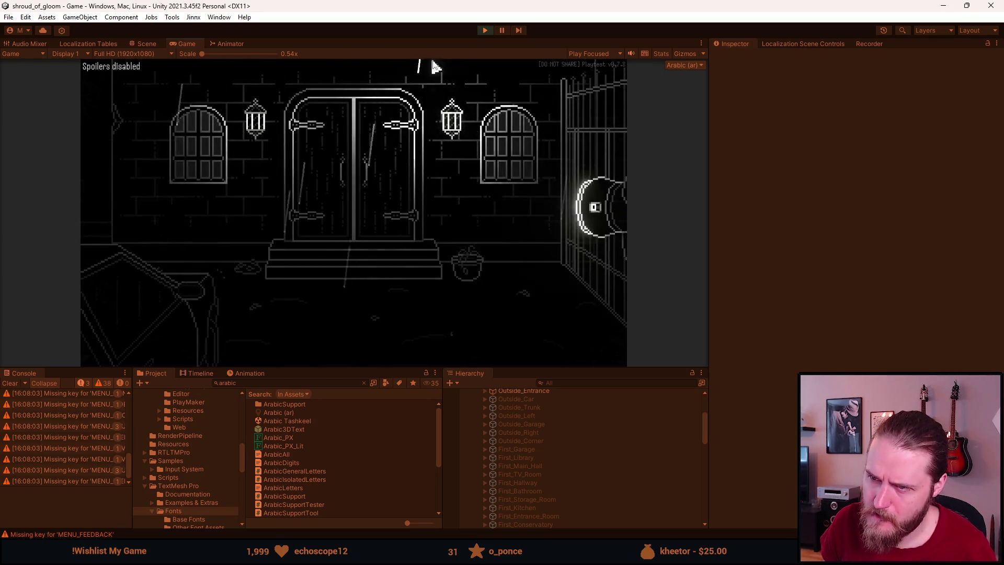
click(485, 30)
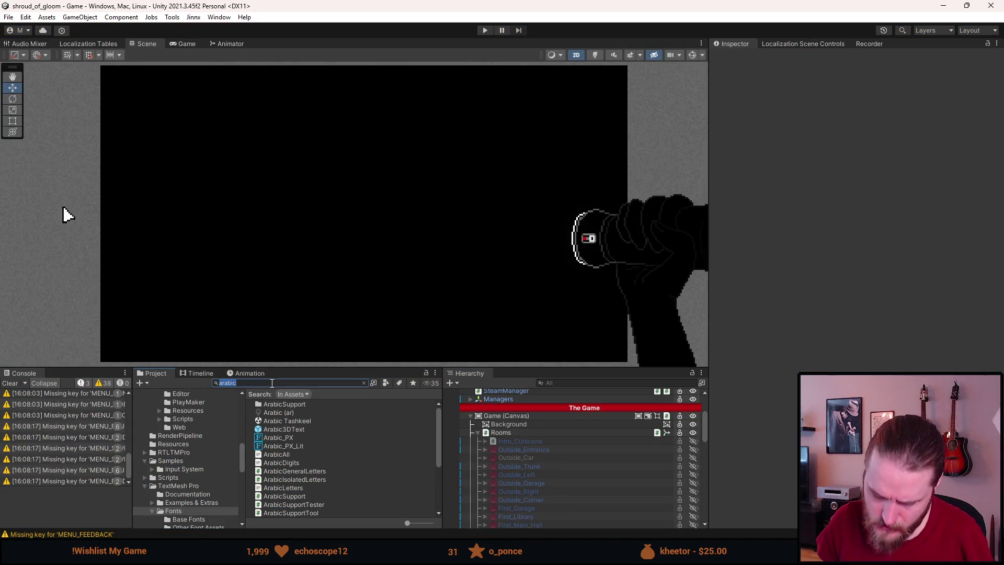
text(co)
click(272, 384)
Step: Search 'concern', open A_Brothers_Concern, deactivate Text, activate Text (2) and frame it
text(concern)
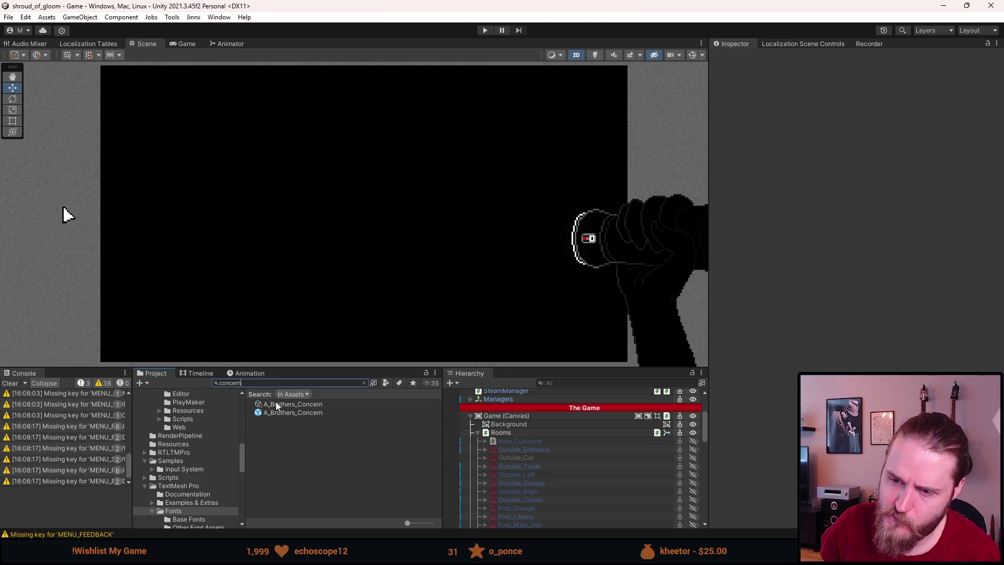
double_click(281, 413)
click(526, 421)
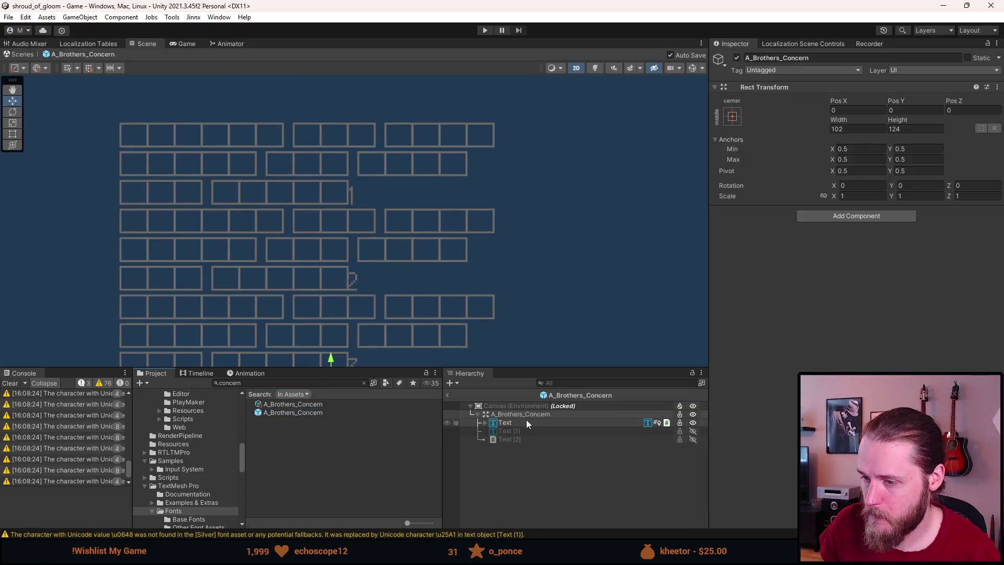
key(alt+shift+a)
key(f)
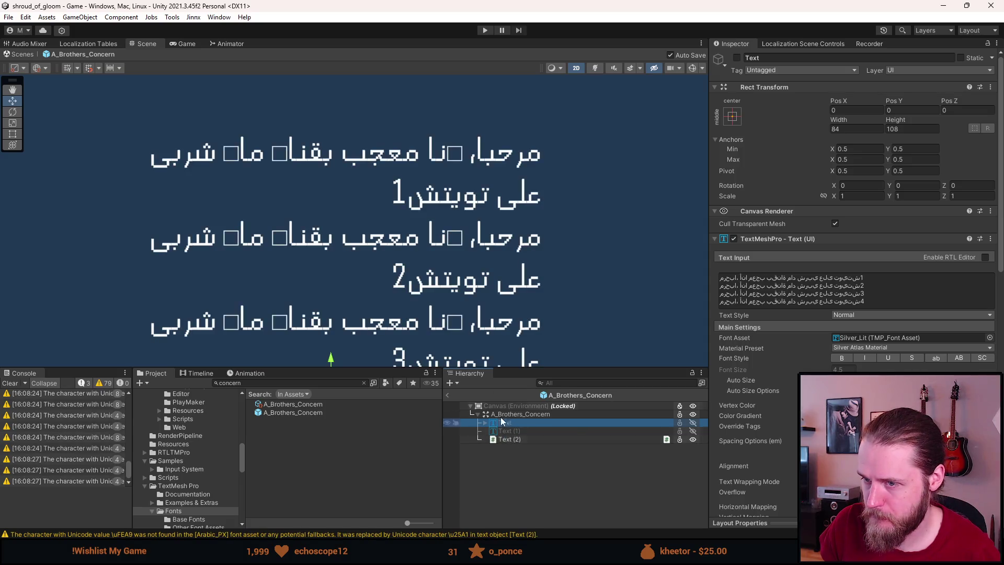
drag(378, 218, 375, 241)
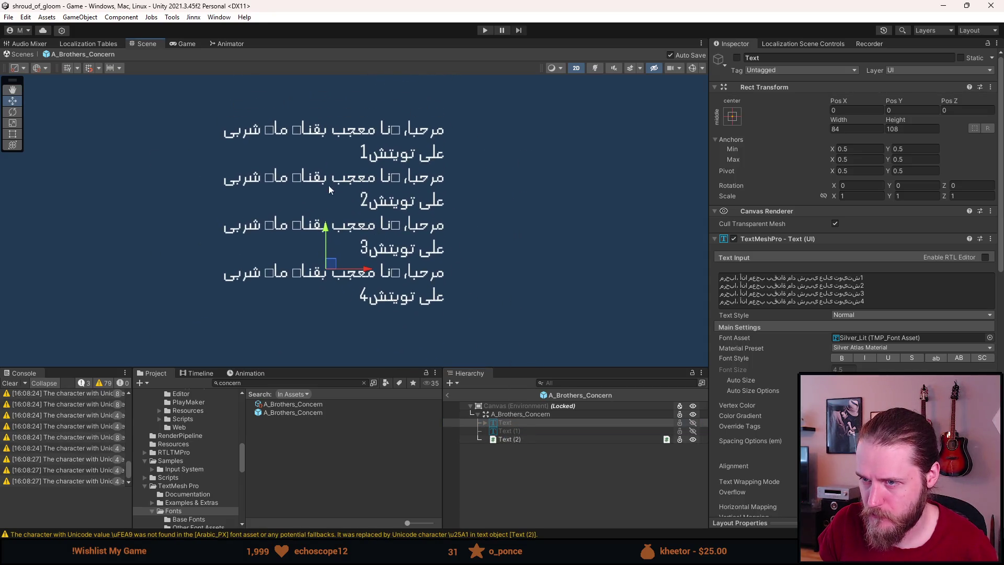
scroll(317, 166, up, 2)
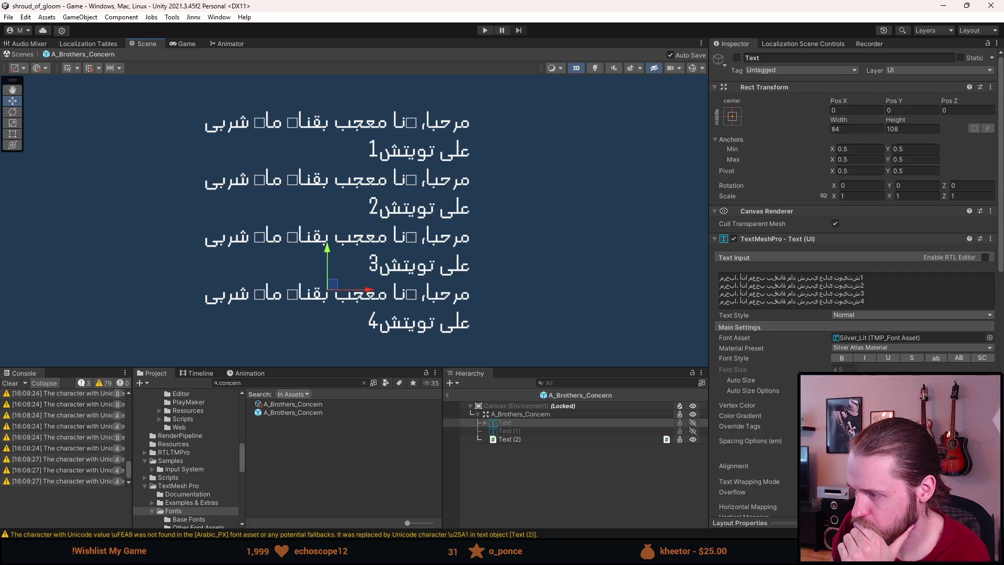
click(588, 437)
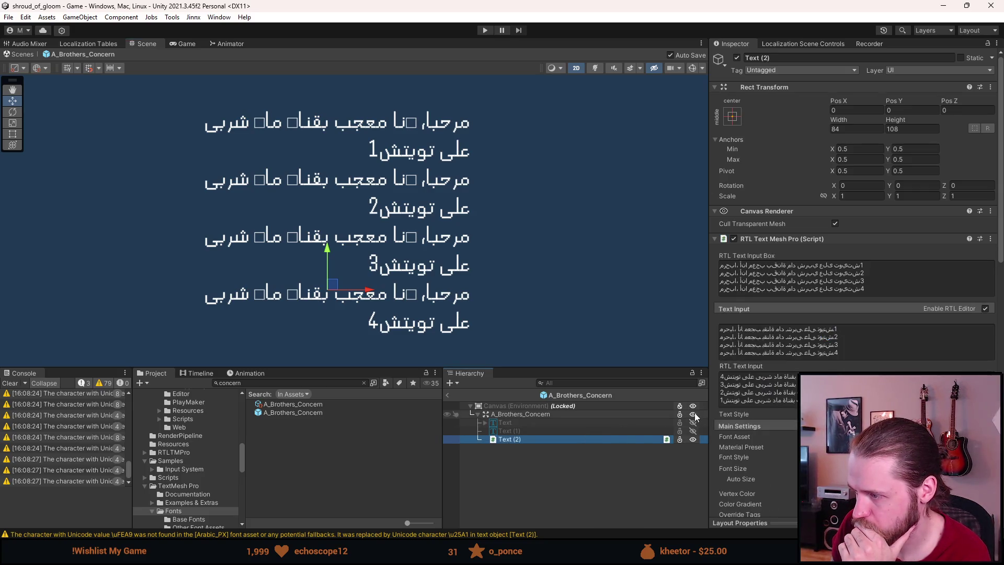
Step: Try Text Style, Auto Size and centre alignment, reverting to Normal, fixed size and right alignment
click(858, 414)
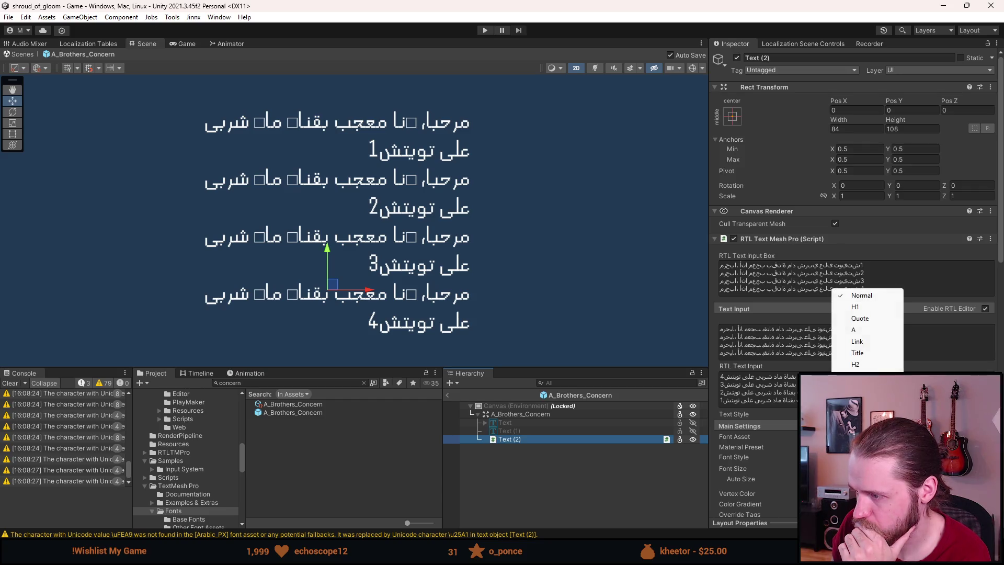
key(Escape)
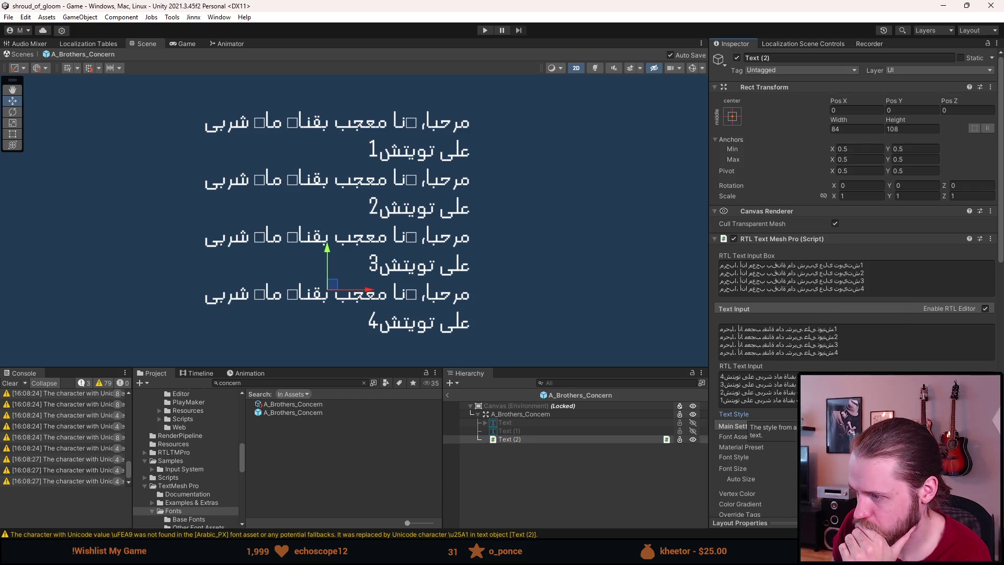
scroll(785, 394, down, 2)
scroll(782, 404, down, 2)
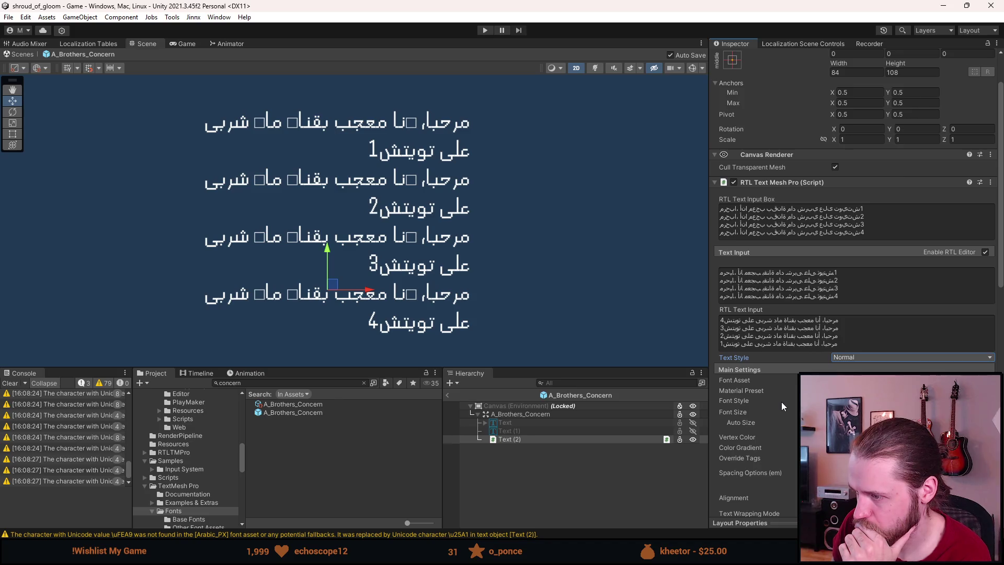
click(835, 423)
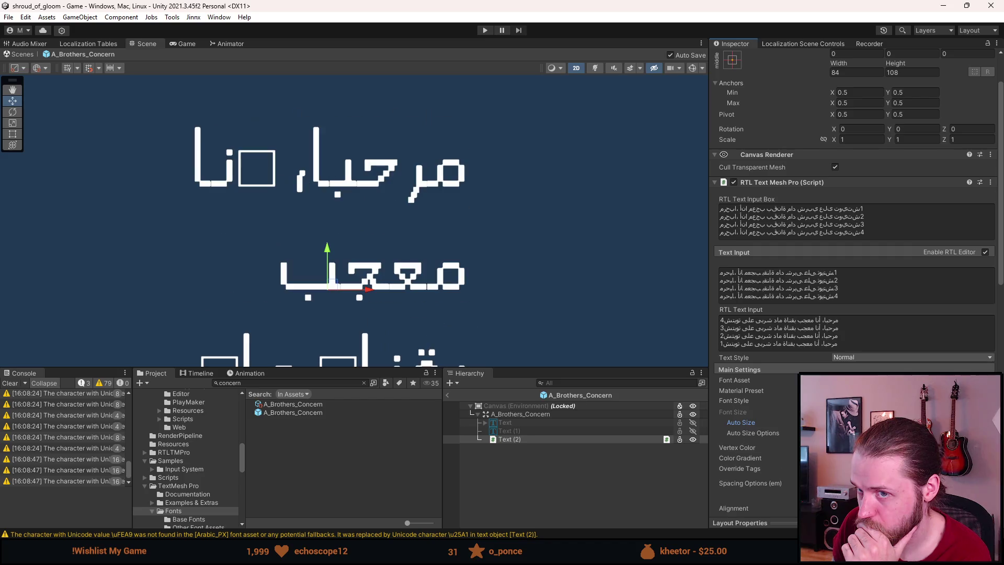
click(835, 423)
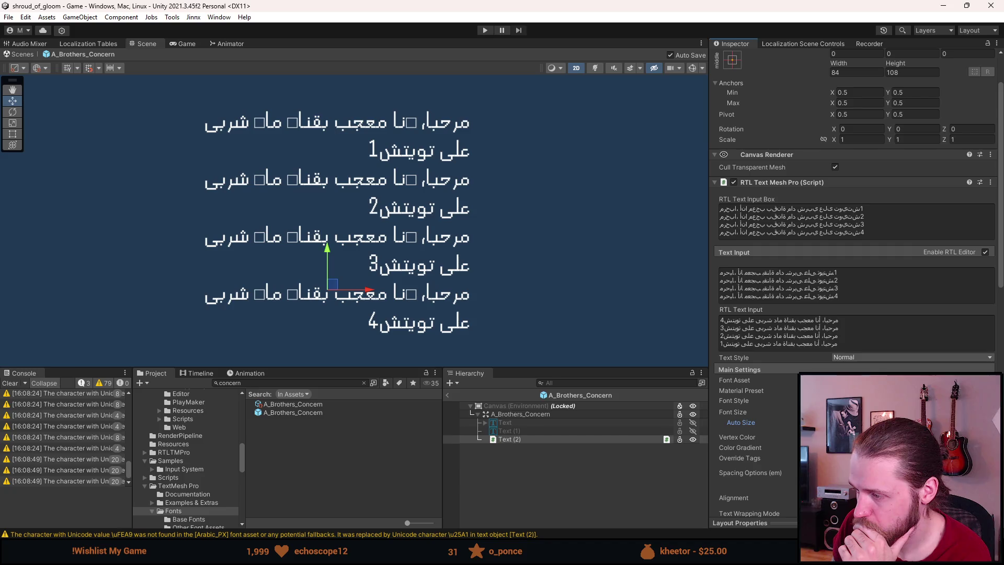
scroll(790, 425, down, 1)
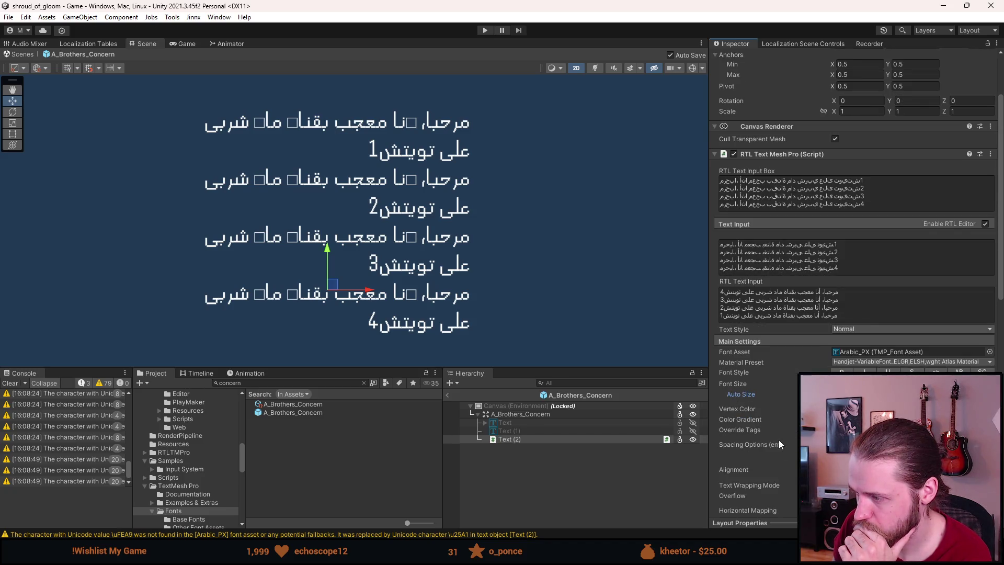
scroll(791, 451, down, 2)
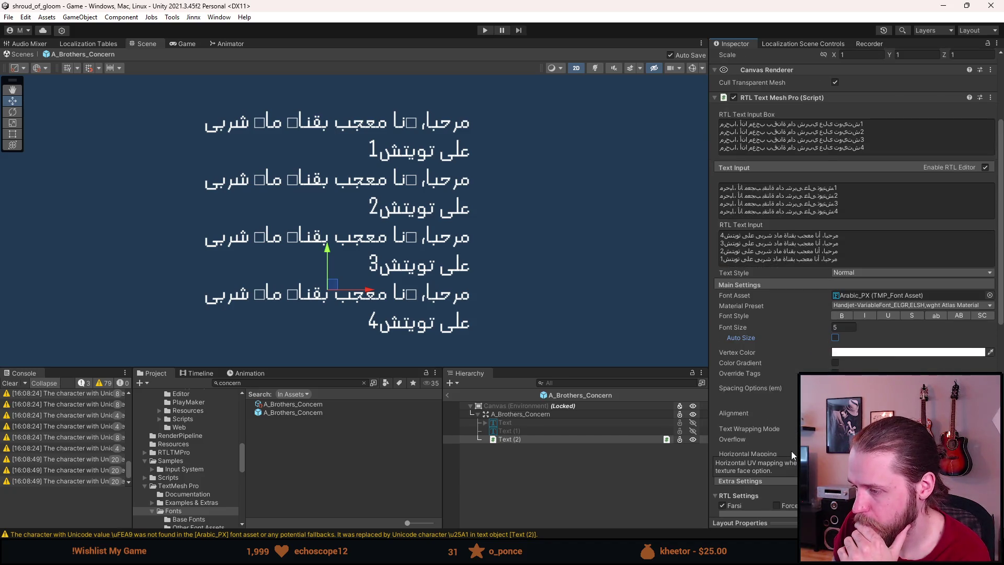
scroll(792, 451, down, 2)
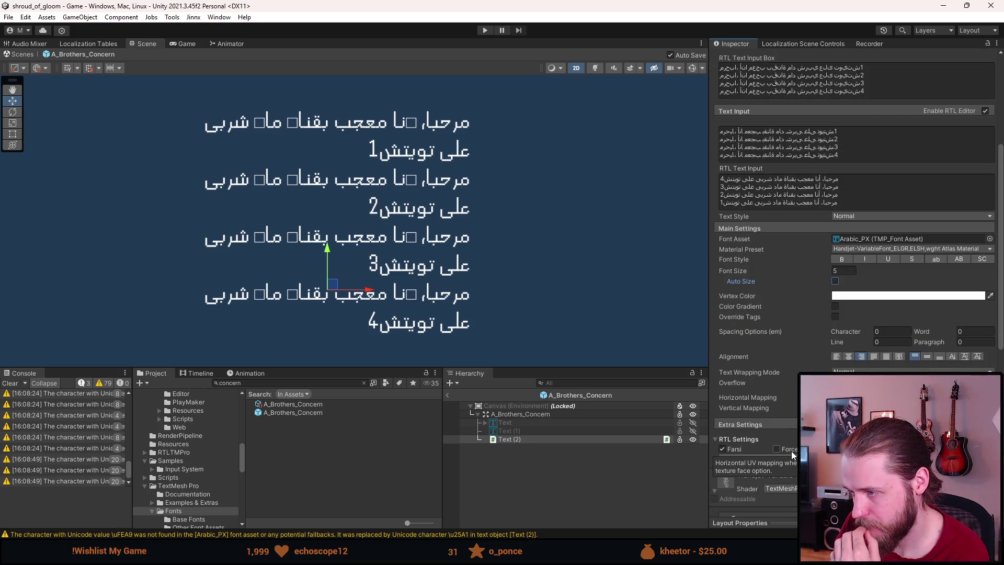
click(852, 357)
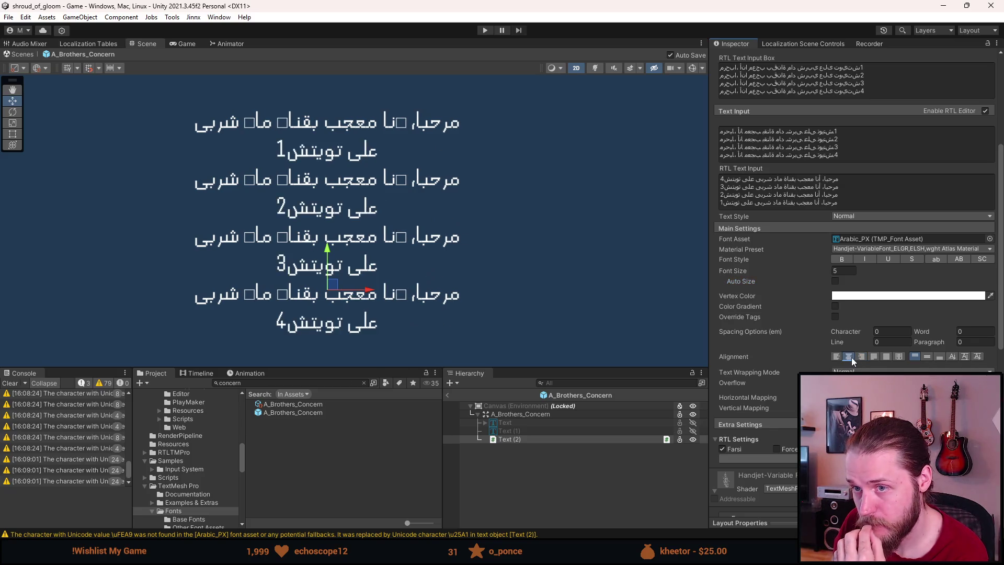
click(861, 356)
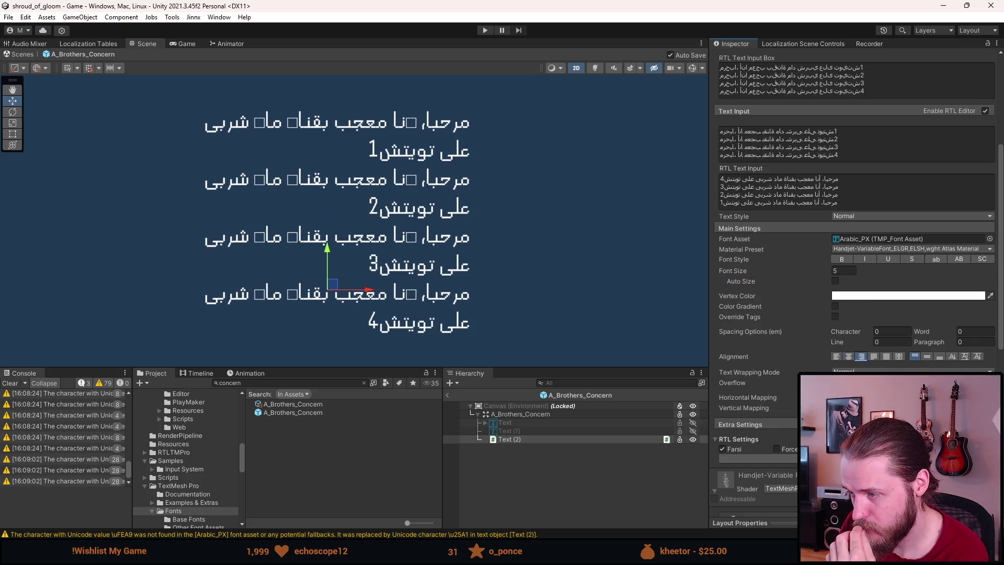
Step: Toggle Force Fix and Farsi on and off, leaving Force Fix off and Farsi enabled
scroll(858, 280, down, 3)
scroll(790, 397, down, 3)
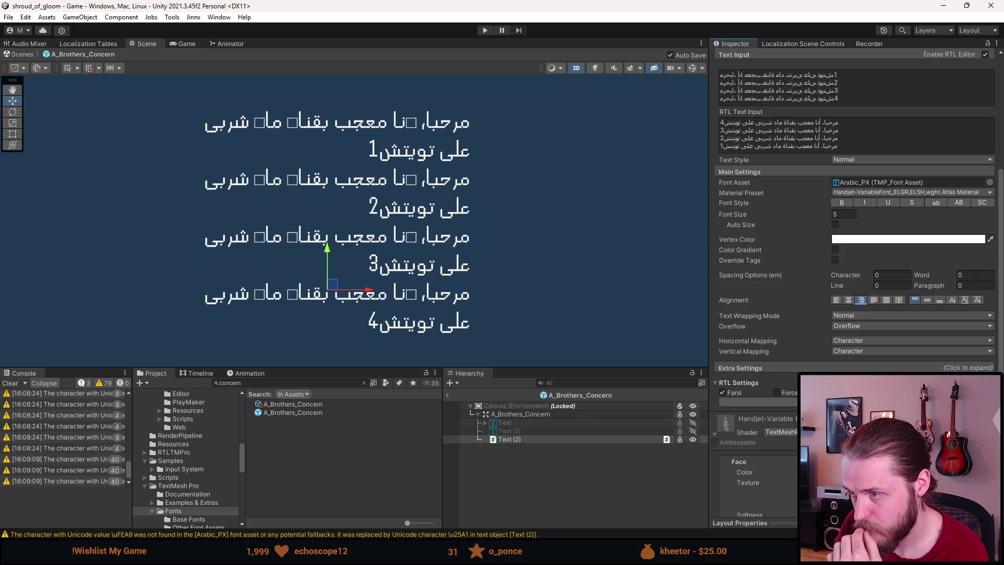
click(784, 392)
click(784, 392)
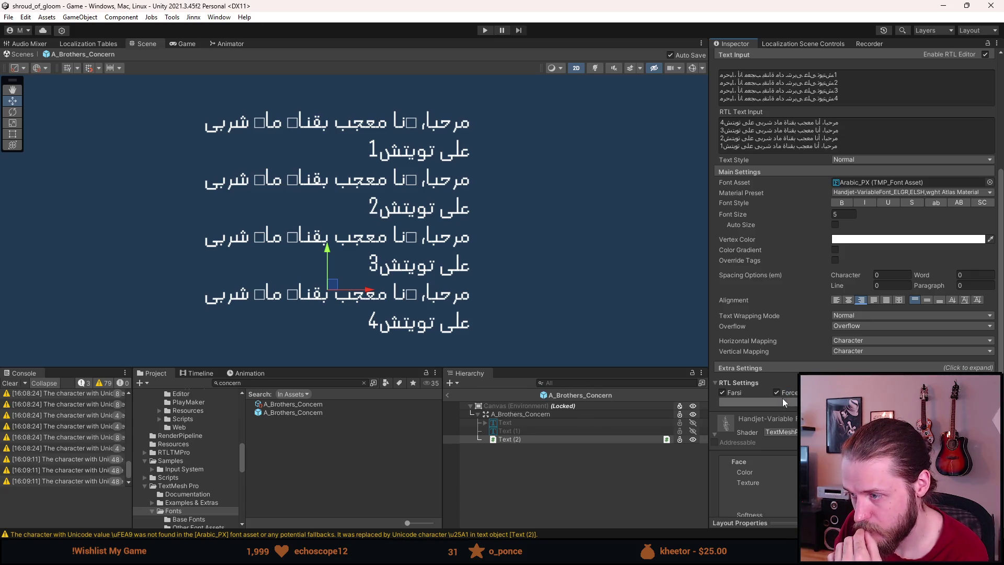
click(733, 391)
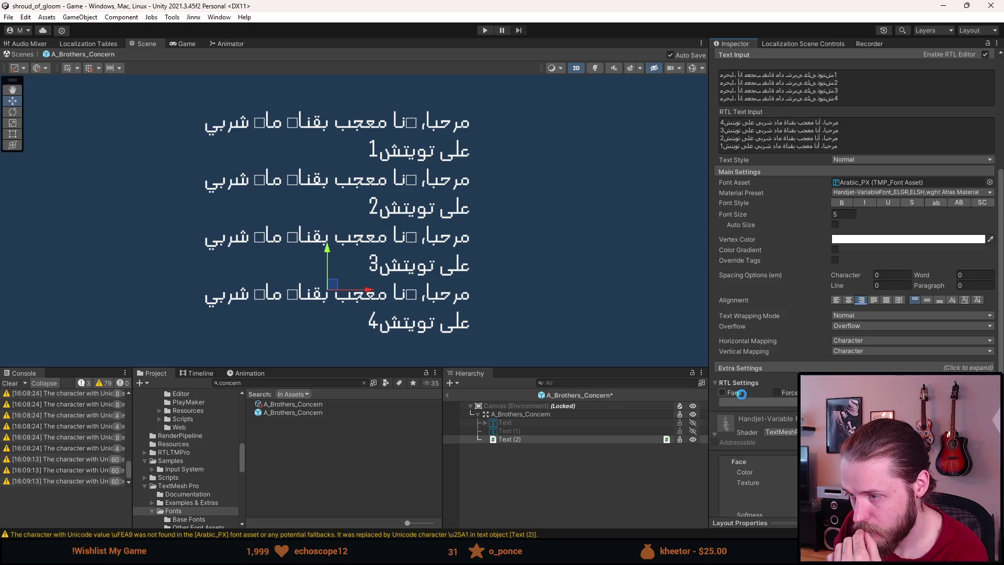
click(730, 391)
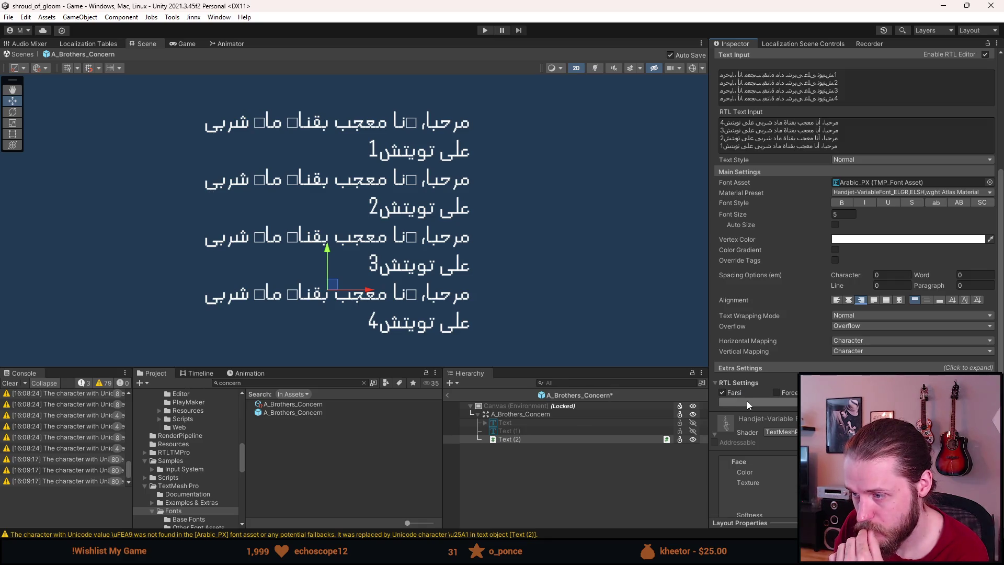
scroll(747, 400, down, 3)
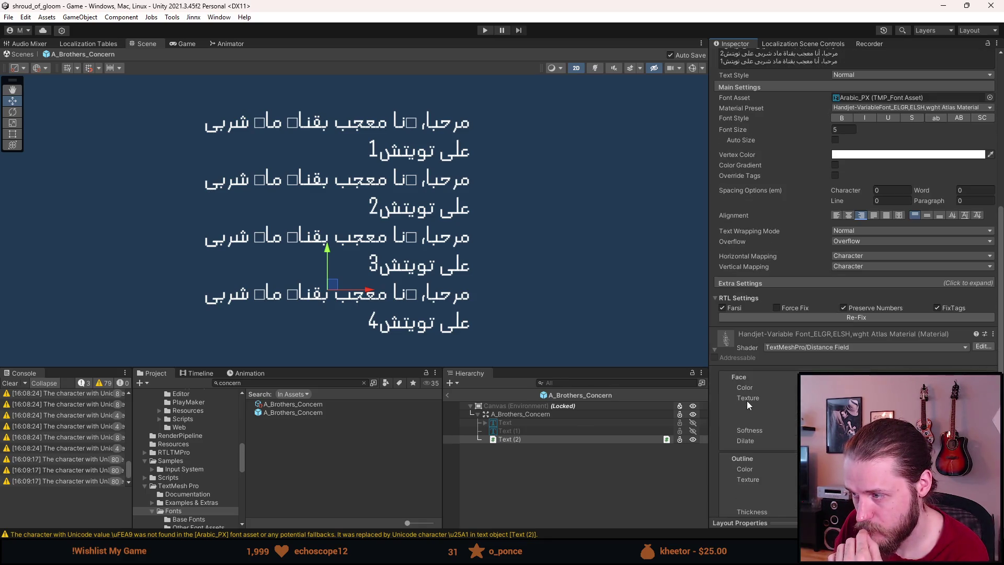
scroll(747, 401, down, 8)
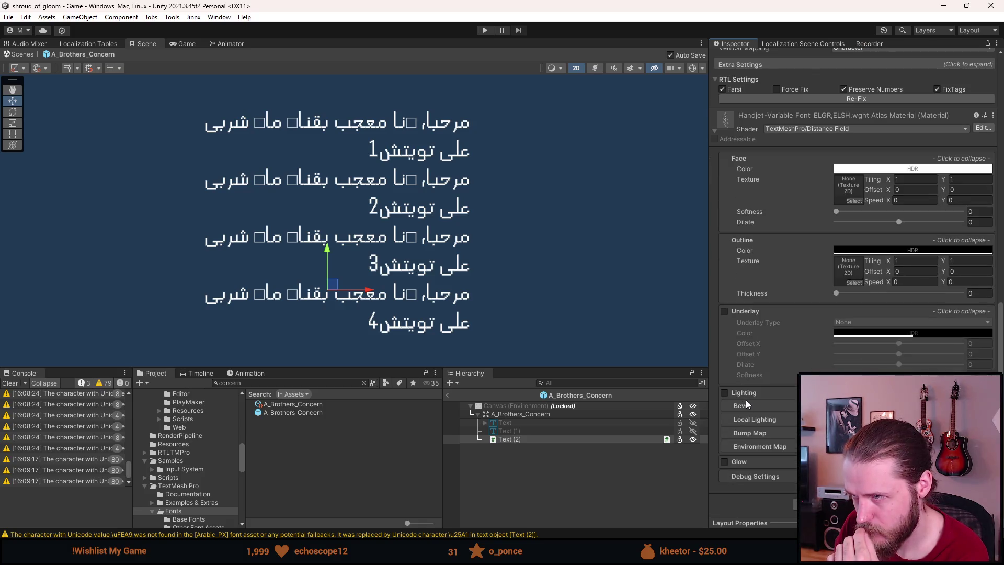
scroll(745, 399, up, 15)
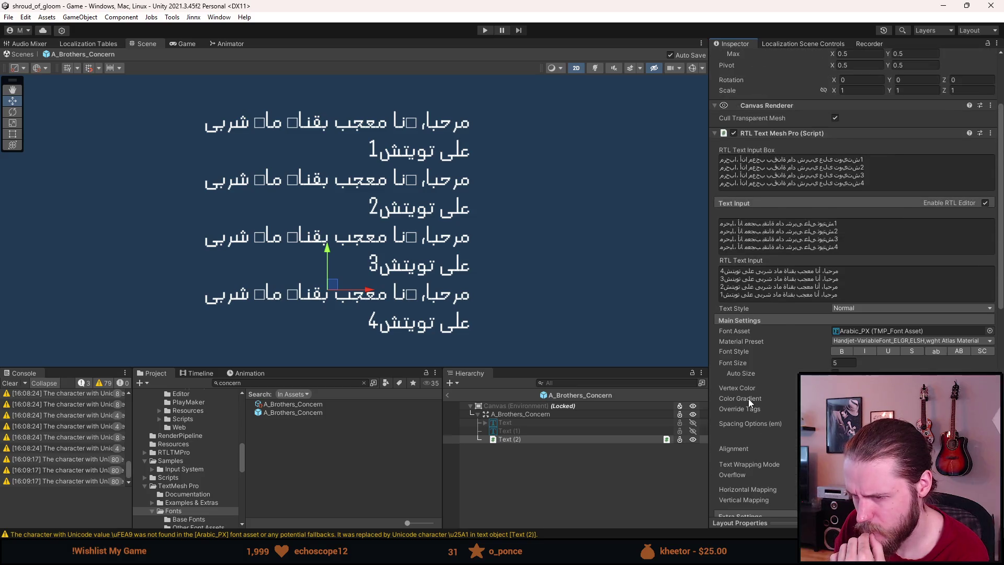
scroll(749, 399, up, 3)
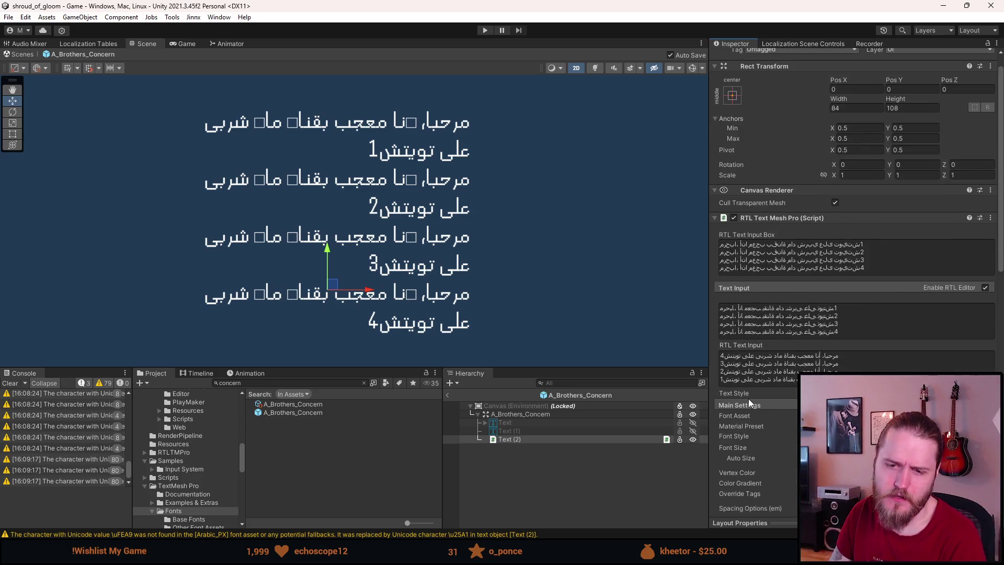